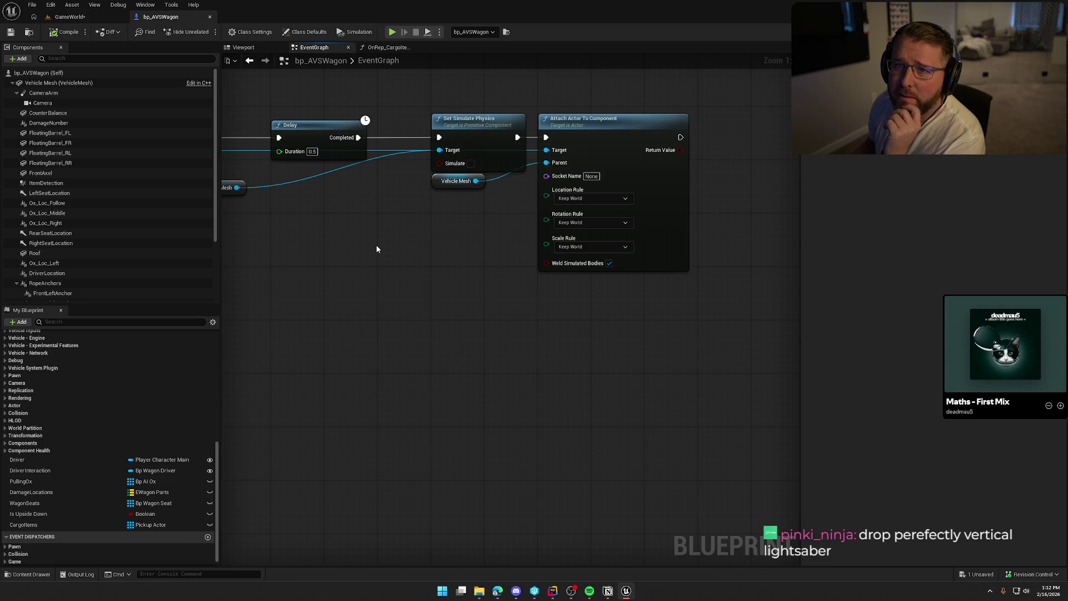
# - Set the attach node's Location Rule and Rotation Rule to Keep Relative
pyautogui.click(585, 198)
pyautogui.click(583, 213)
pyautogui.click(583, 223)
pyautogui.click(583, 238)
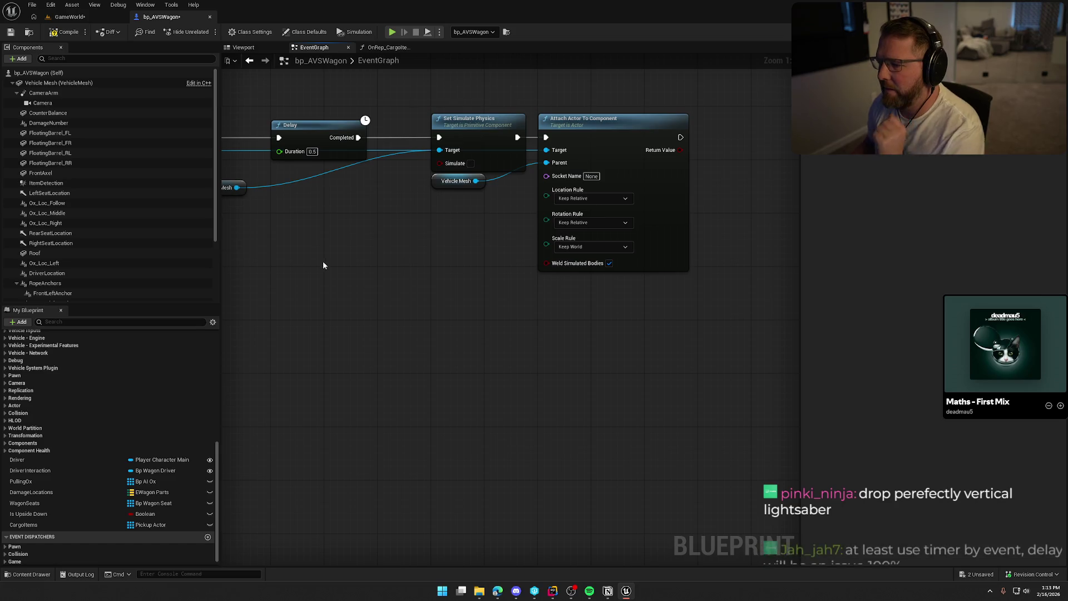
pyautogui.moveTo(359, 274); pyautogui.dragTo(462, 297)
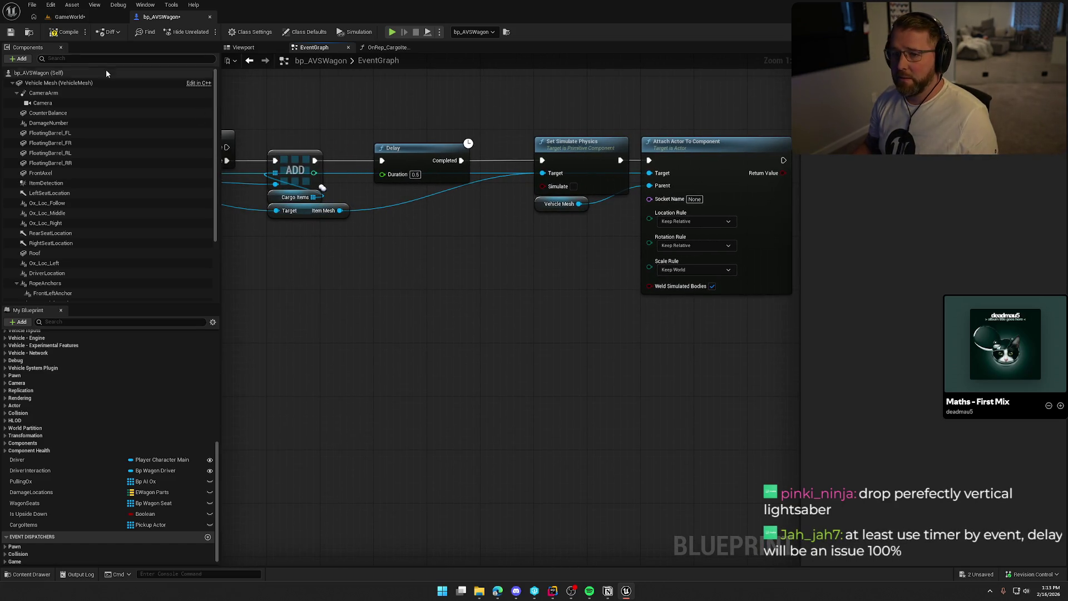
# - Compile bp_AVSWagon and start a play session from the GameWorld level
pyautogui.click(61, 33)
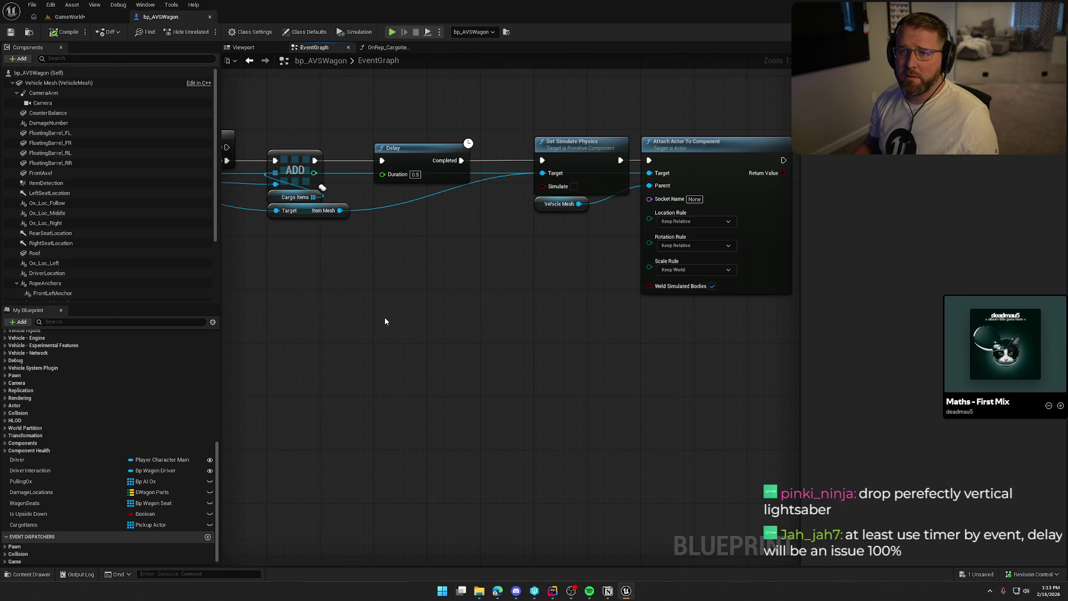
pyautogui.moveTo(386, 316); pyautogui.dragTo(501, 332)
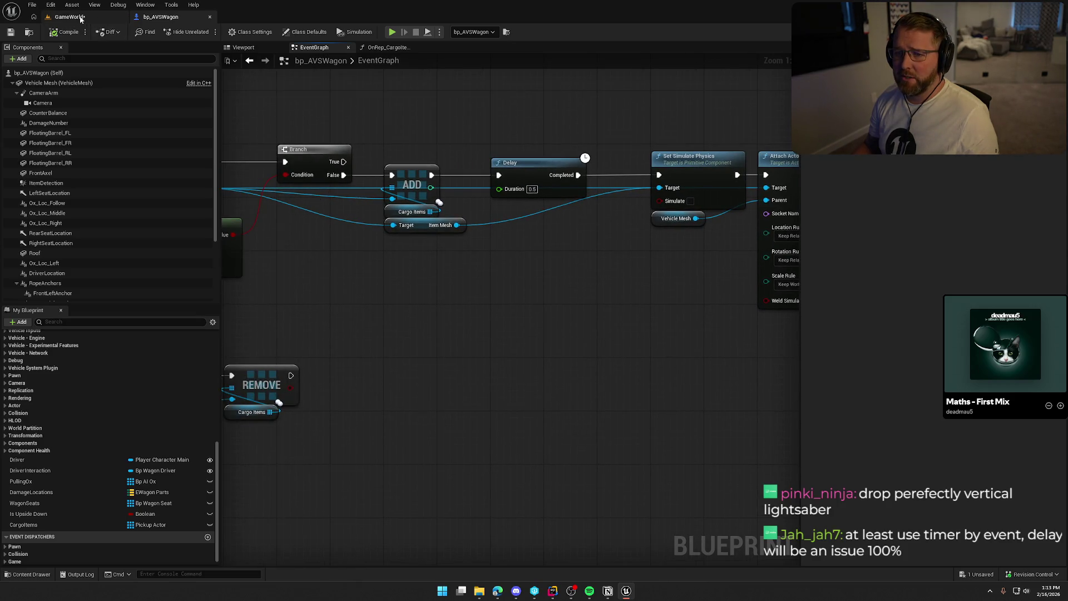
pyautogui.click(70, 17)
pyautogui.click(228, 32)
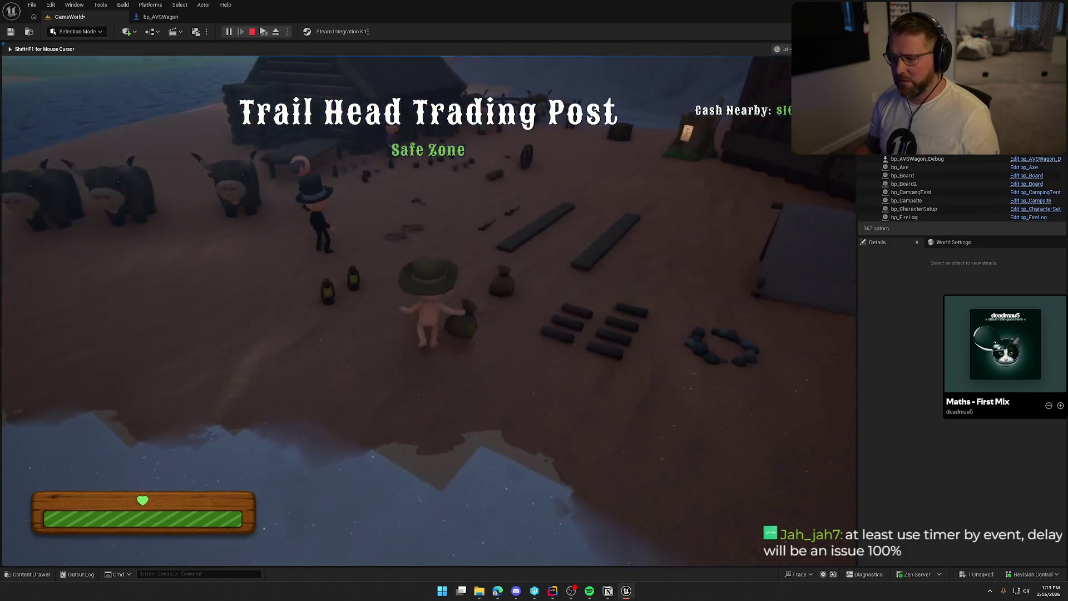
# - Pick up the money bag, climb into the covered wagon and drop it inside
pyautogui.press('e')
pyautogui.press('w')
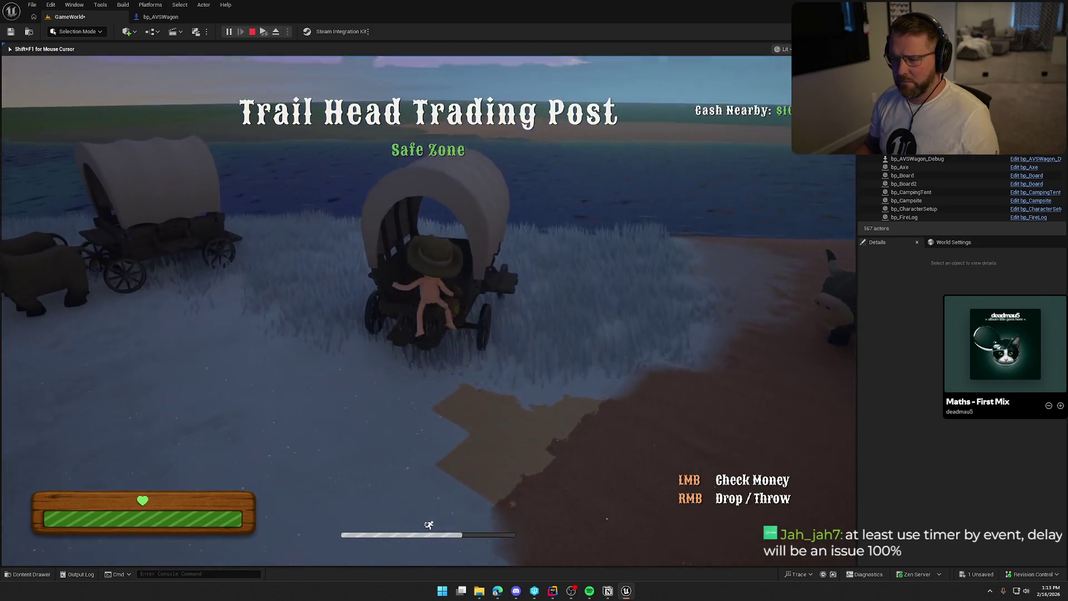
pyautogui.press('w')
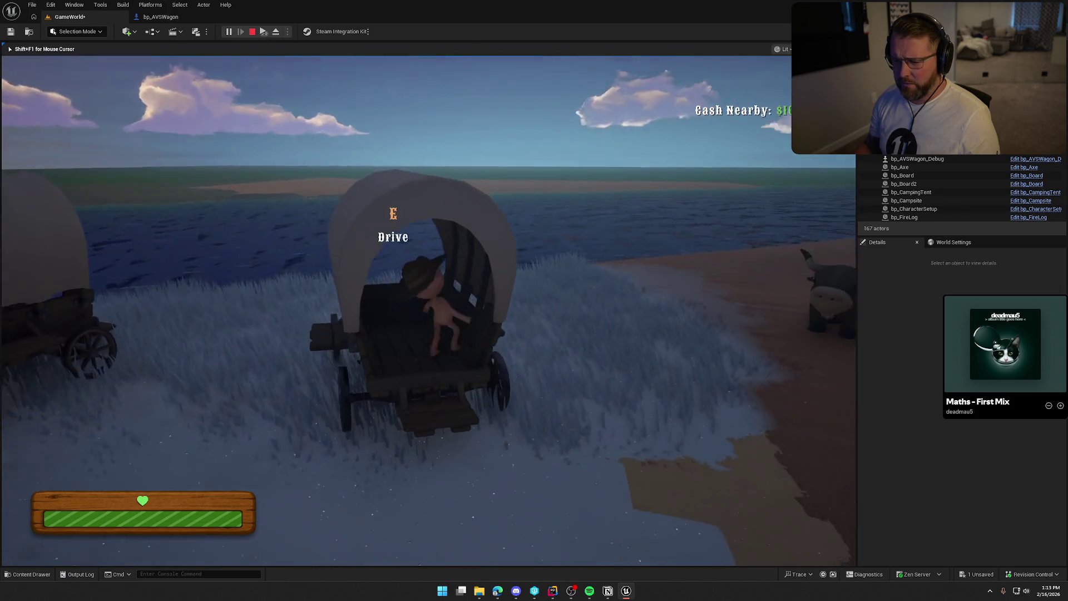
# - Stop the play session and return to the bp_AVSWagon event graph
pyautogui.press('Escape')
pyautogui.click(161, 17)
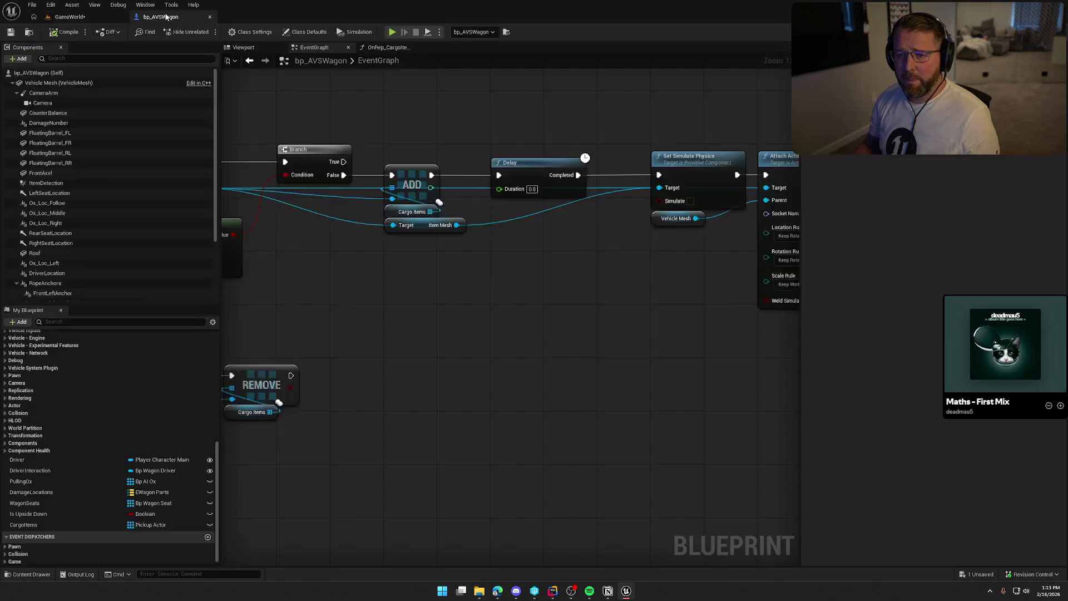
pyautogui.scroll(2, 523, 256)
# - Change Attach Actor To Component's Location Rule and Rotation Rule from Keep Relative to Keep World
pyautogui.click(564, 233)
pyautogui.click(559, 252)
pyautogui.click(569, 256)
pyautogui.click(559, 276)
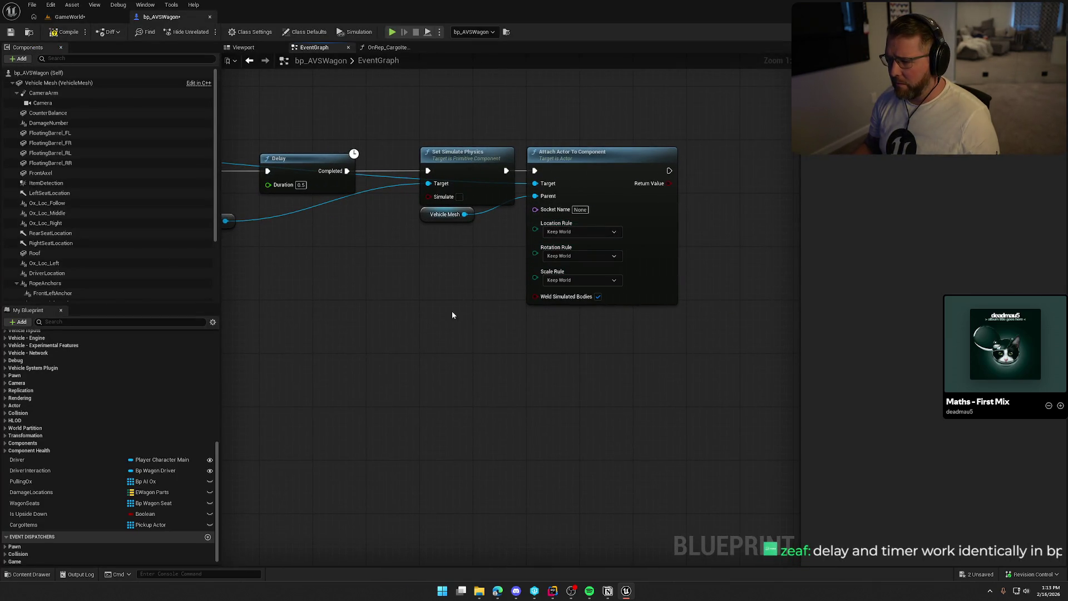
pyautogui.moveTo(455, 310); pyautogui.dragTo(580, 269)
pyautogui.moveTo(416, 263); pyautogui.dragTo(542, 298)
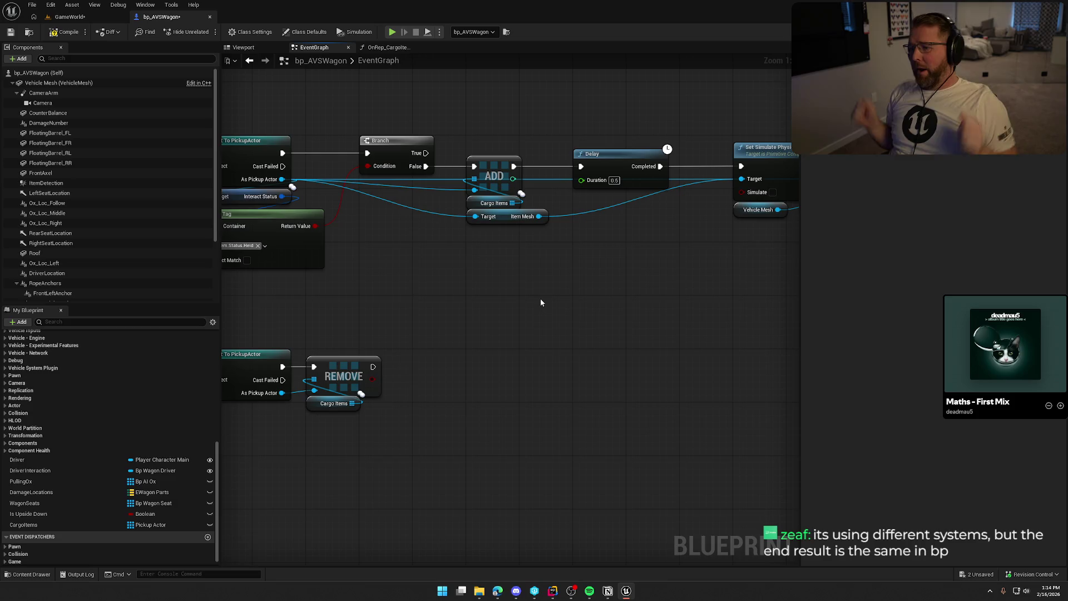
pyautogui.moveTo(538, 300)
pyautogui.mouseDown()
pyautogui.moveTo(469, 299)
pyautogui.moveTo(497, 305)
pyautogui.mouseUp()
# - Inspect the Delay, physics and attach nodes by selecting them and panning the graph
pyautogui.moveTo(469, 111); pyautogui.dragTo(613, 239)
pyautogui.moveTo(469, 132); pyautogui.dragTo(597, 246)
pyautogui.click(597, 246)
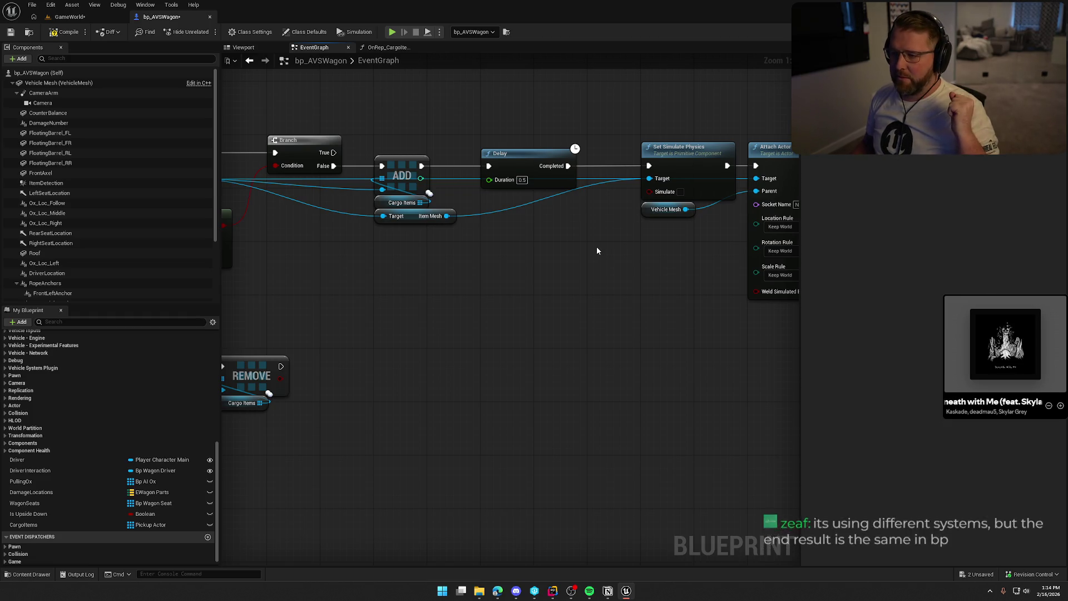
pyautogui.moveTo(464, 119)
pyautogui.mouseDown()
pyautogui.moveTo(589, 237)
pyautogui.moveTo(487, 242)
pyautogui.mouseUp()
pyautogui.moveTo(493, 131); pyautogui.dragTo(717, 368)
pyautogui.click(456, 298)
pyautogui.moveTo(456, 299)
pyautogui.mouseDown()
pyautogui.moveTo(469, 303)
pyautogui.moveTo(529, 272)
pyautogui.moveTo(633, 280)
pyautogui.mouseUp()
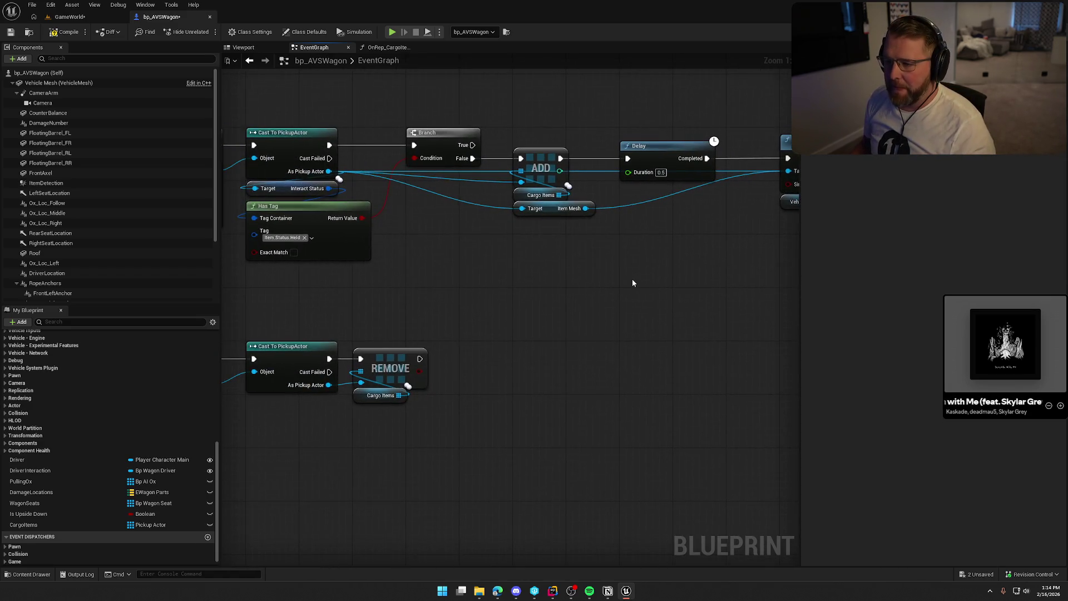
pyautogui.scroll(-2, 522, 266)
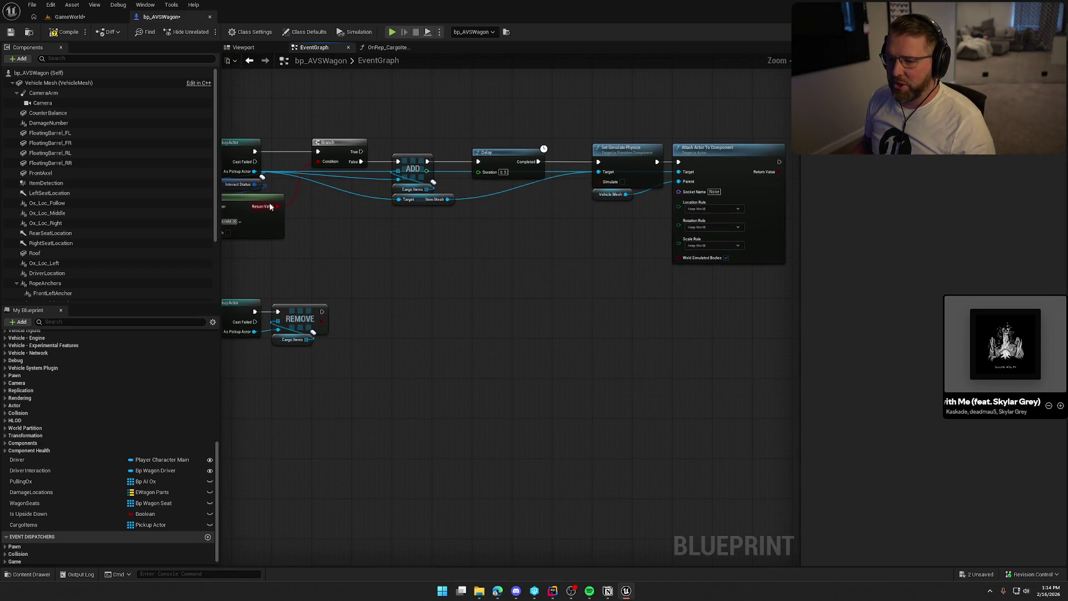
# - Try adding a Branch from the Has Tag result, then delete it again
pyautogui.moveTo(277, 206)
pyautogui.mouseDown()
pyautogui.moveTo(513, 235)
pyautogui.moveTo(561, 220)
pyautogui.moveTo(511, 211)
pyautogui.mouseUp()
pyautogui.click(507, 218)
pyautogui.moveTo(423, 267)
pyautogui.mouseDown()
pyautogui.moveTo(486, 284)
pyautogui.moveTo(637, 266)
pyautogui.moveTo(530, 278)
pyautogui.mouseUp()
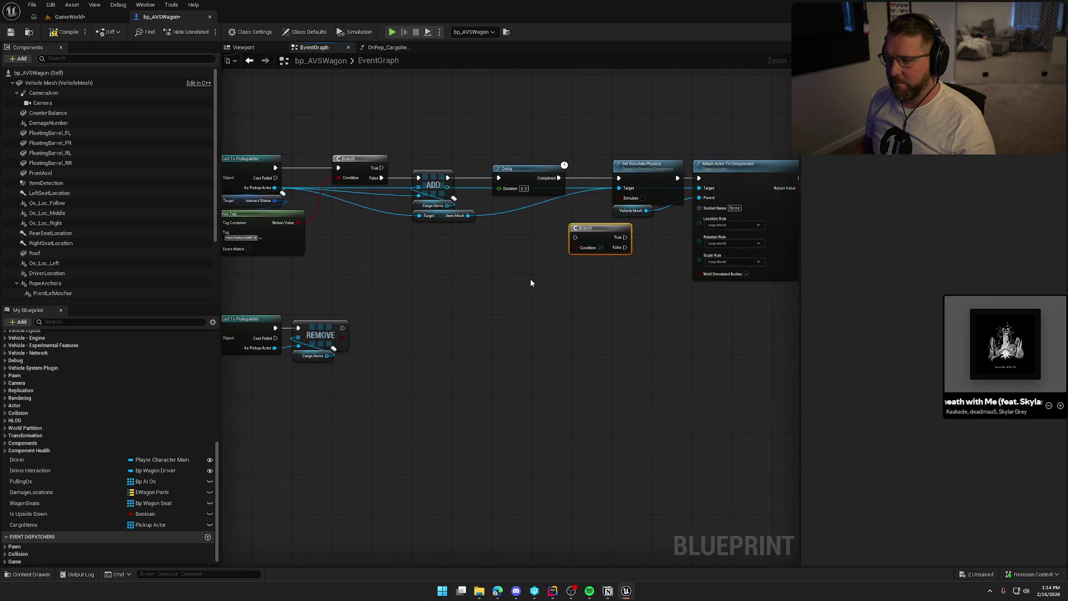
pyautogui.moveTo(589, 230); pyautogui.dragTo(415, 262)
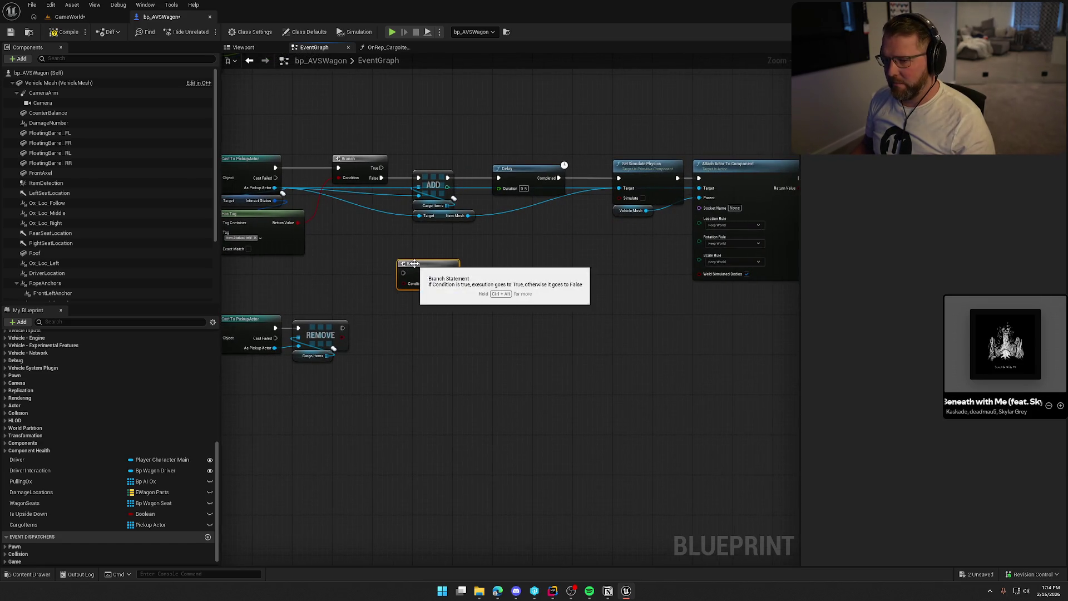
pyautogui.press('Delete')
pyautogui.moveTo(545, 282); pyautogui.dragTo(596, 287)
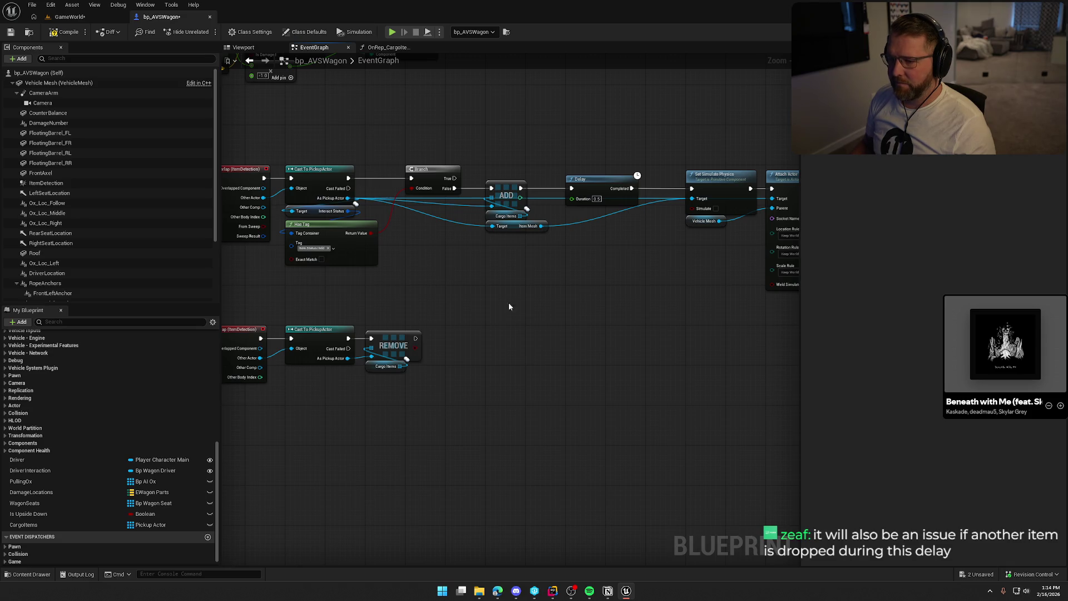
pyautogui.moveTo(555, 290)
pyautogui.mouseDown()
pyautogui.moveTo(374, 276)
pyautogui.moveTo(551, 285)
pyautogui.mouseUp()
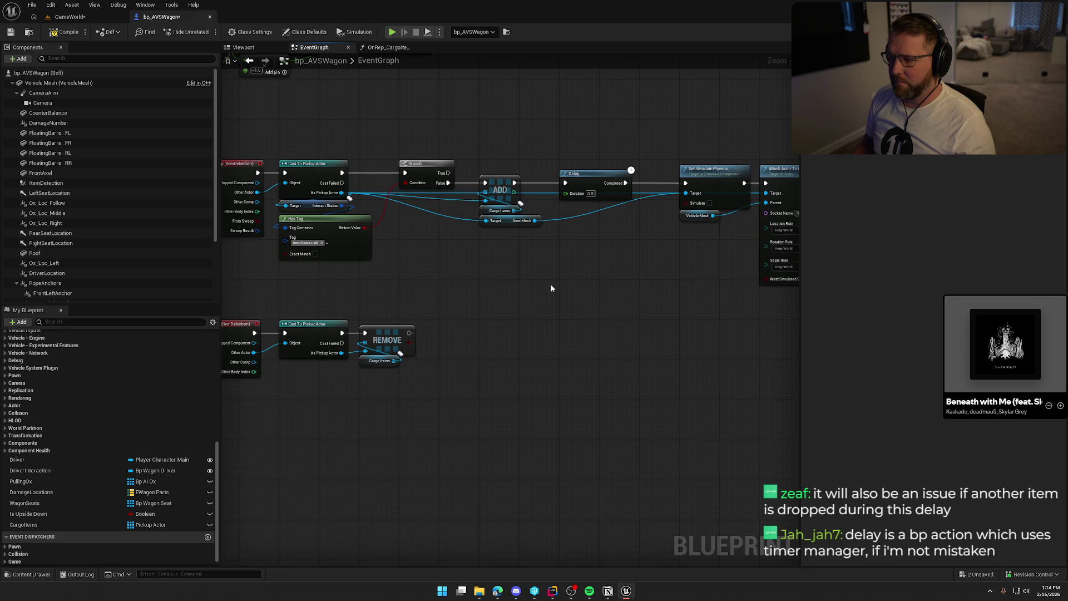
# - Unhook the Delay from the chain and wire ADD straight into Set Simulate Physics
pyautogui.keyDown('alt'); pyautogui.click(566, 182); pyautogui.keyUp('alt')
pyautogui.keyDown('alt'); pyautogui.click(625, 182); pyautogui.keyUp('alt')
pyautogui.moveTo(598, 181); pyautogui.dragTo(398, 131)
pyautogui.moveTo(514, 182); pyautogui.dragTo(687, 184)
# - Shift the physics and attach nodes left and place the Delay right after Cast To PickupActor
pyautogui.moveTo(779, 300); pyautogui.dragTo(648, 149)
pyautogui.moveTo(713, 178); pyautogui.dragTo(592, 178)
pyautogui.moveTo(548, 231)
pyautogui.mouseDown()
pyautogui.moveTo(435, 172)
pyautogui.moveTo(512, 171)
pyautogui.mouseUp()
pyautogui.scroll(2, 399, 176)
pyautogui.moveTo(393, 108)
pyautogui.mouseDown()
pyautogui.moveTo(439, 162)
pyautogui.moveTo(322, 176)
pyautogui.mouseUp()
pyautogui.moveTo(423, 164)
pyautogui.mouseDown()
pyautogui.moveTo(376, 164)
pyautogui.moveTo(514, 174)
pyautogui.mouseUp()
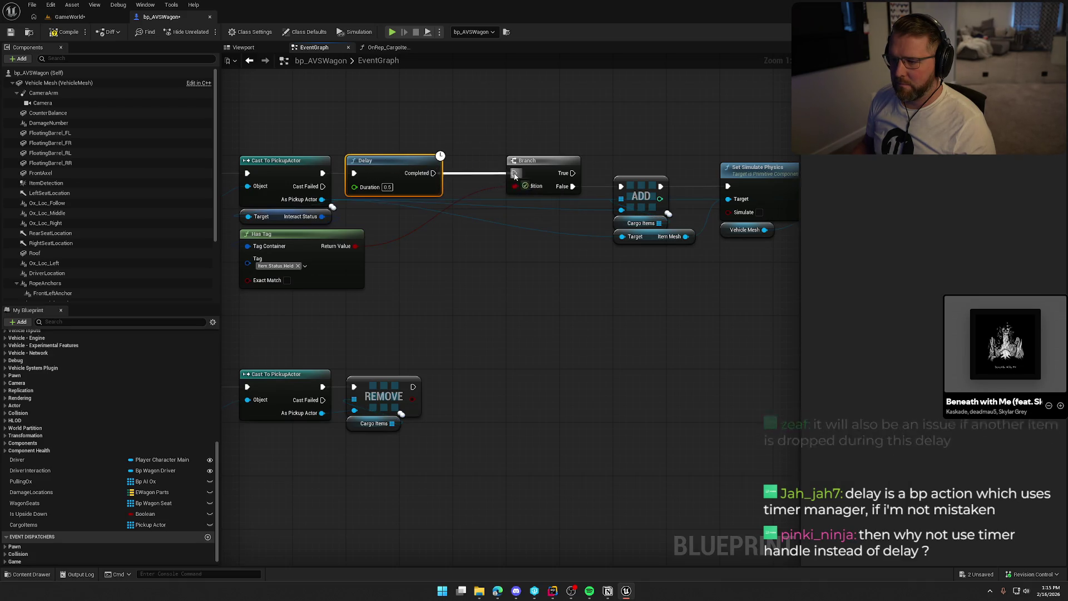
# - Wire the Delay's completion into the Branch and slide the Branch-to-attach nodes left beside it
pyautogui.scroll(-3, 577, 272)
pyautogui.moveTo(426, 167); pyautogui.dragTo(663, 267)
pyautogui.scroll(3, 466, 227)
pyautogui.scroll(-2, 466, 227)
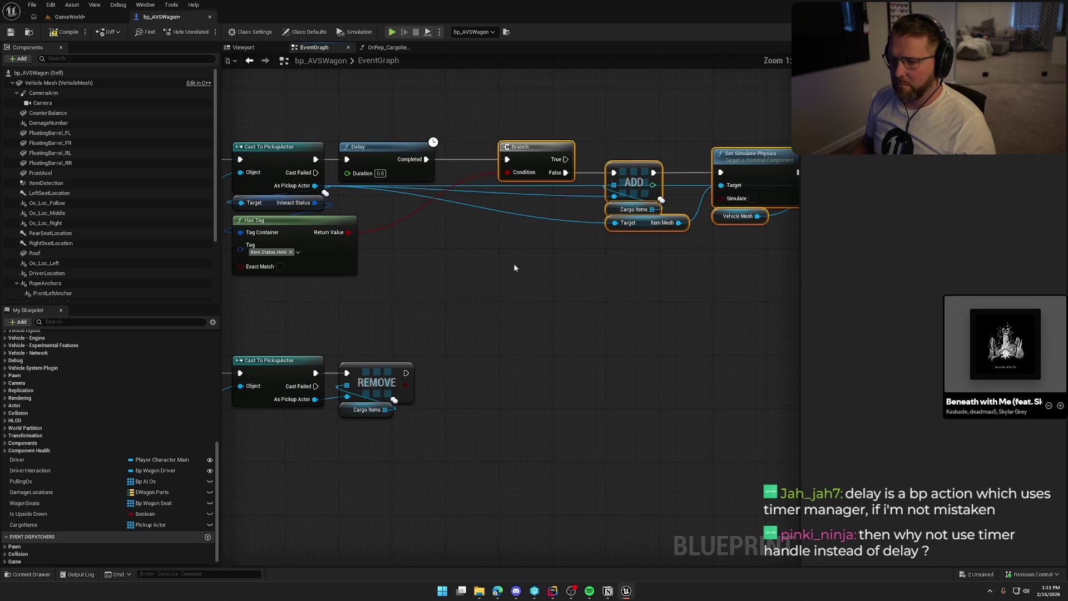
pyautogui.moveTo(525, 151); pyautogui.dragTo(473, 152)
pyautogui.scroll(2, 448, 167)
pyautogui.click(449, 167)
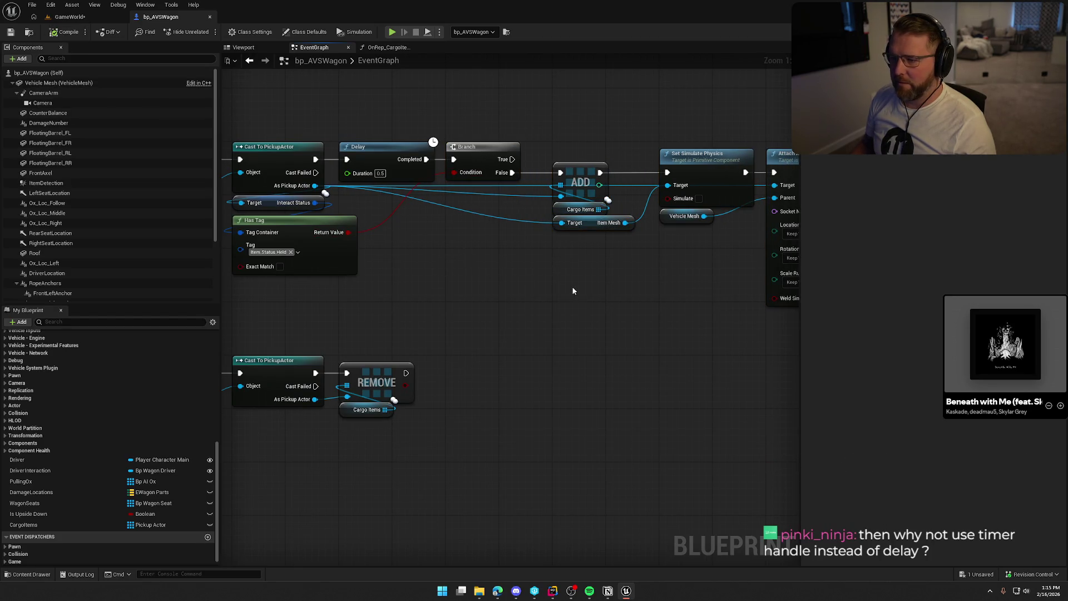
pyautogui.moveTo(558, 285); pyautogui.dragTo(461, 278)
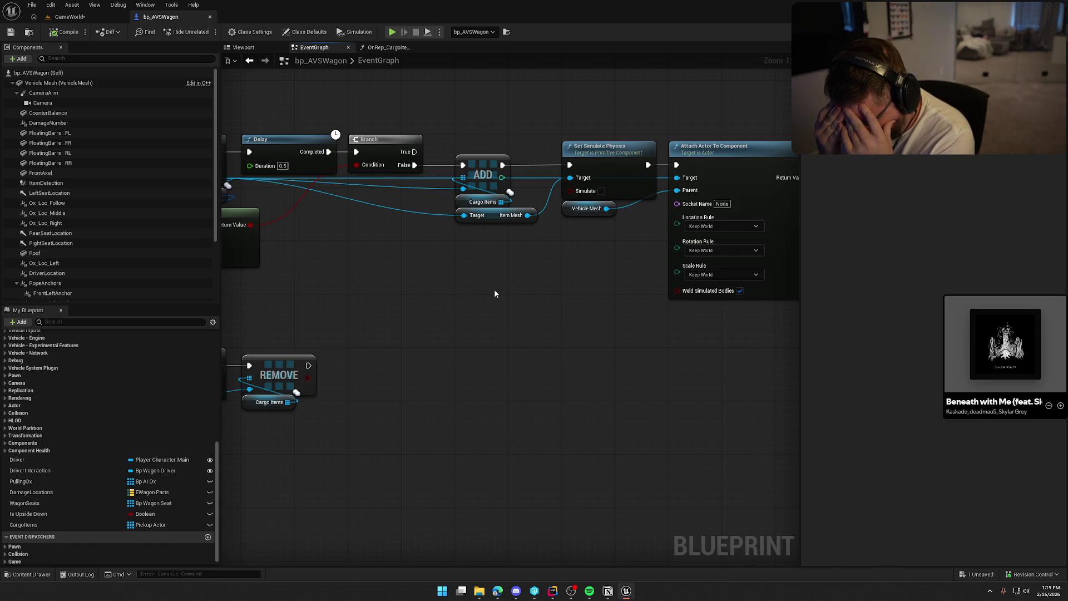
pyautogui.scroll(-1, 542, 266)
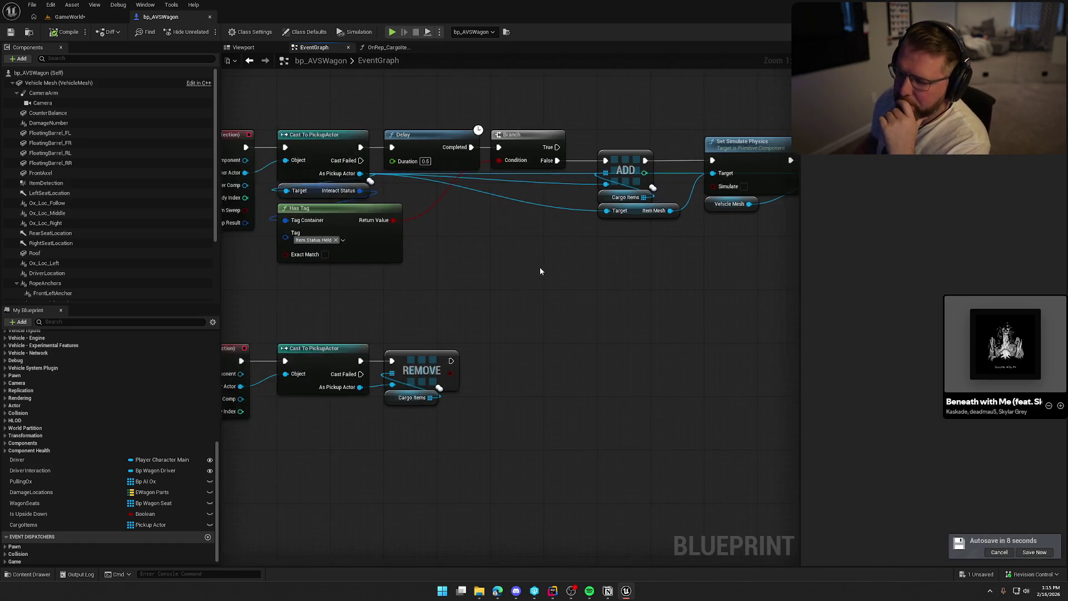
pyautogui.scroll(-1, 527, 294)
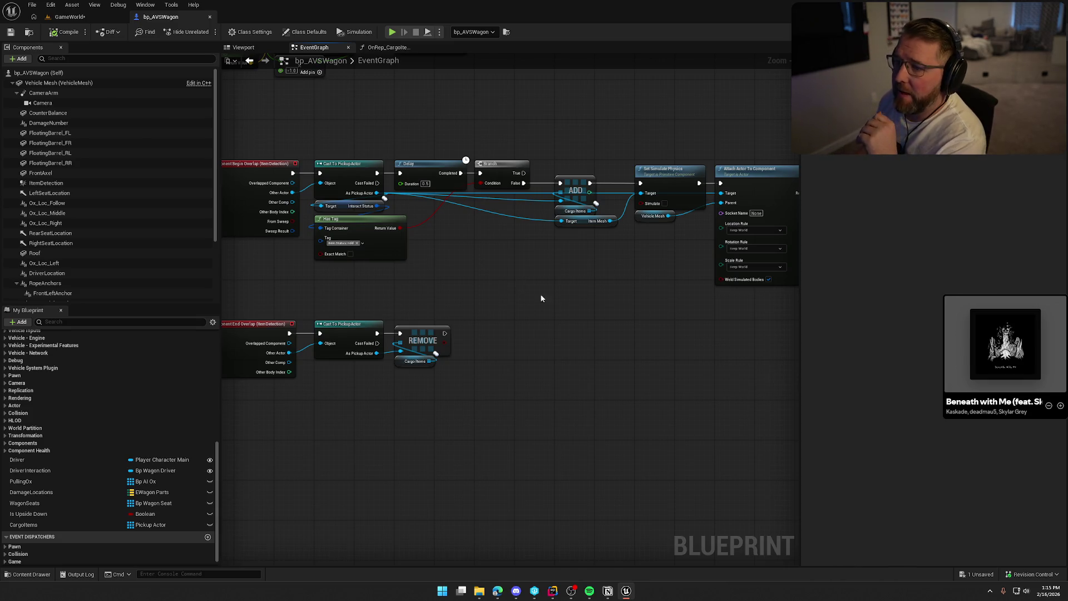
pyautogui.moveTo(548, 139); pyautogui.dragTo(741, 332)
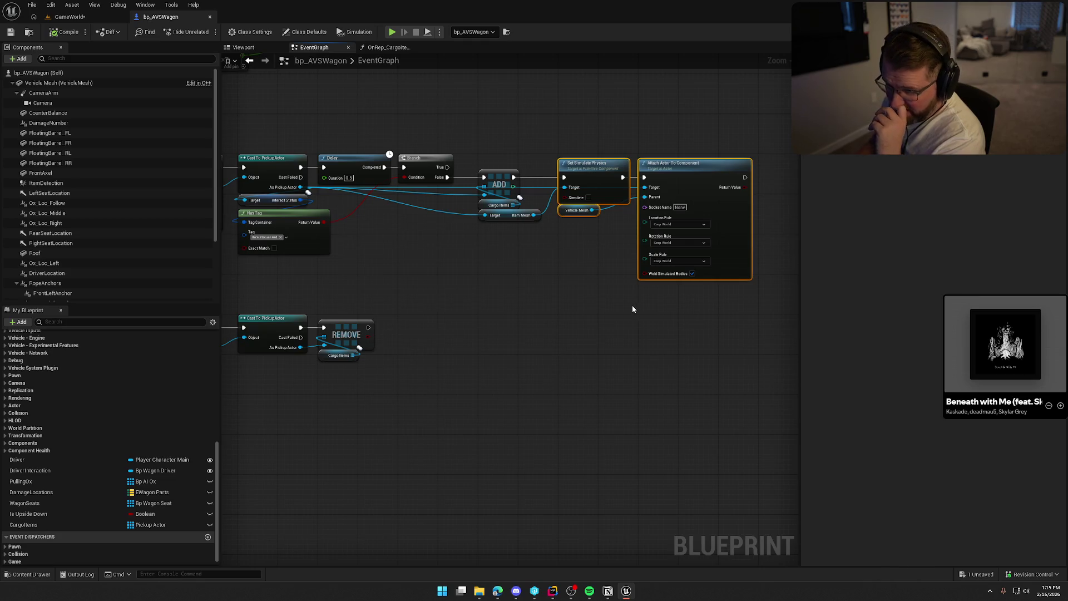
pyautogui.moveTo(459, 295)
pyautogui.mouseDown()
pyautogui.moveTo(535, 303)
pyautogui.moveTo(486, 303)
pyautogui.mouseUp()
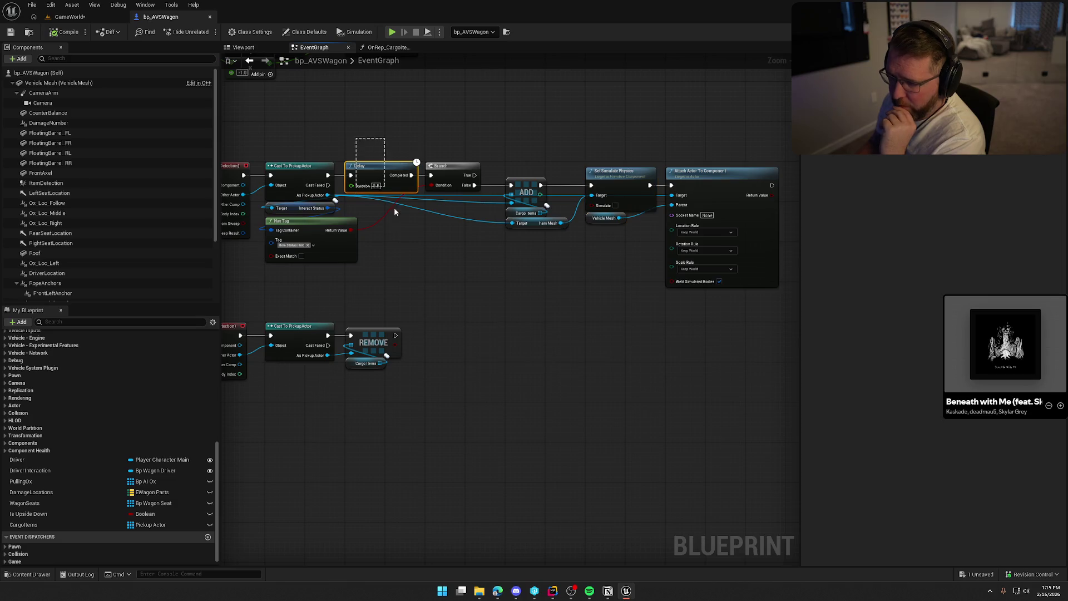
pyautogui.click(551, 342)
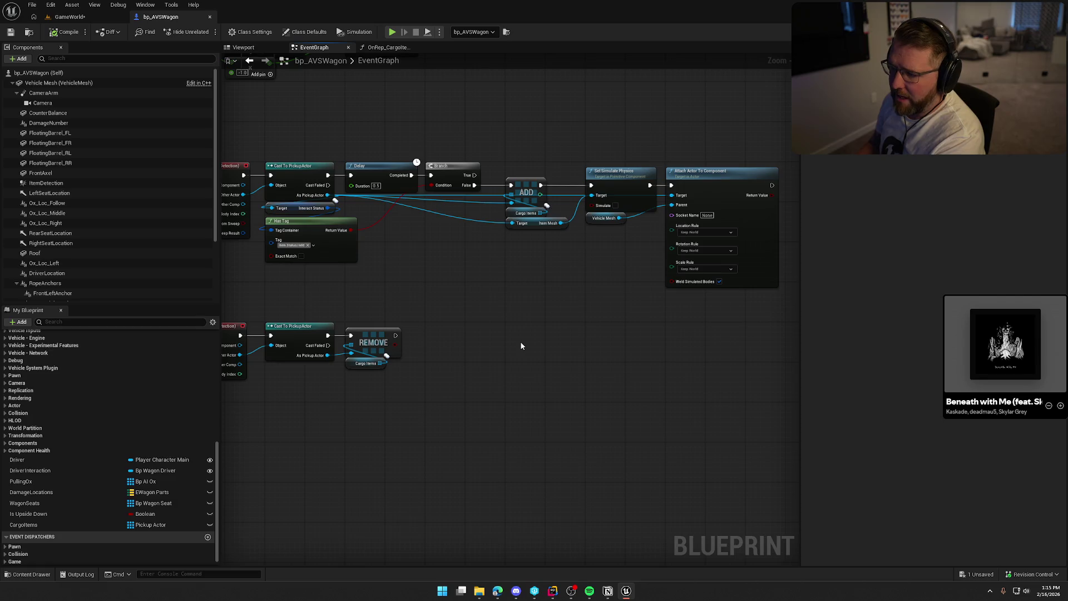
pyautogui.moveTo(599, 129); pyautogui.dragTo(699, 415)
pyautogui.click(539, 330)
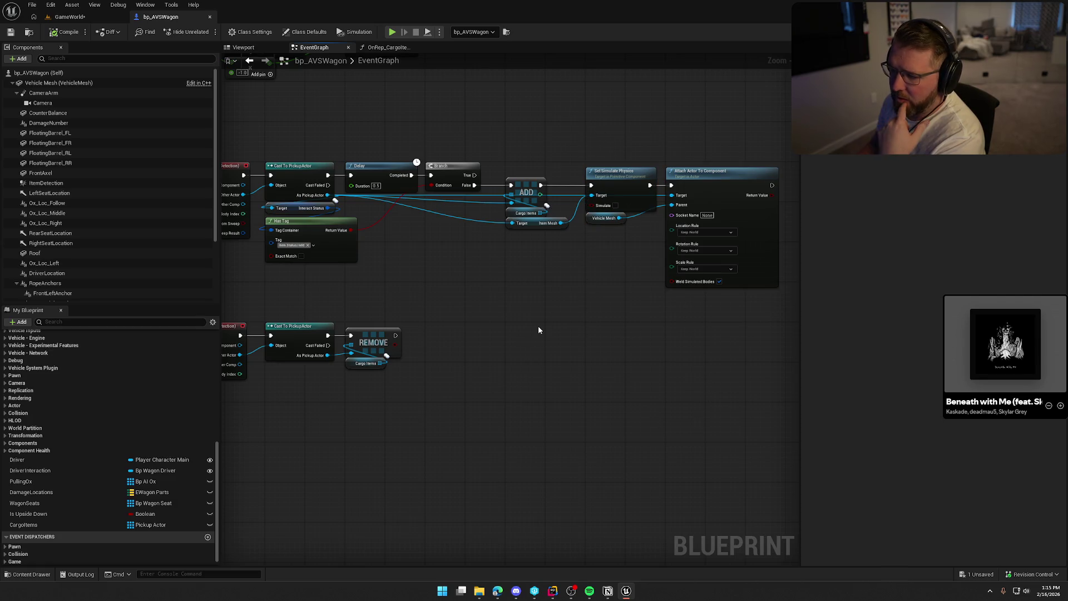
pyautogui.click(376, 171)
pyautogui.click(469, 321)
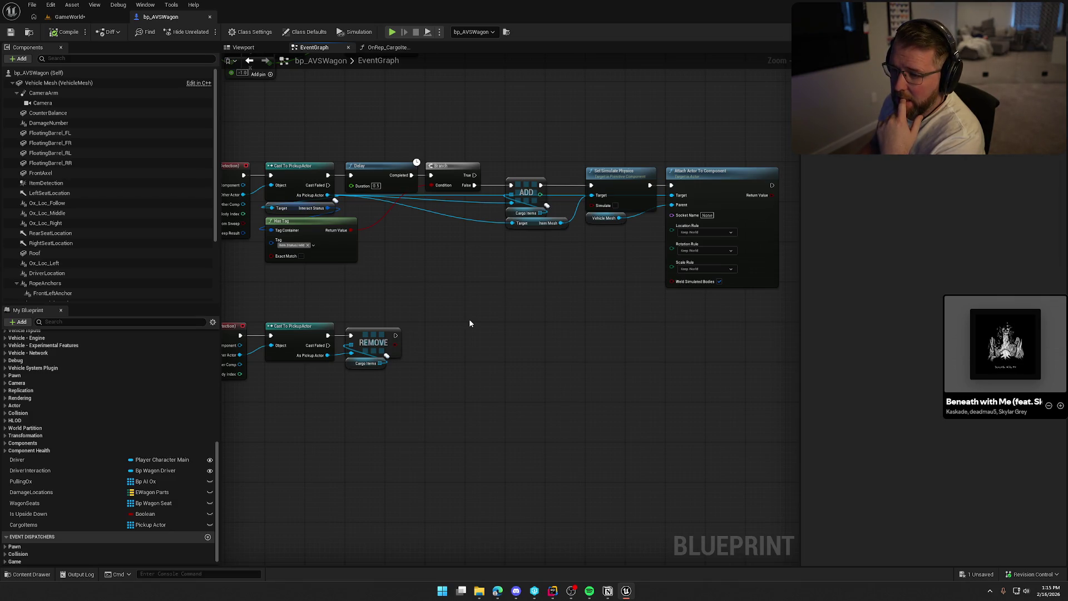
pyautogui.moveTo(469, 323); pyautogui.dragTo(494, 303)
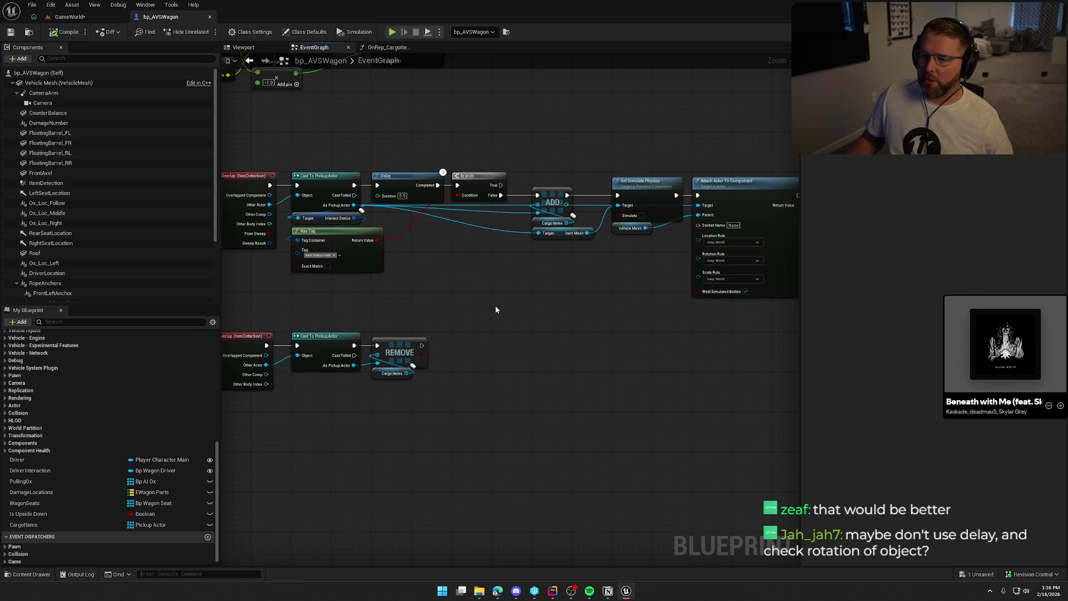
pyautogui.moveTo(255, 140)
pyautogui.mouseDown()
pyautogui.moveTo(300, 288)
pyautogui.moveTo(295, 274)
pyautogui.moveTo(318, 272)
pyautogui.moveTo(771, 299)
pyautogui.moveTo(351, 239)
pyautogui.moveTo(287, 178)
pyautogui.moveTo(322, 245)
pyautogui.moveTo(495, 216)
pyautogui.moveTo(412, 207)
pyautogui.moveTo(384, 167)
pyautogui.moveTo(345, 267)
pyautogui.moveTo(350, 256)
pyautogui.moveTo(357, 279)
pyautogui.moveTo(386, 285)
pyautogui.moveTo(325, 223)
pyautogui.moveTo(416, 260)
pyautogui.moveTo(429, 284)
pyautogui.moveTo(513, 286)
pyautogui.moveTo(344, 279)
pyautogui.moveTo(760, 315)
pyautogui.moveTo(423, 285)
pyautogui.moveTo(759, 310)
pyautogui.moveTo(532, 290)
pyautogui.mouseUp()
pyautogui.click(530, 290)
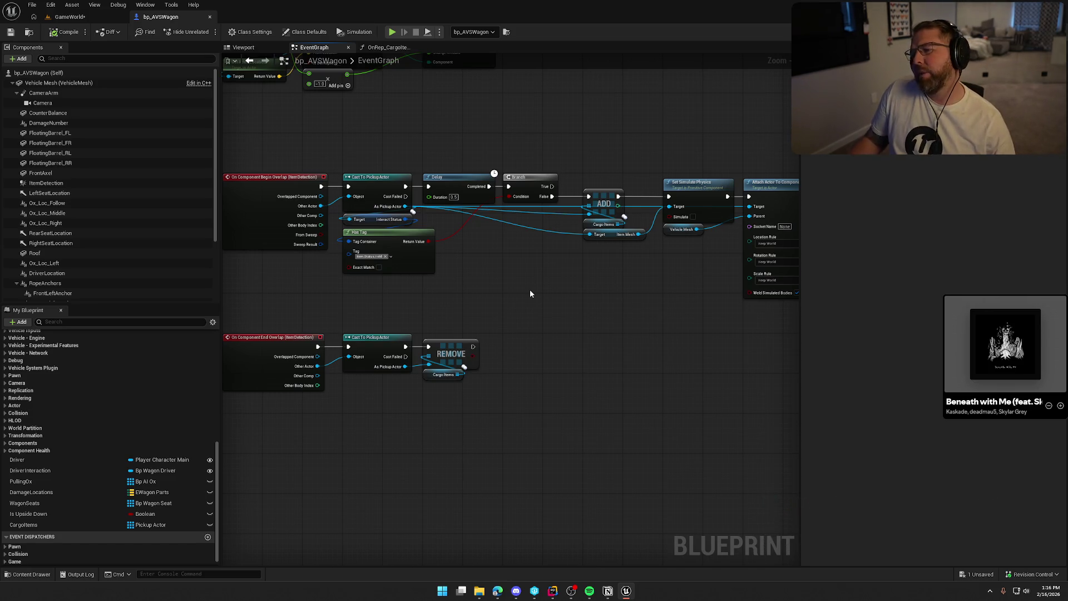
pyautogui.moveTo(530, 294)
pyautogui.mouseDown()
pyautogui.moveTo(476, 274)
pyautogui.moveTo(420, 205)
pyautogui.mouseUp()
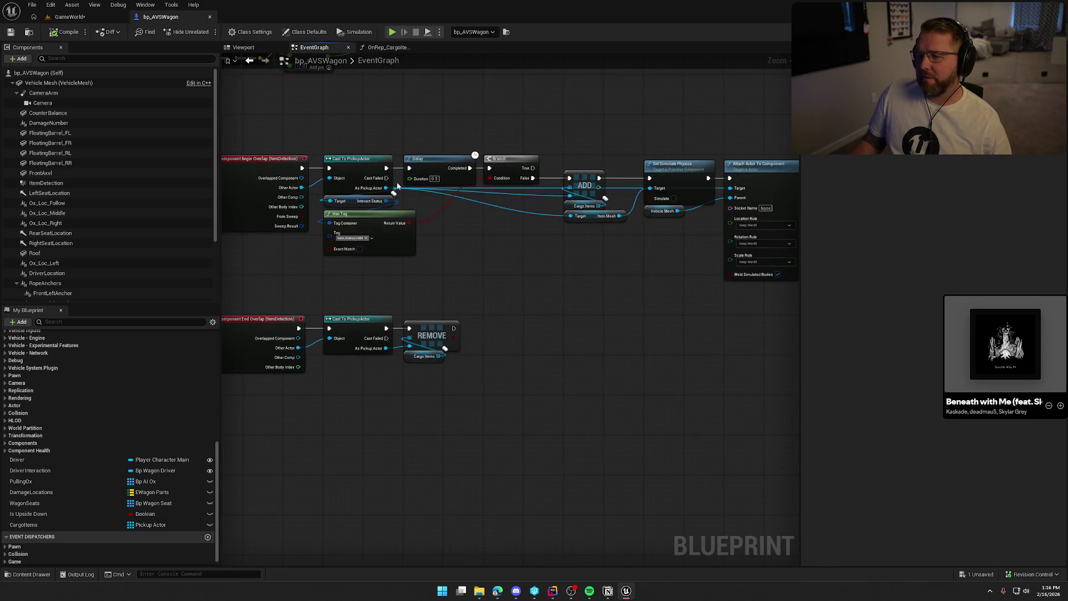
pyautogui.moveTo(265, 137); pyautogui.dragTo(748, 275)
pyautogui.click(577, 257)
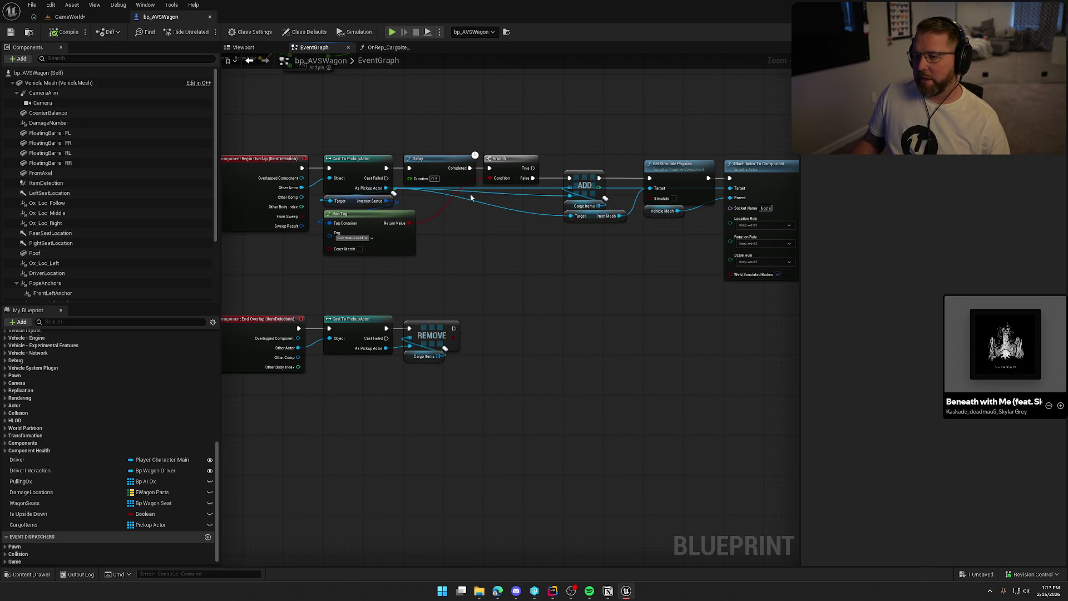
pyautogui.scroll(1, 464, 214)
pyautogui.scroll(-1, 597, 270)
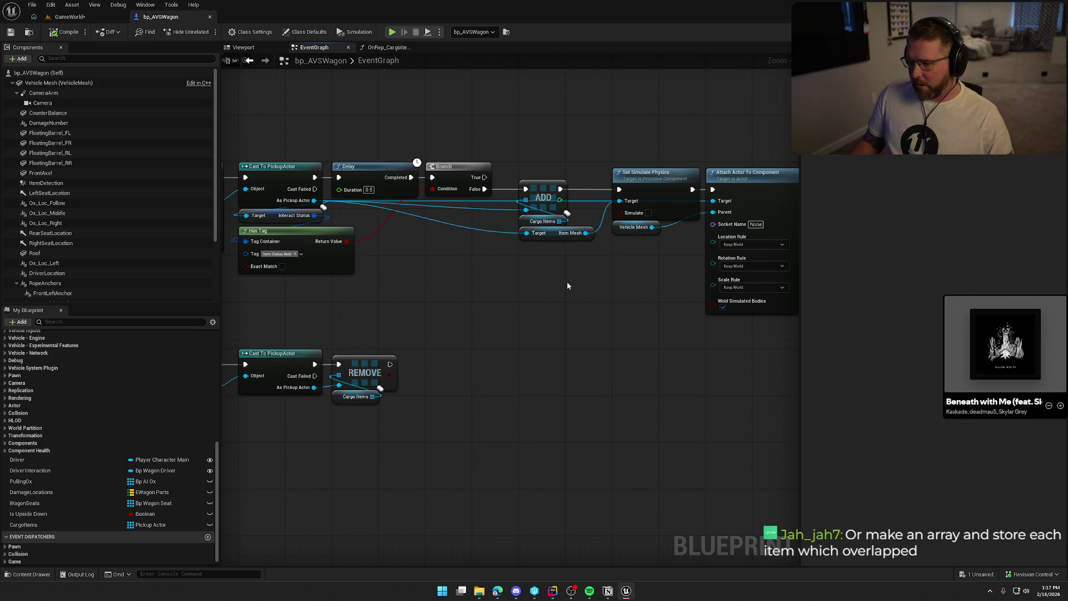
pyautogui.moveTo(679, 178)
pyautogui.mouseDown()
pyautogui.moveTo(582, 200)
pyautogui.moveTo(481, 277)
pyautogui.moveTo(586, 183)
pyautogui.mouseUp()
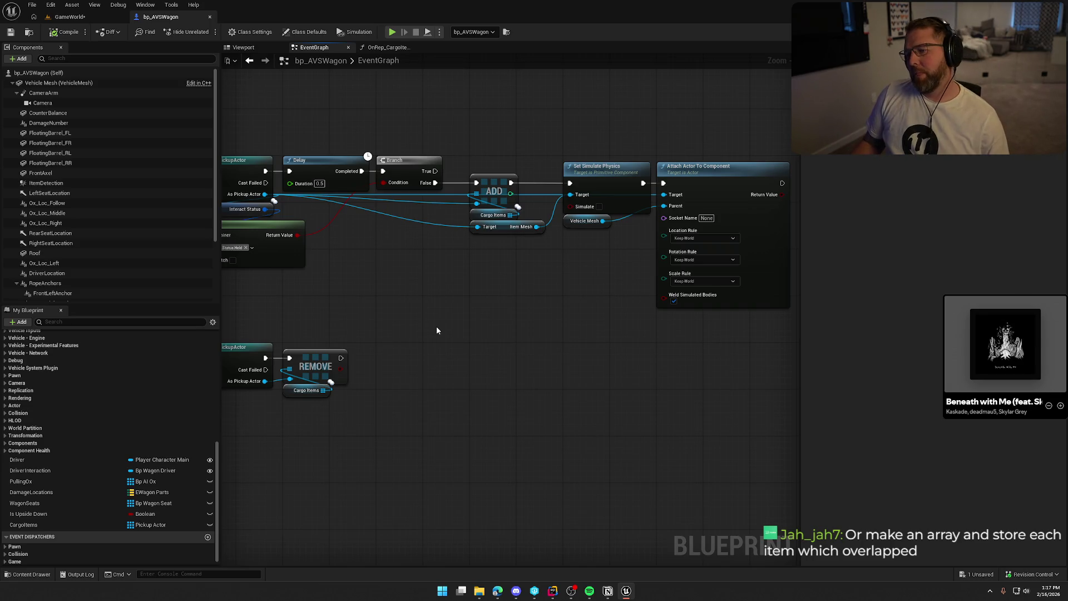
pyautogui.moveTo(403, 303); pyautogui.dragTo(435, 311)
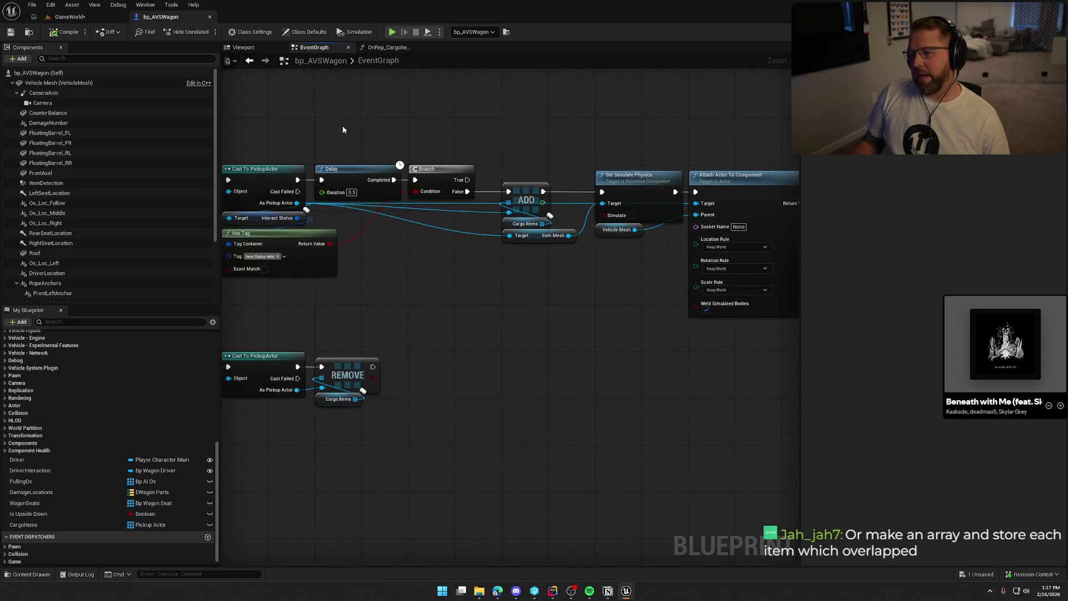
pyautogui.moveTo(328, 135)
pyautogui.mouseDown()
pyautogui.moveTo(370, 213)
pyautogui.moveTo(429, 240)
pyautogui.mouseUp()
pyautogui.click(404, 235)
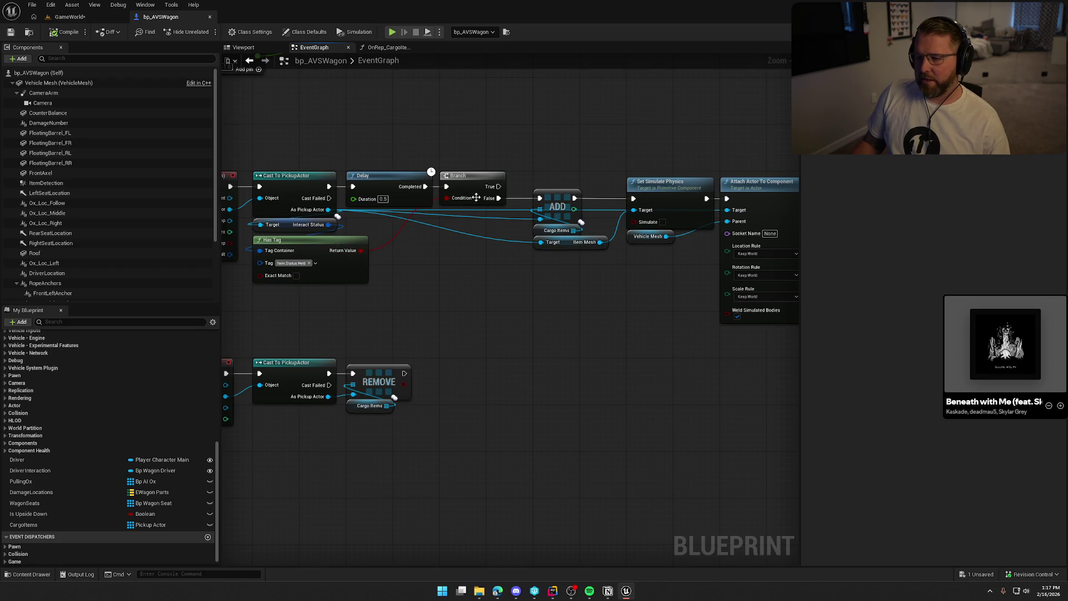
pyautogui.moveTo(641, 305); pyautogui.dragTo(557, 288)
pyautogui.moveTo(472, 131)
pyautogui.mouseDown()
pyautogui.moveTo(646, 283)
pyautogui.moveTo(785, 328)
pyautogui.mouseUp()
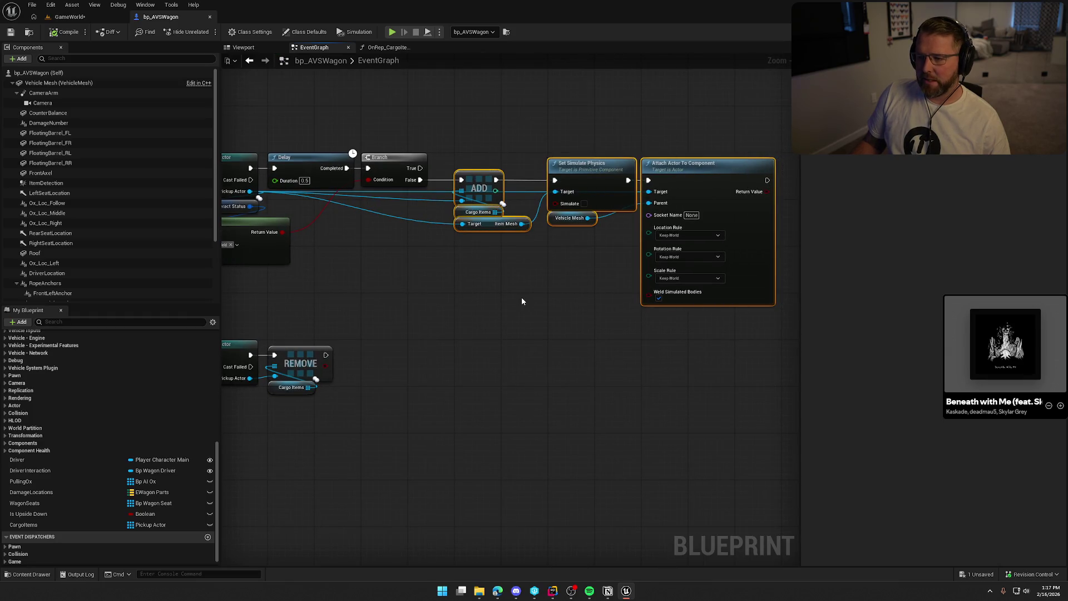
pyautogui.moveTo(459, 289); pyautogui.dragTo(532, 300)
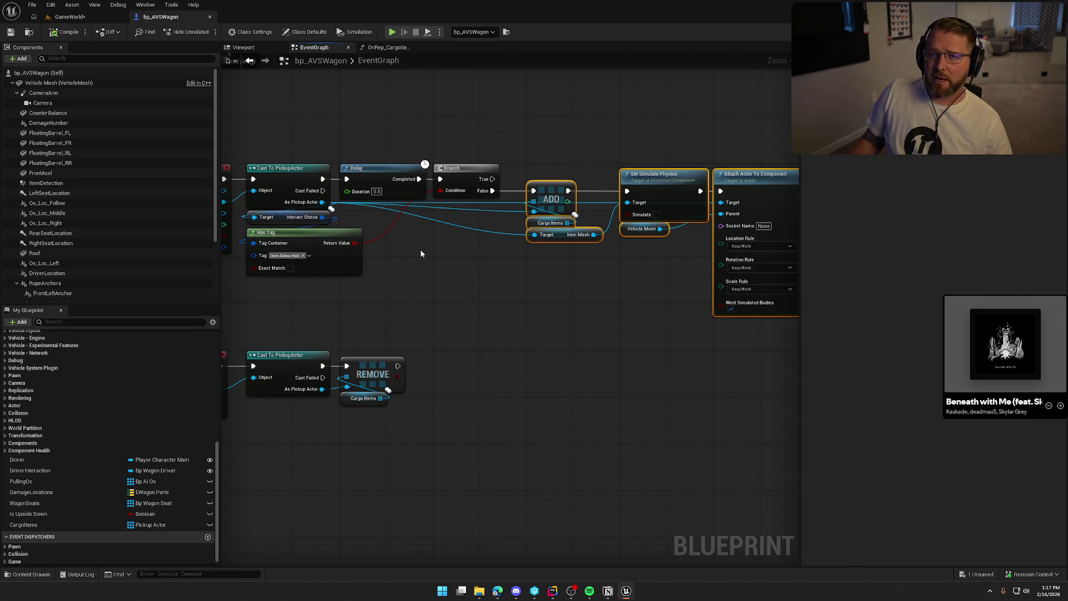
pyautogui.moveTo(422, 253); pyautogui.dragTo(486, 207)
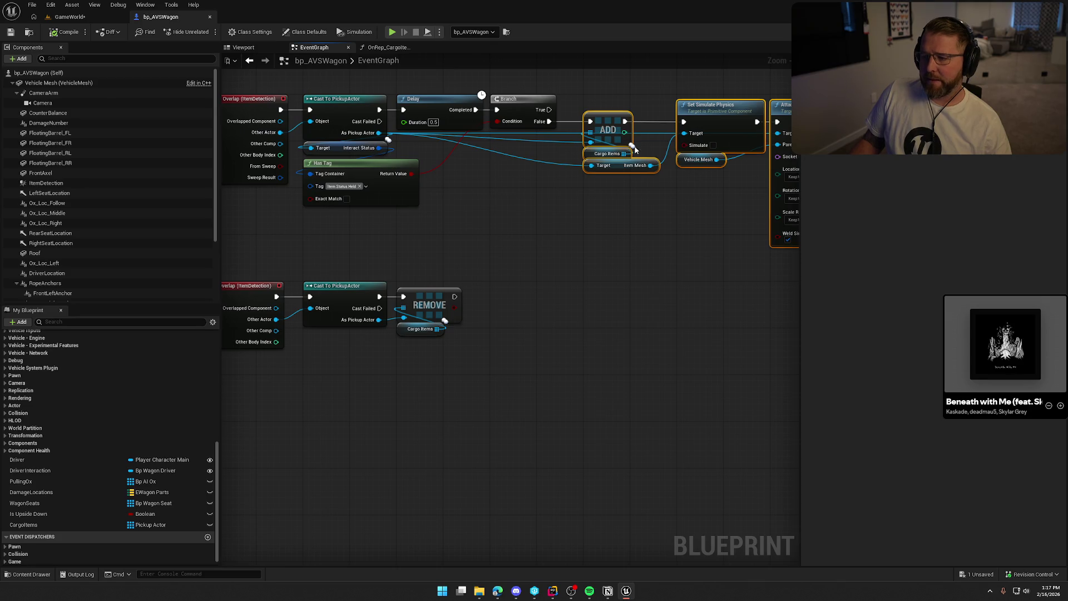
pyautogui.moveTo(357, 280); pyautogui.dragTo(533, 376)
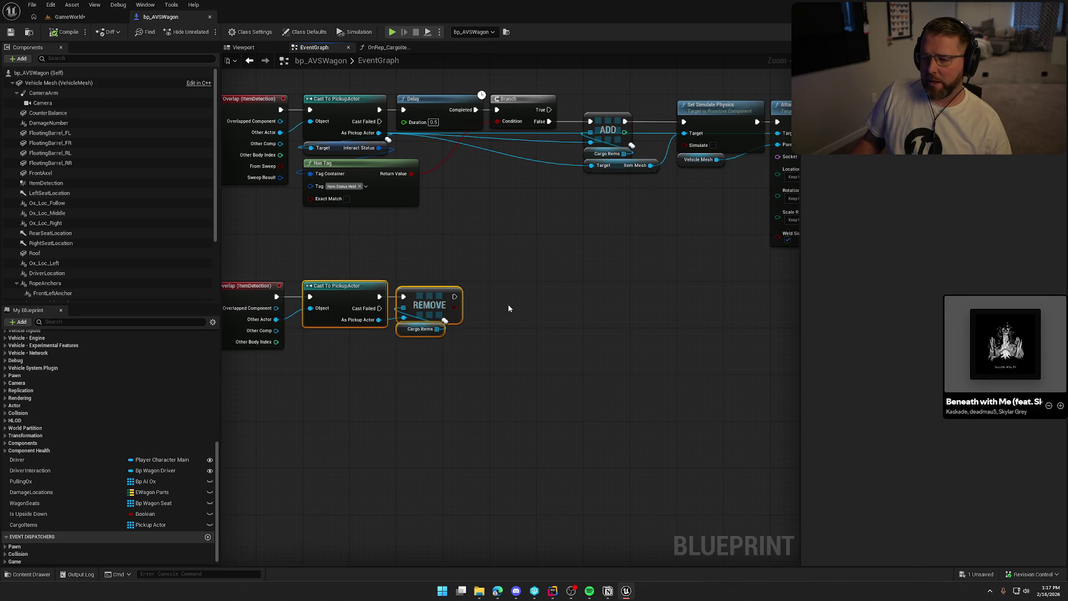
pyautogui.click(549, 289)
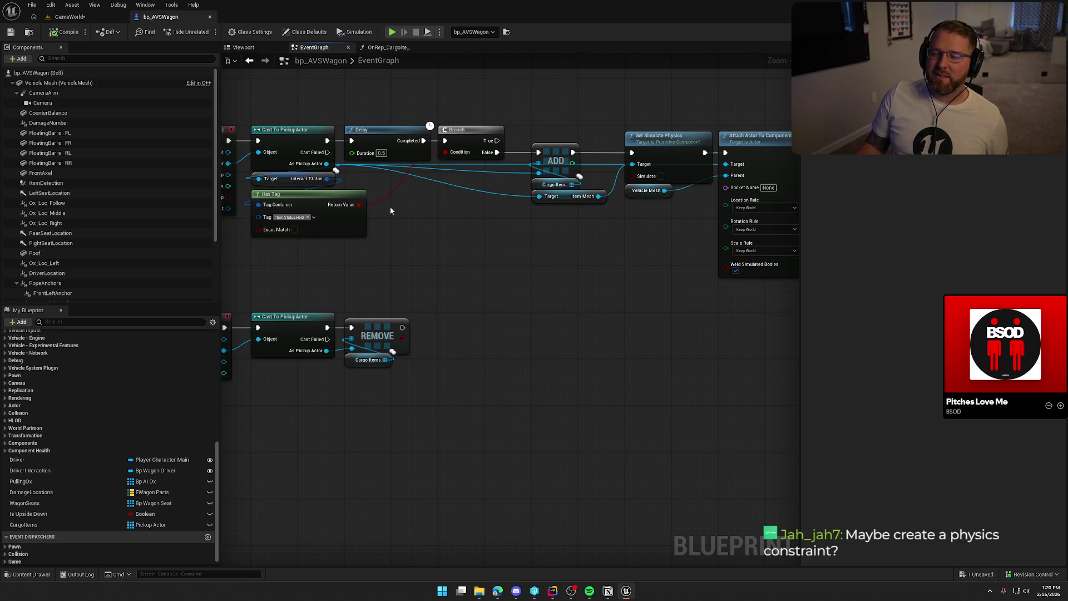
# - Open the Content Drawer to browse to Content > Logic > Interactables
pyautogui.moveTo(483, 272); pyautogui.dragTo(503, 271)
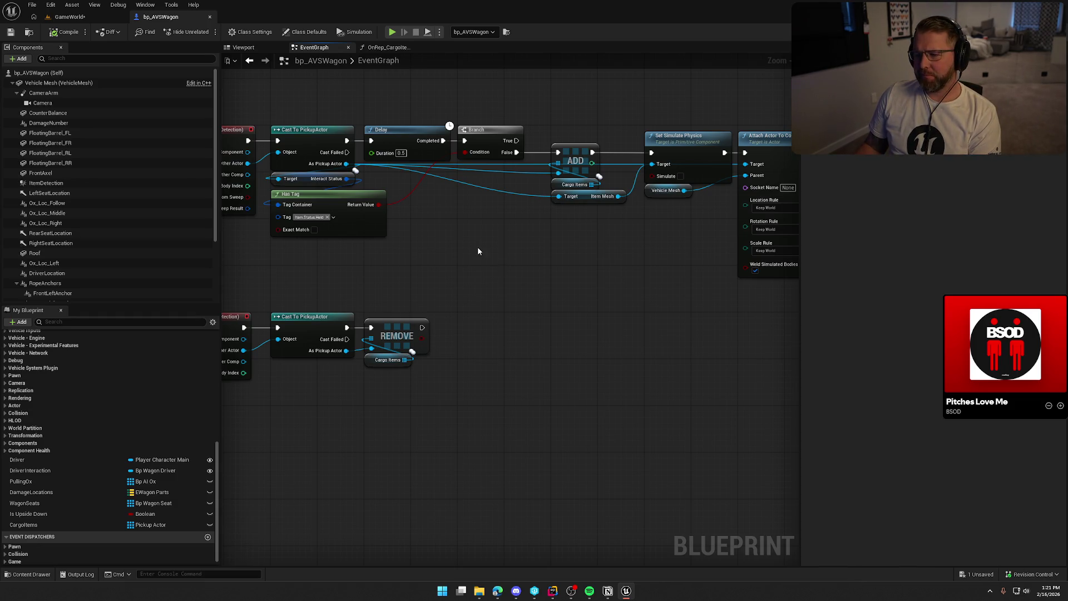
pyautogui.hotkey('ctrl', 'space')
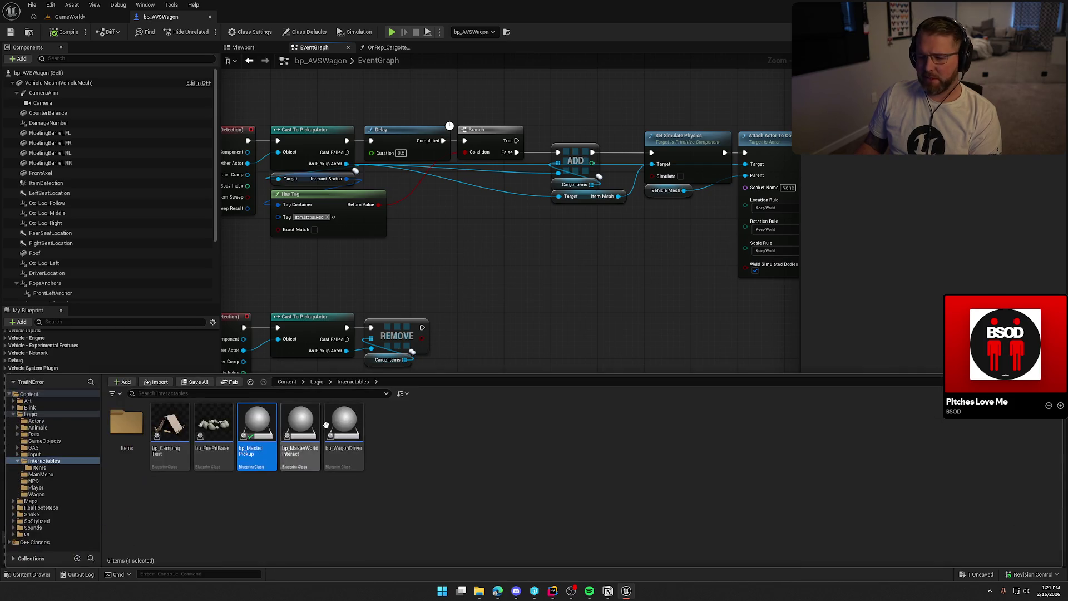
# - Open bp_MasterPickup and add a custom event named AttachToWagon
pyautogui.press('Return')
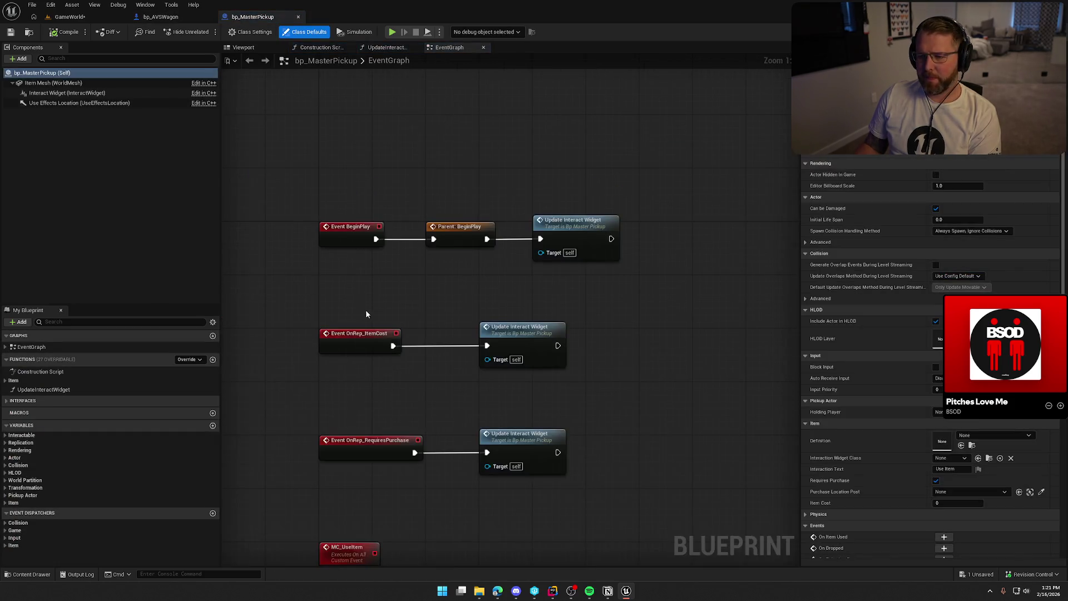
pyautogui.rightClick(342, 310)
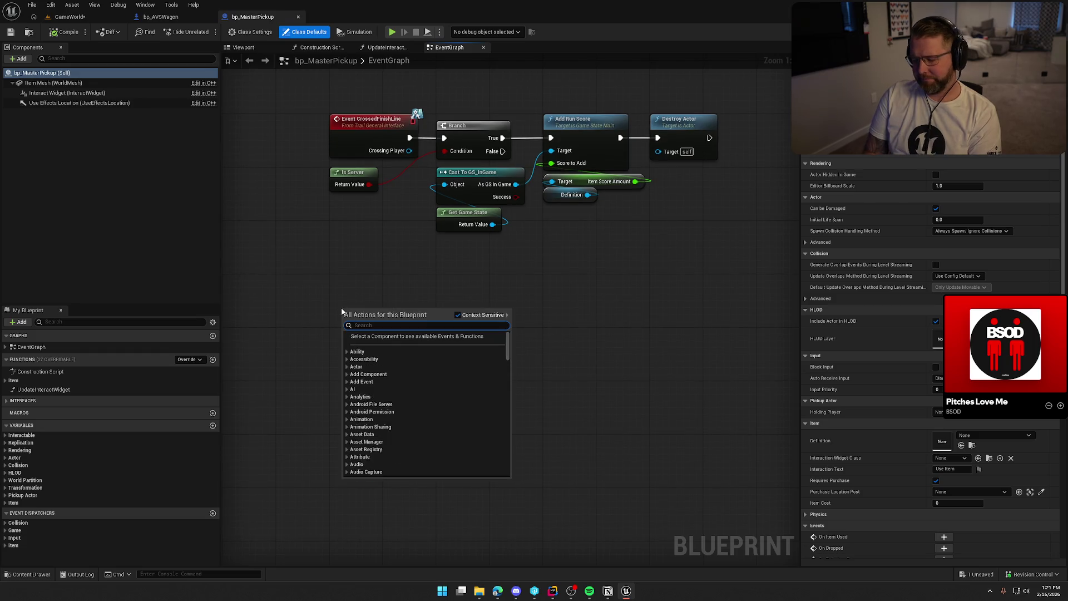
pyautogui.click(370, 401)
pyautogui.write('A')
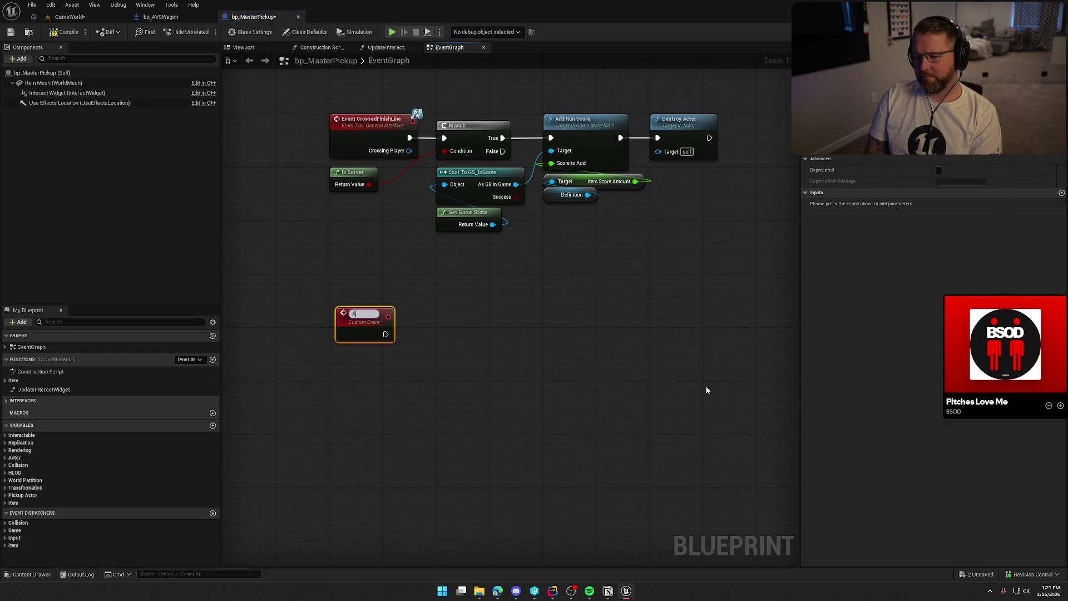
pyautogui.write('ttachToWagon')
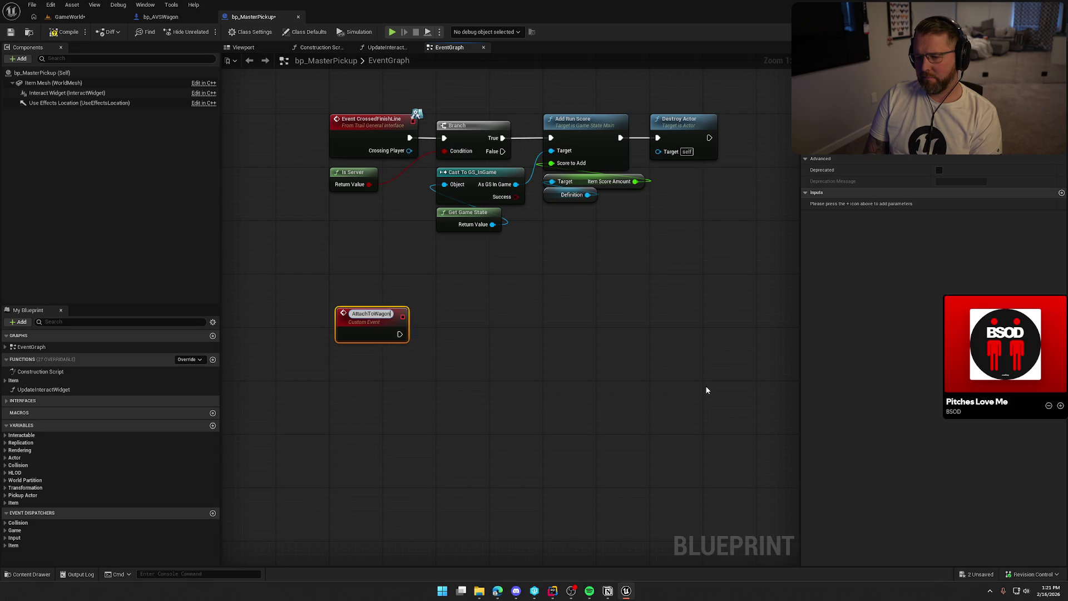
pyautogui.press('Return')
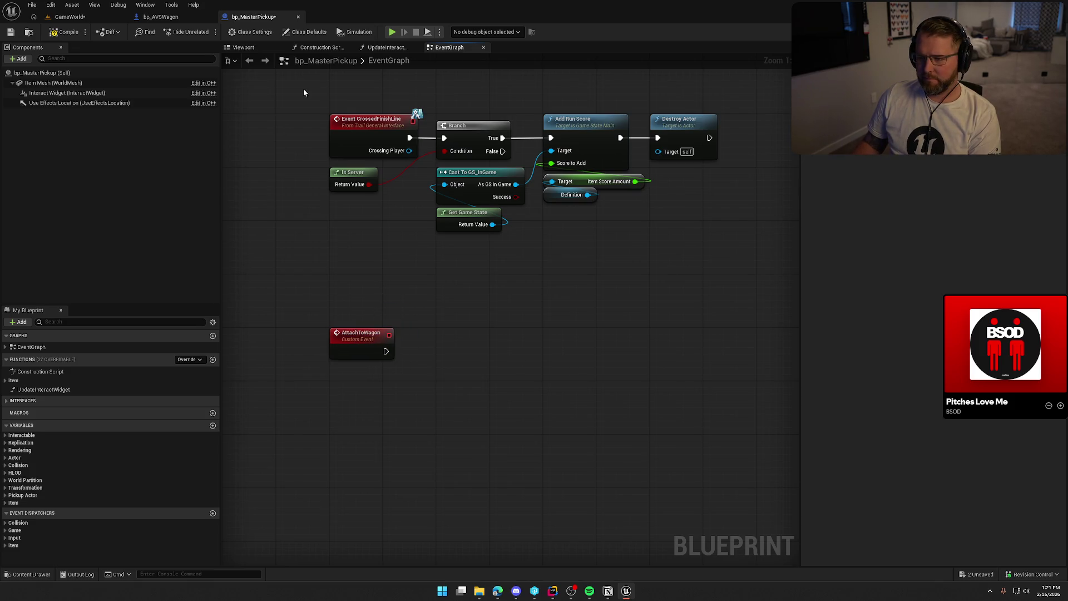
# - In bp_AVSWagon, select the Delay through Attach nodes plus the Interact Status getter
pyautogui.click(176, 19)
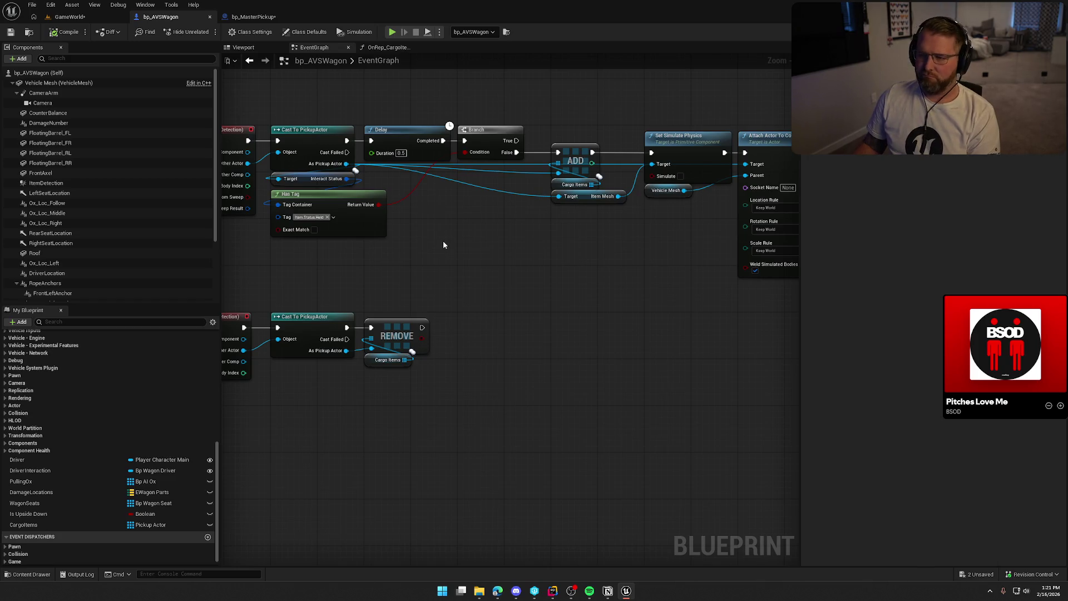
pyautogui.moveTo(373, 114); pyautogui.dragTo(512, 262)
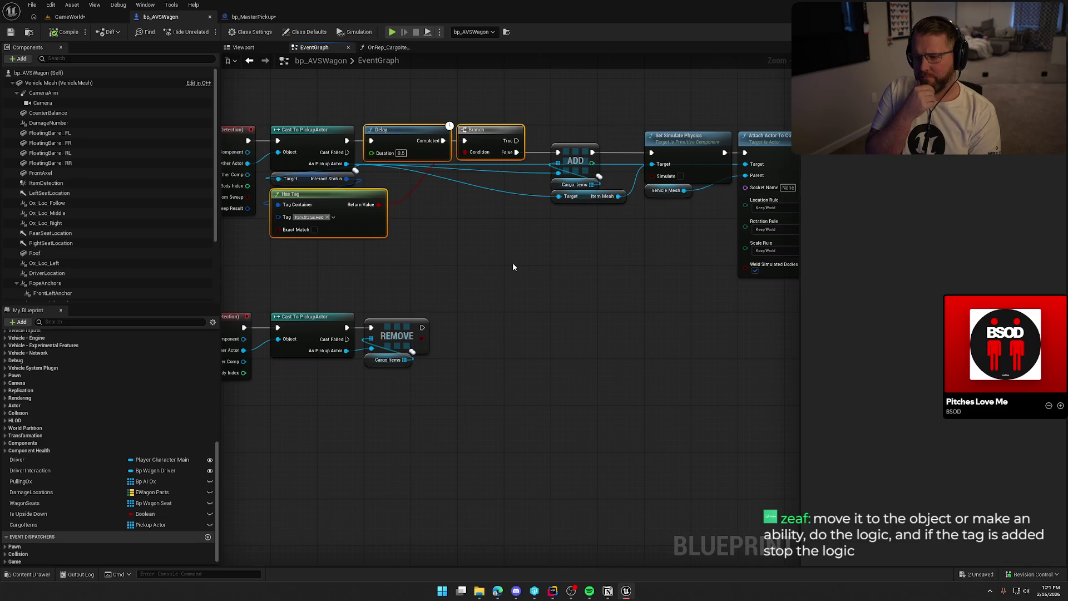
pyautogui.click(472, 215)
pyautogui.moveTo(360, 116)
pyautogui.mouseDown()
pyautogui.moveTo(509, 219)
pyautogui.moveTo(619, 246)
pyautogui.mouseUp()
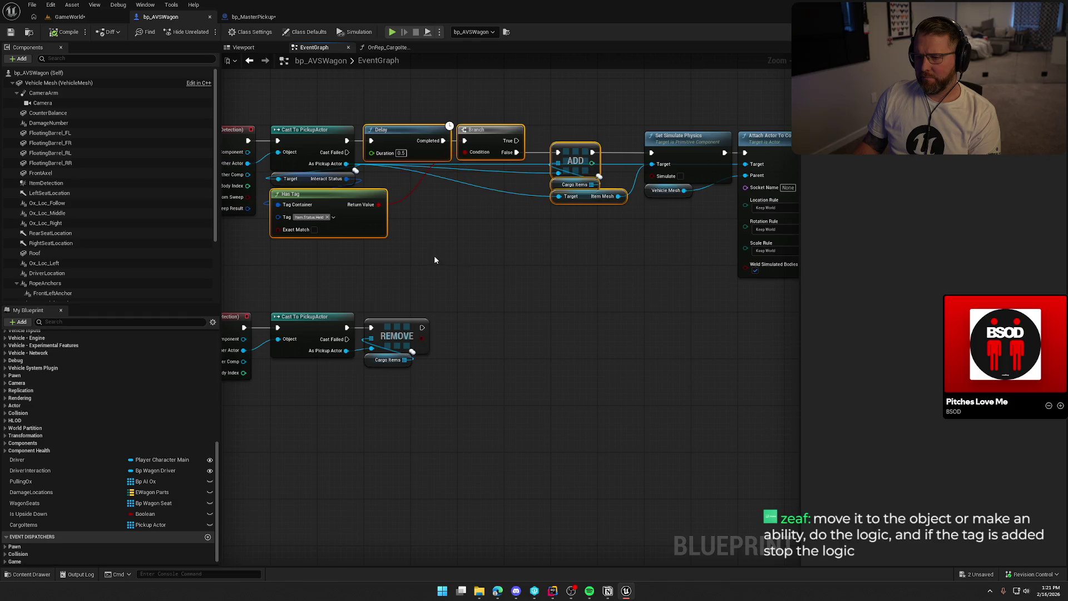
pyautogui.moveTo(541, 114)
pyautogui.mouseDown()
pyautogui.moveTo(716, 220)
pyautogui.moveTo(745, 223)
pyautogui.mouseUp()
pyautogui.keyDown('shift'); pyautogui.click(329, 183); pyautogui.keyUp('shift')
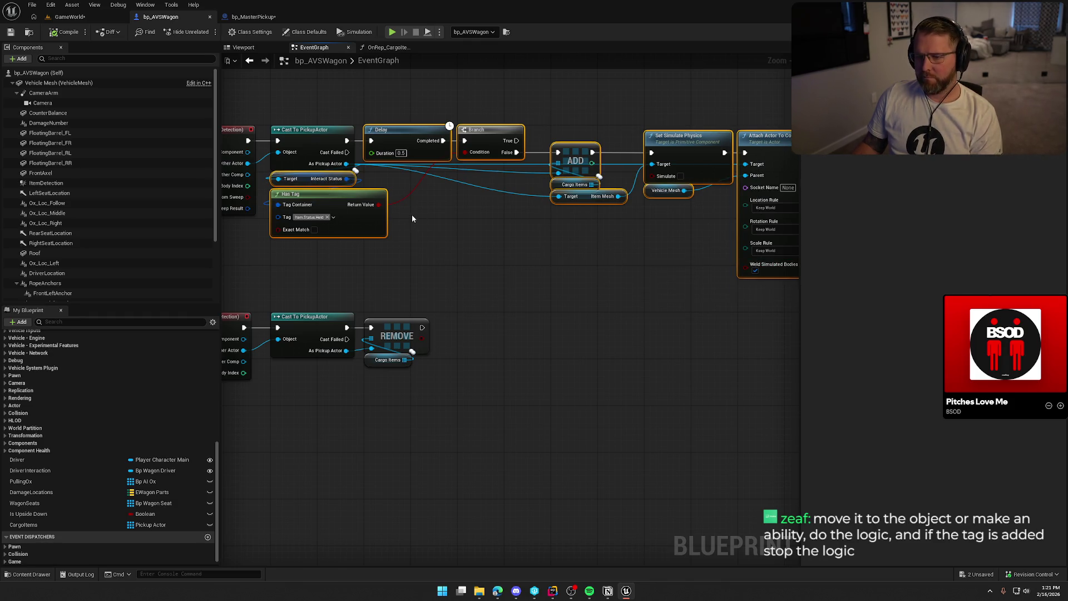
pyautogui.moveTo(463, 225); pyautogui.dragTo(390, 227)
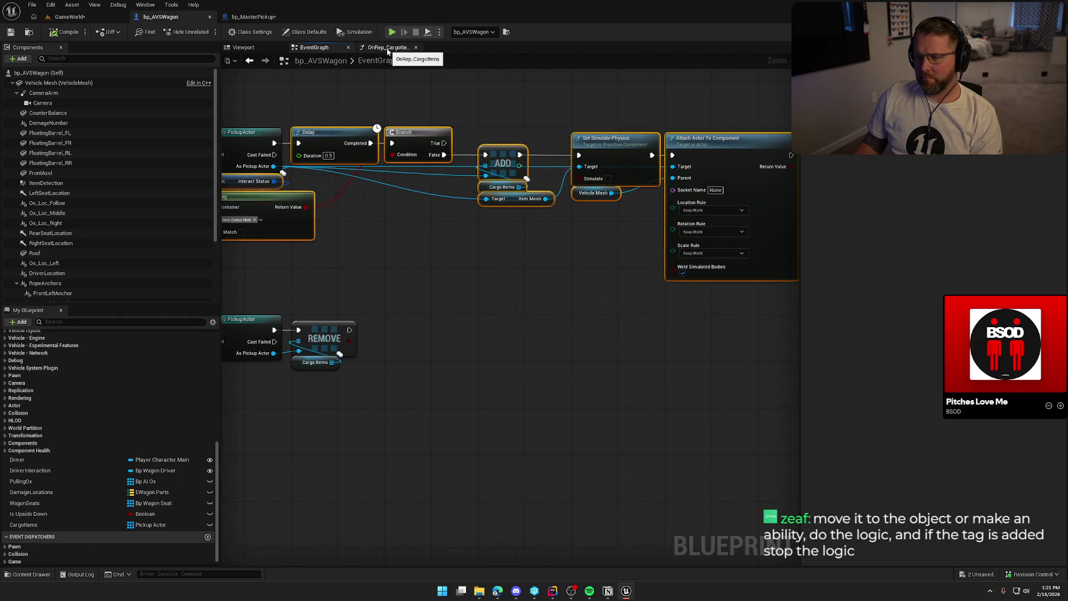
pyautogui.click(253, 16)
# - Paste the copied pickup-attach nodes next to the AttachToWagon event
pyautogui.hotkey('ctrl', 'v')
pyautogui.moveTo(336, 251)
pyautogui.mouseDown()
pyautogui.moveTo(363, 270)
pyautogui.moveTo(422, 244)
pyautogui.mouseUp()
pyautogui.click(426, 182)
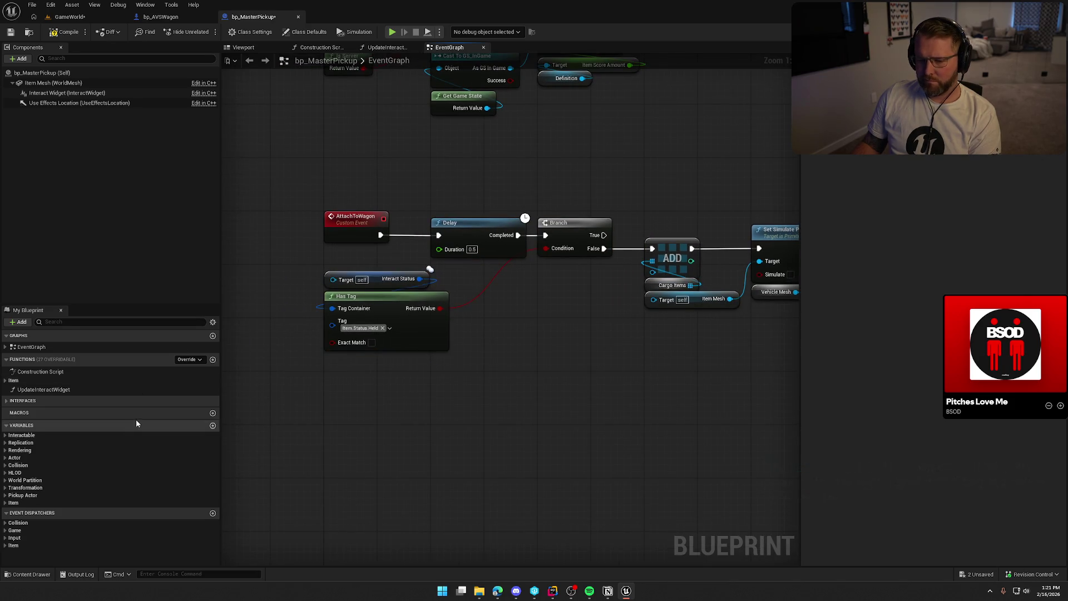
pyautogui.moveTo(485, 161)
pyautogui.mouseDown()
pyautogui.moveTo(478, 329)
pyautogui.moveTo(330, 302)
pyautogui.mouseUp()
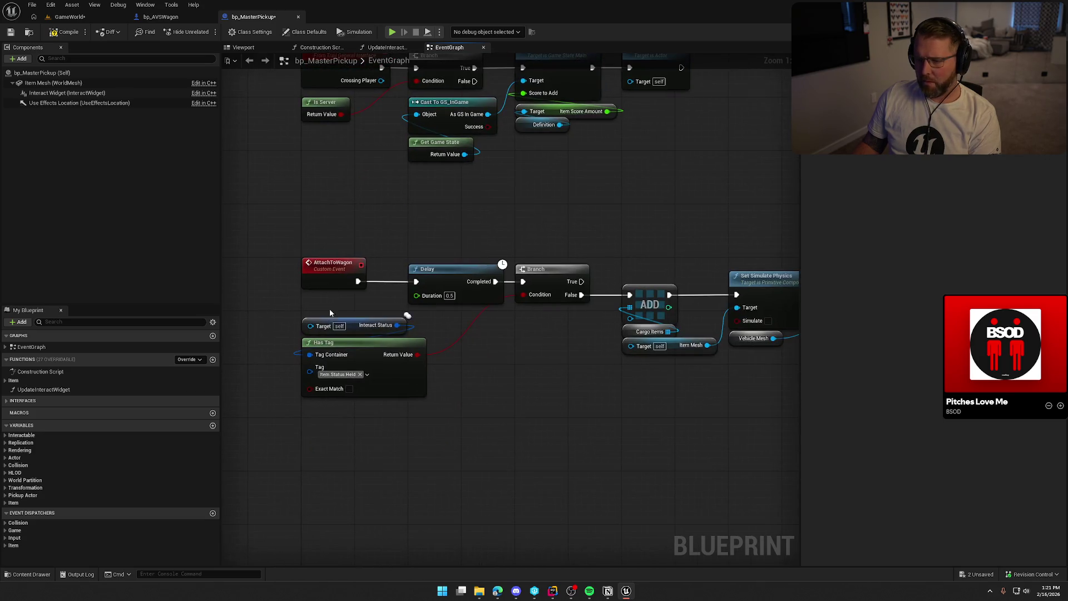
# - Replace the Target Interact Status node with a self Interact Status getter
pyautogui.rightClick(323, 309)
pyautogui.write('get interact')
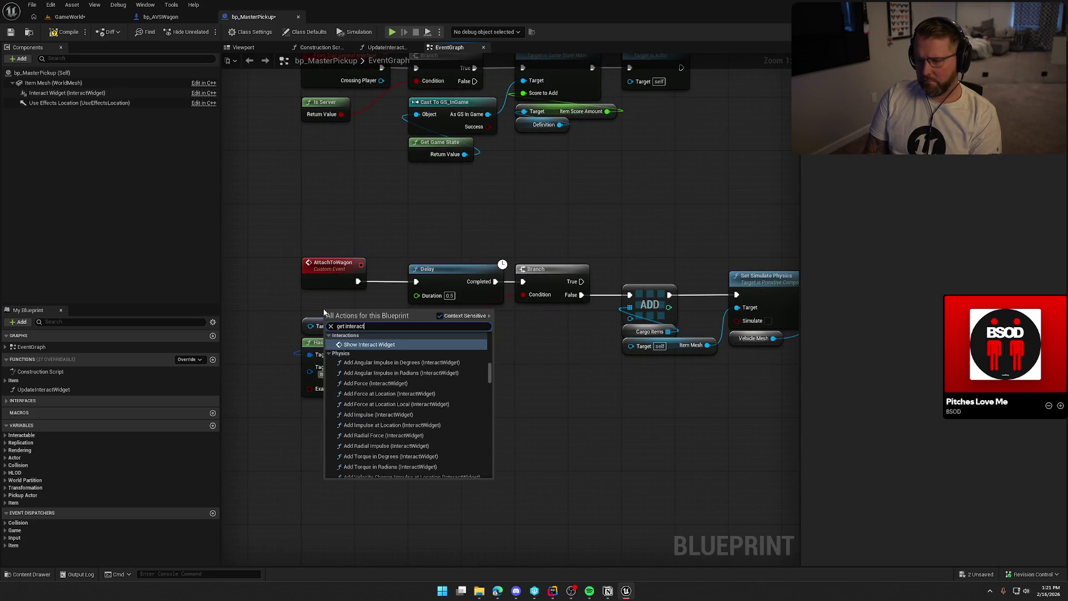
pyautogui.write(' status')
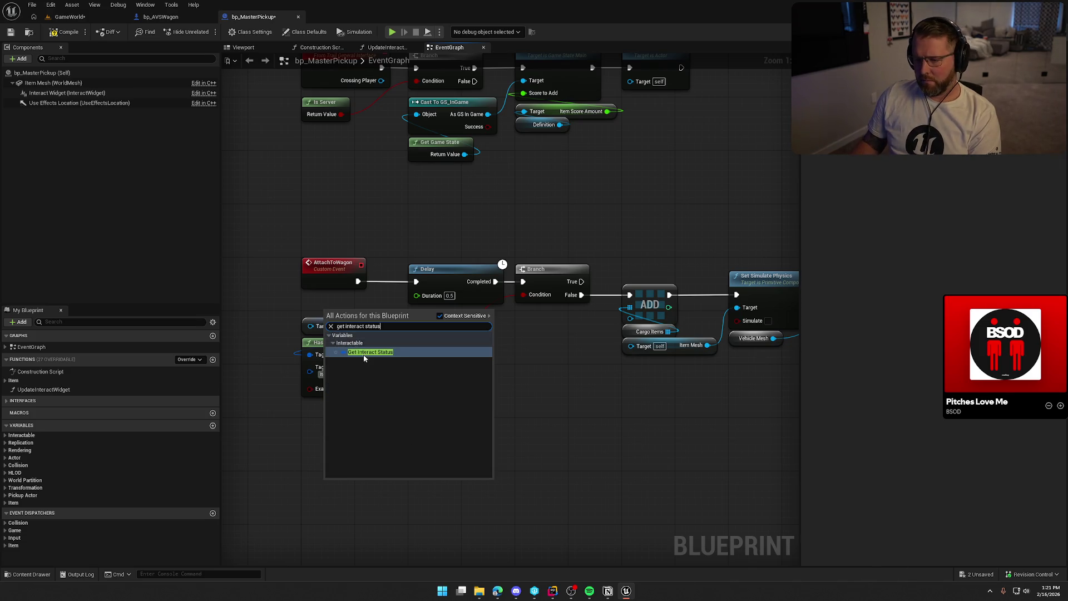
pyautogui.press('Return')
pyautogui.click(345, 326)
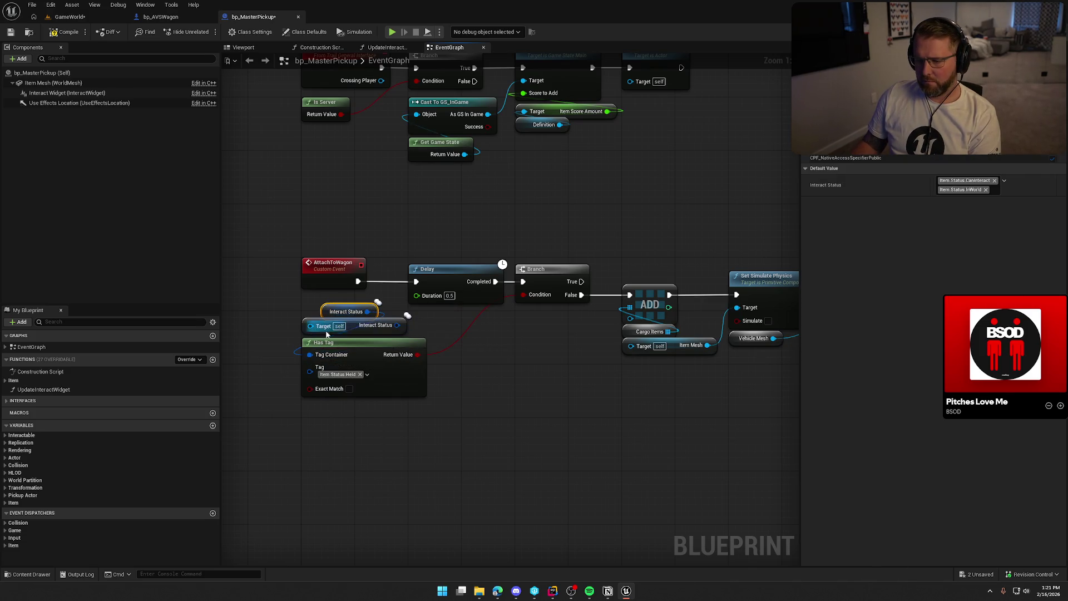
pyautogui.press('Delete')
pyautogui.moveTo(343, 312); pyautogui.dragTo(321, 331)
pyautogui.moveTo(519, 378)
pyautogui.mouseDown()
pyautogui.moveTo(451, 385)
pyautogui.moveTo(504, 376)
pyautogui.moveTo(406, 405)
pyautogui.moveTo(485, 423)
pyautogui.moveTo(560, 377)
pyautogui.mouseUp()
pyautogui.click(481, 405)
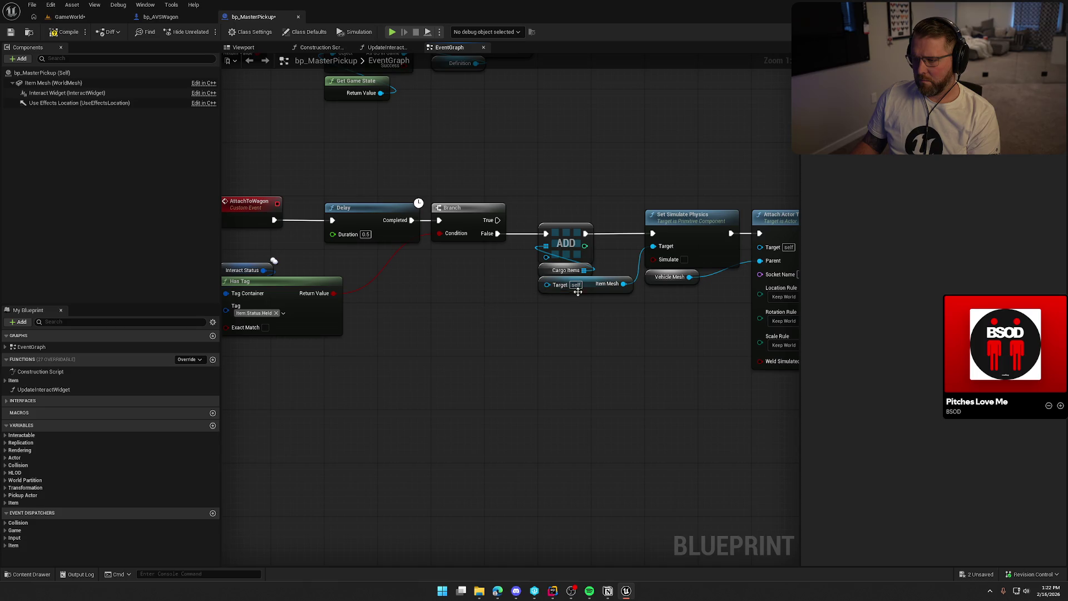
# - Replace the Target Item Mesh node with an Item Mesh reference above Set Simulate Physics
pyautogui.moveTo(53, 83)
pyautogui.mouseDown()
pyautogui.moveTo(106, 118)
pyautogui.moveTo(544, 312)
pyautogui.mouseUp()
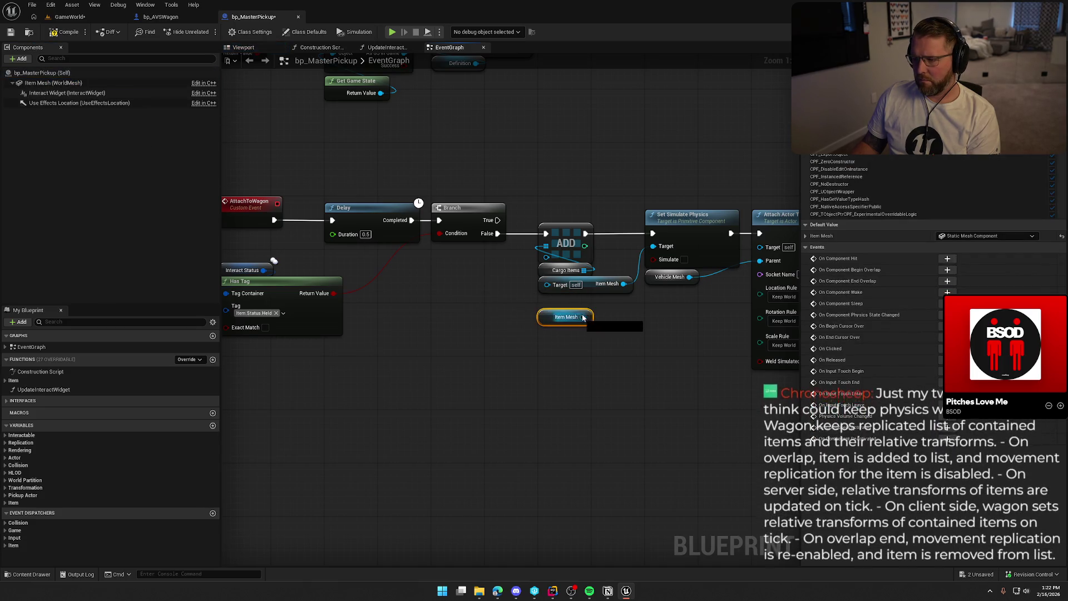
pyautogui.press('Delete')
pyautogui.moveTo(556, 317)
pyautogui.mouseDown()
pyautogui.moveTo(602, 255)
pyautogui.moveTo(663, 205)
pyautogui.mouseUp()
pyautogui.click(625, 165)
pyautogui.moveTo(621, 302)
pyautogui.mouseDown()
pyautogui.moveTo(521, 301)
pyautogui.moveTo(578, 314)
pyautogui.moveTo(632, 301)
pyautogui.moveTo(601, 307)
pyautogui.mouseUp()
pyautogui.scroll(-1, 601, 301)
# - Expose Parent and the cargo array as event inputs, deleting the Cargo Items and Vehicle Mesh getters
pyautogui.moveTo(722, 266)
pyautogui.mouseDown()
pyautogui.moveTo(339, 259)
pyautogui.moveTo(277, 233)
pyautogui.mouseUp()
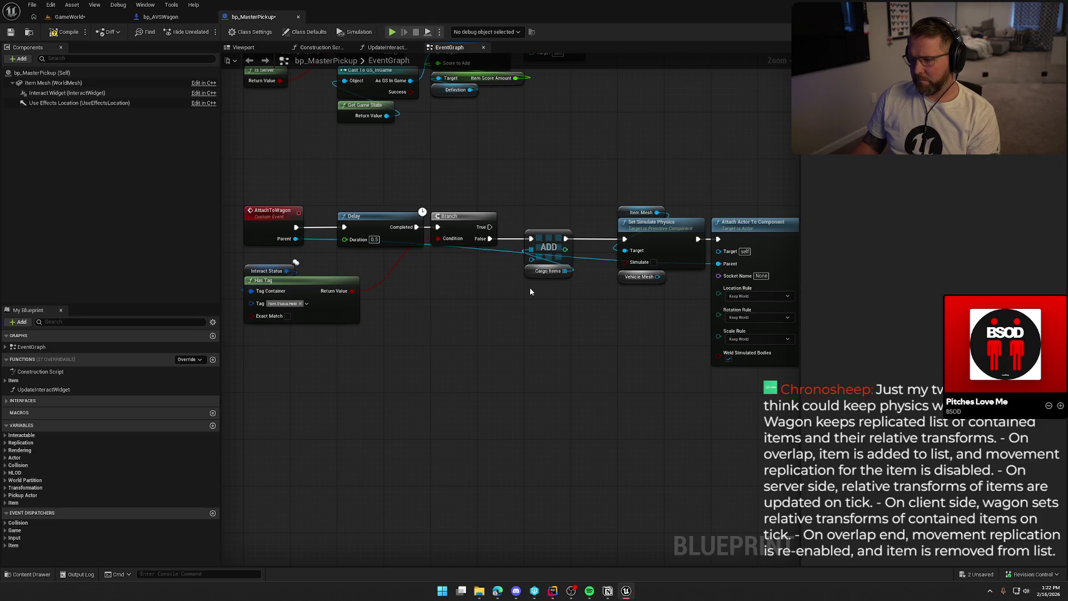
pyautogui.moveTo(530, 249); pyautogui.dragTo(265, 239)
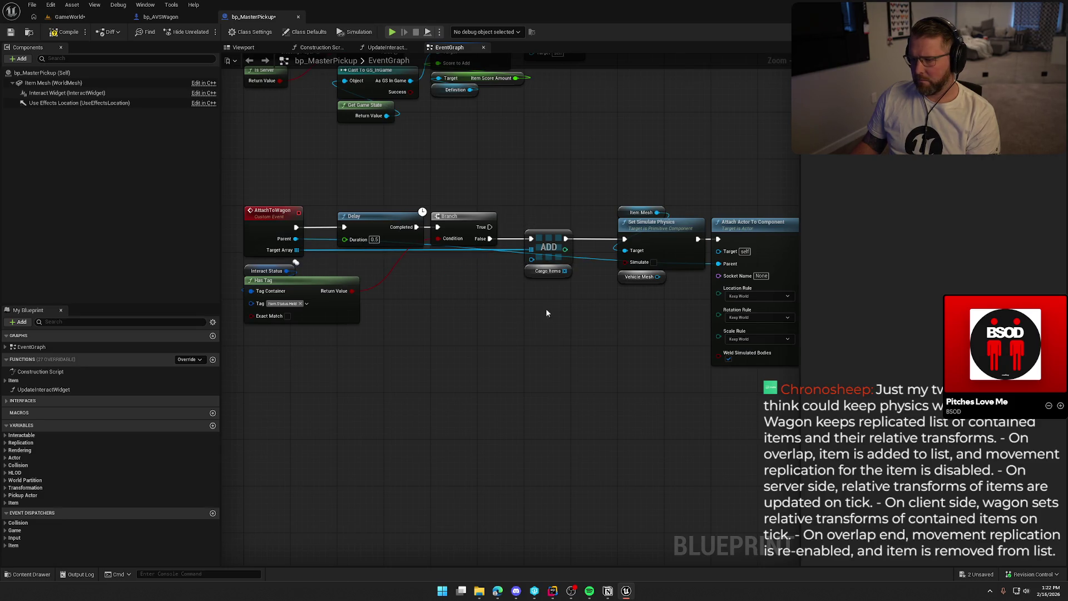
pyautogui.click(542, 271)
pyautogui.press('Delete')
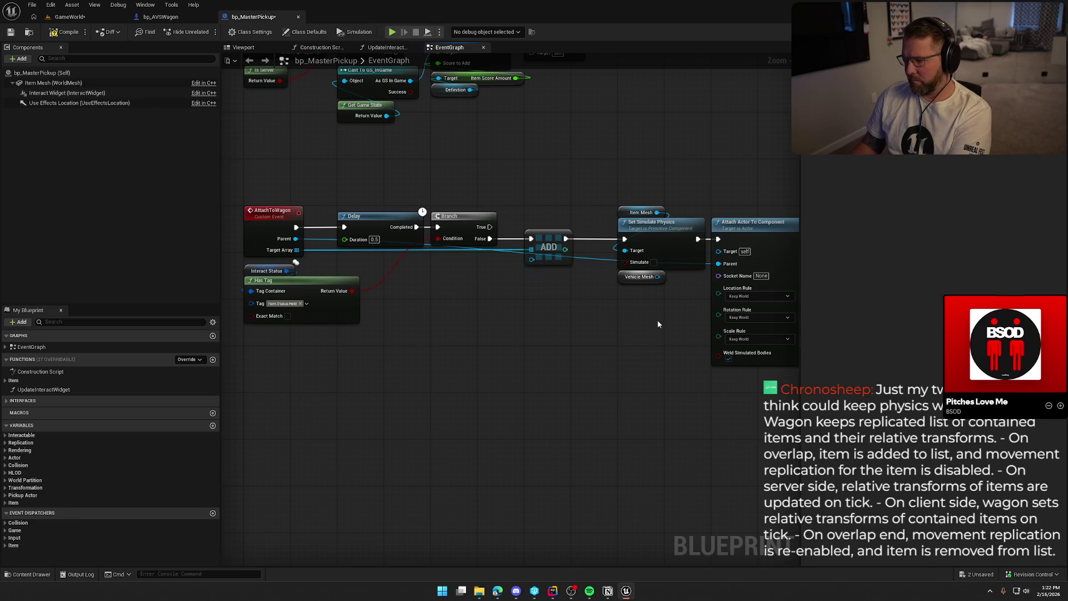
pyautogui.moveTo(608, 284); pyautogui.dragTo(608, 284)
pyautogui.press('Delete')
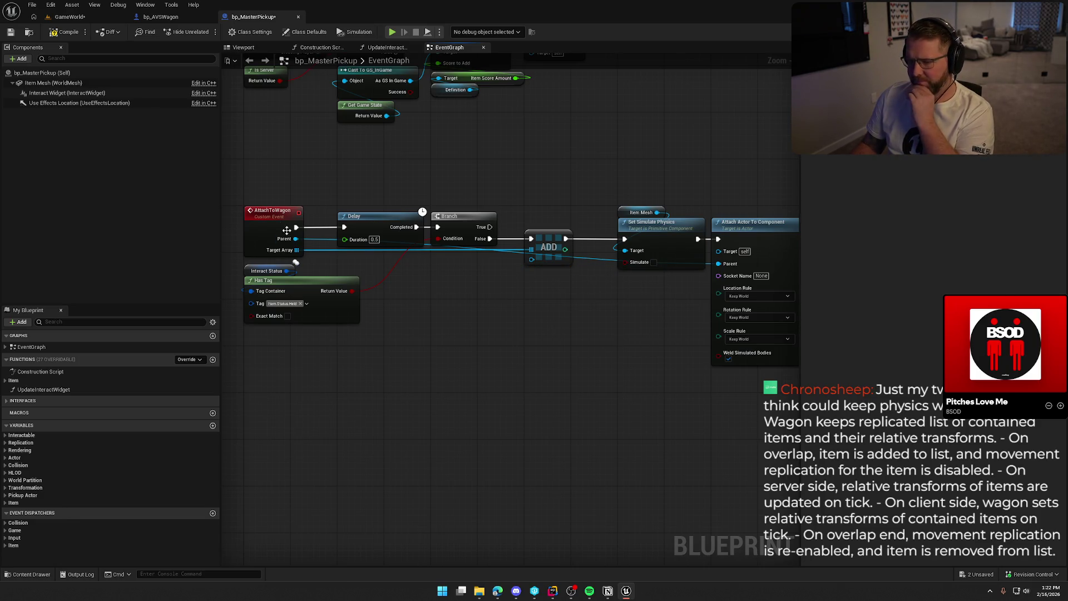
# - Rename AttachToWagon's inputs to Cargo Array and Wagon Body
pyautogui.click(290, 232)
pyautogui.click(838, 215)
pyautogui.write('Cargo Array')
pyautogui.press('Return')
pyautogui.click(838, 204)
pyautogui.write('Wag')
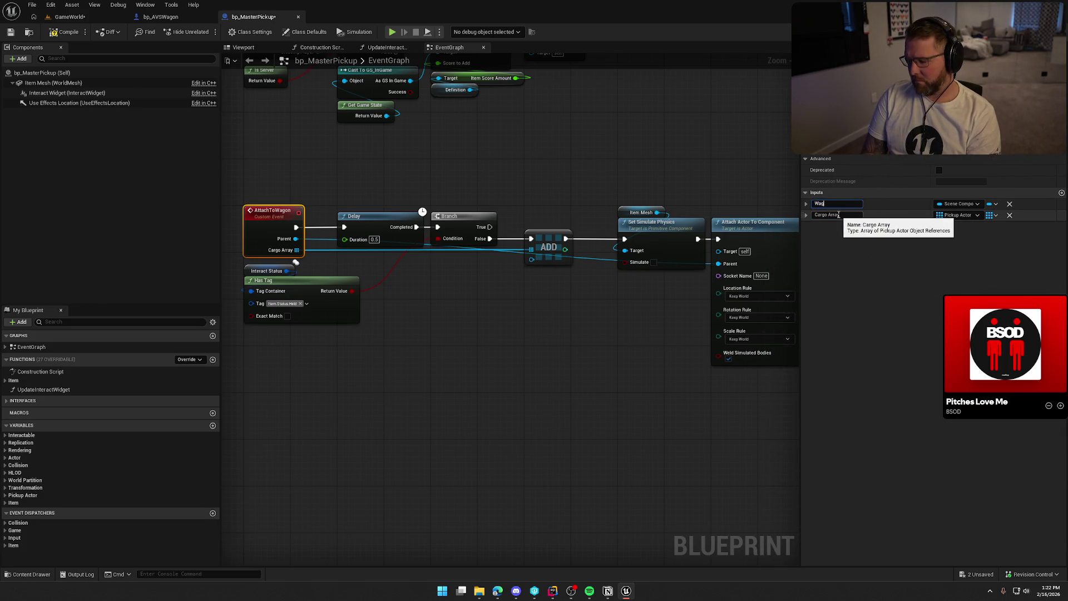
pyautogui.write('on Body')
pyautogui.press('Return')
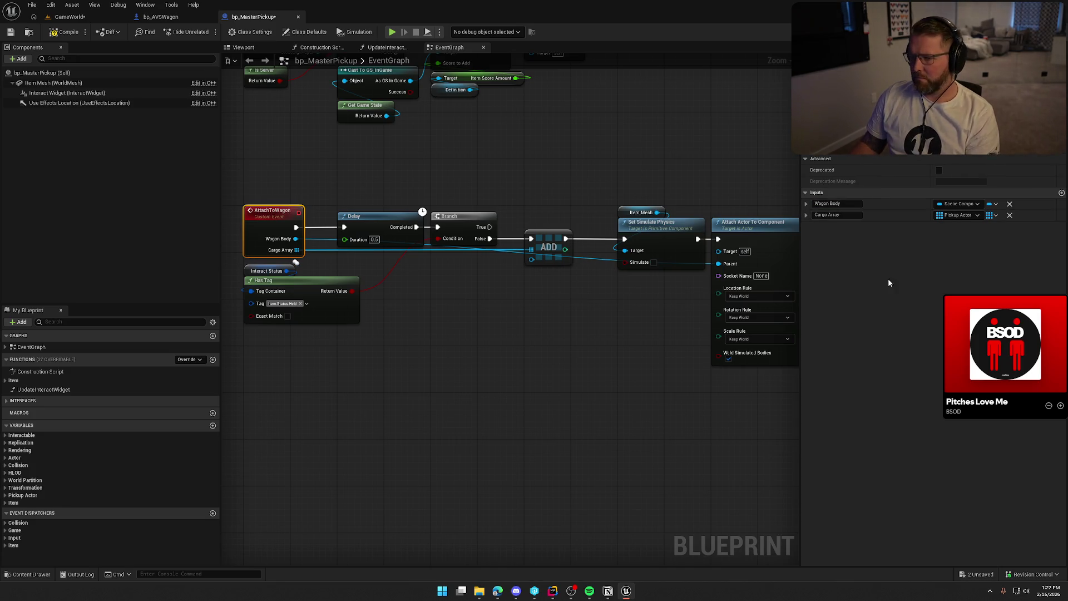
pyautogui.moveTo(623, 336); pyautogui.dragTo(566, 329)
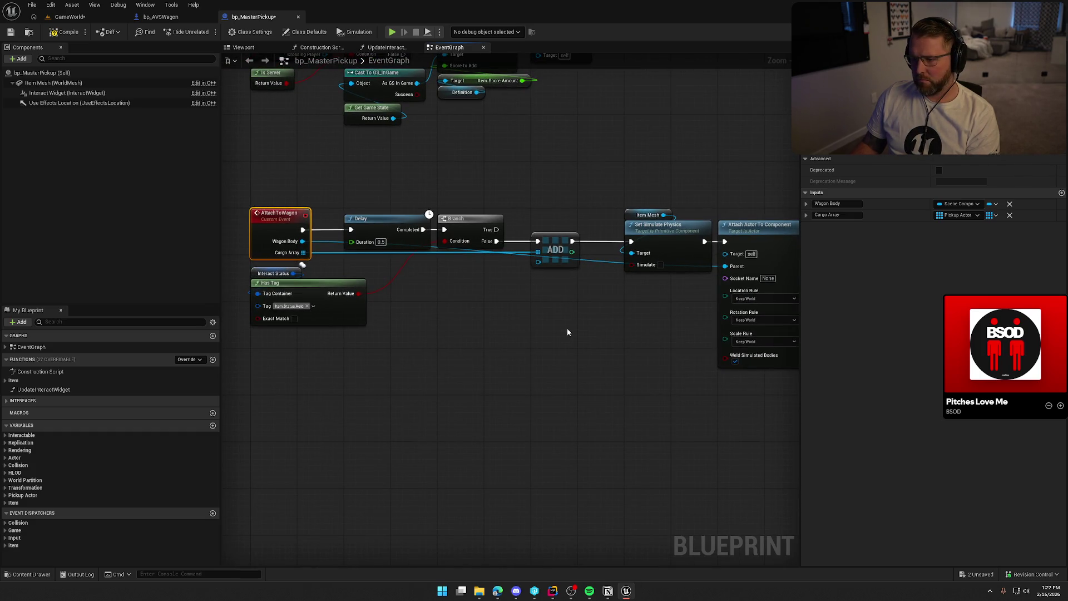
# - Feed a Self node into ADD's lower input and compile bp_MasterPickup
pyautogui.moveTo(538, 262)
pyautogui.mouseDown()
pyautogui.moveTo(534, 284)
pyautogui.moveTo(544, 278)
pyautogui.mouseUp()
pyautogui.write('self')
pyautogui.press('Return')
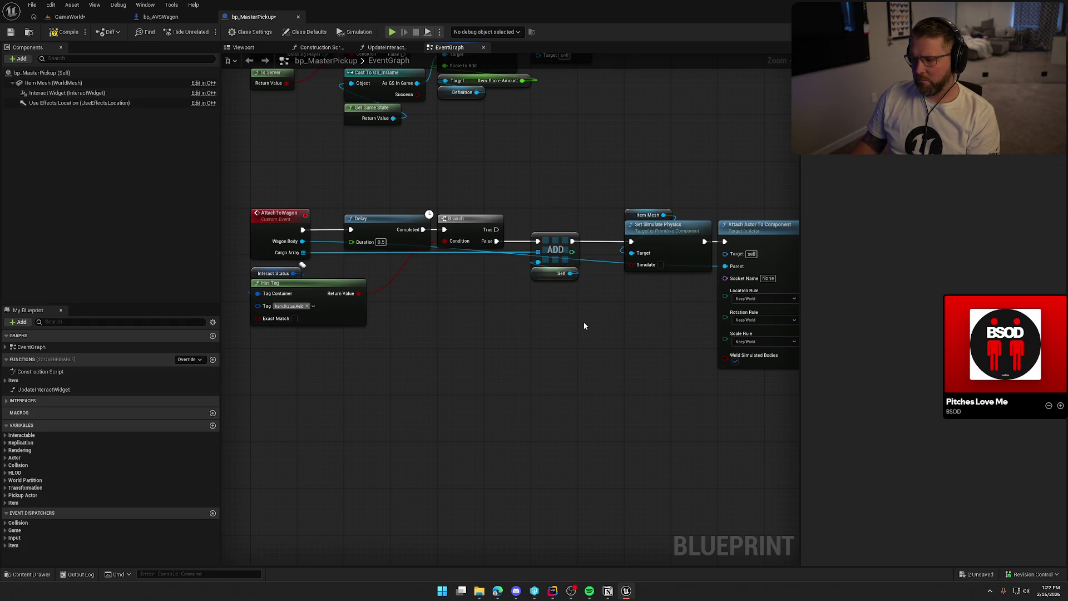
pyautogui.press('F7')
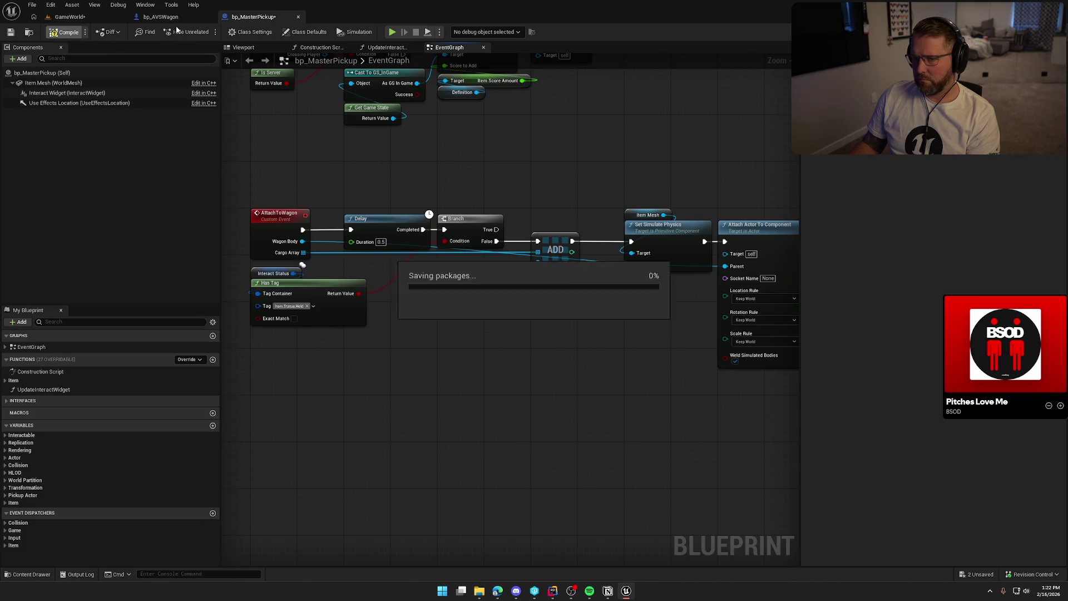
pyautogui.click(167, 16)
# - Delete the Delay, ADD, physics and attach nodes, wiring the cast straight into Branch
pyautogui.moveTo(443, 272); pyautogui.dragTo(516, 297)
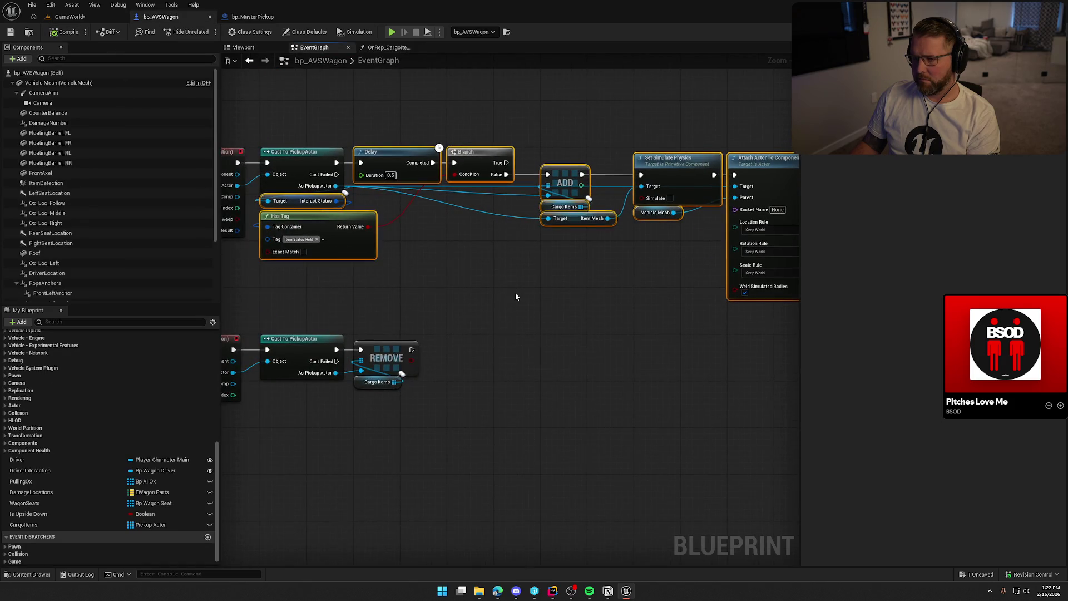
pyautogui.click(520, 287)
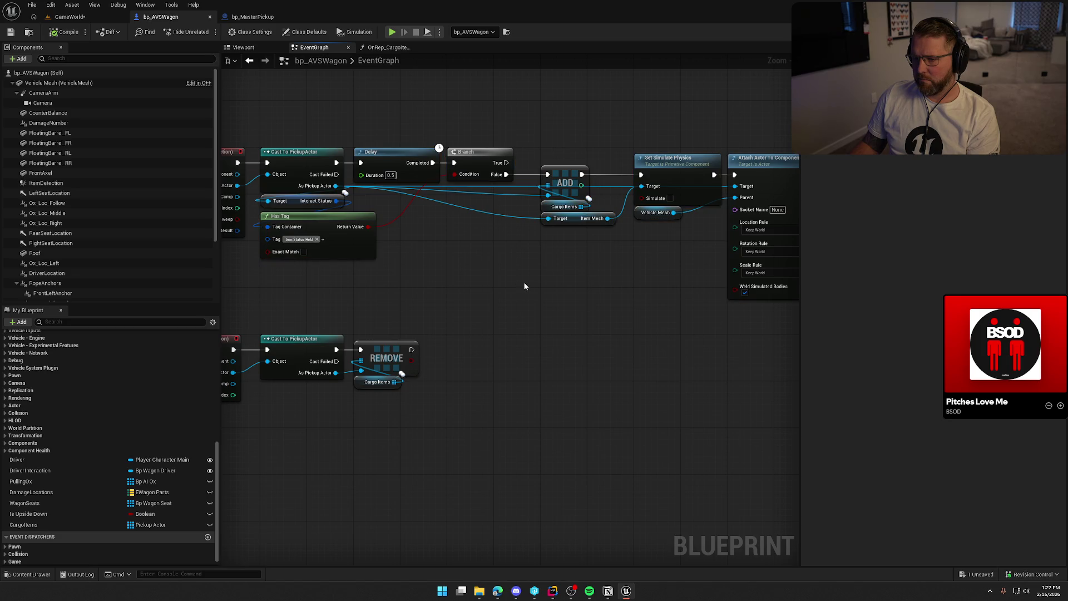
pyautogui.click(390, 150)
pyautogui.press('Delete')
pyautogui.moveTo(454, 163); pyautogui.dragTo(338, 164)
pyautogui.moveTo(476, 156)
pyautogui.mouseDown()
pyautogui.moveTo(392, 158)
pyautogui.moveTo(429, 155)
pyautogui.mouseUp()
pyautogui.moveTo(539, 247); pyautogui.dragTo(796, 153)
pyautogui.press('Delete')
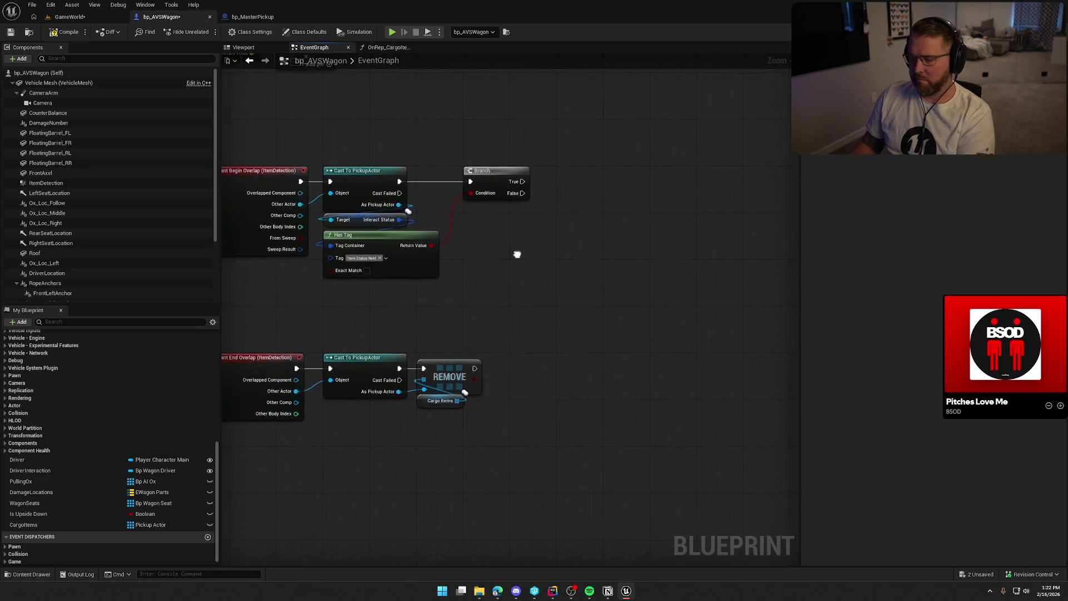
pyautogui.moveTo(390, 199)
pyautogui.mouseDown()
pyautogui.moveTo(476, 226)
pyautogui.moveTo(572, 227)
pyautogui.mouseUp()
pyautogui.write('att')
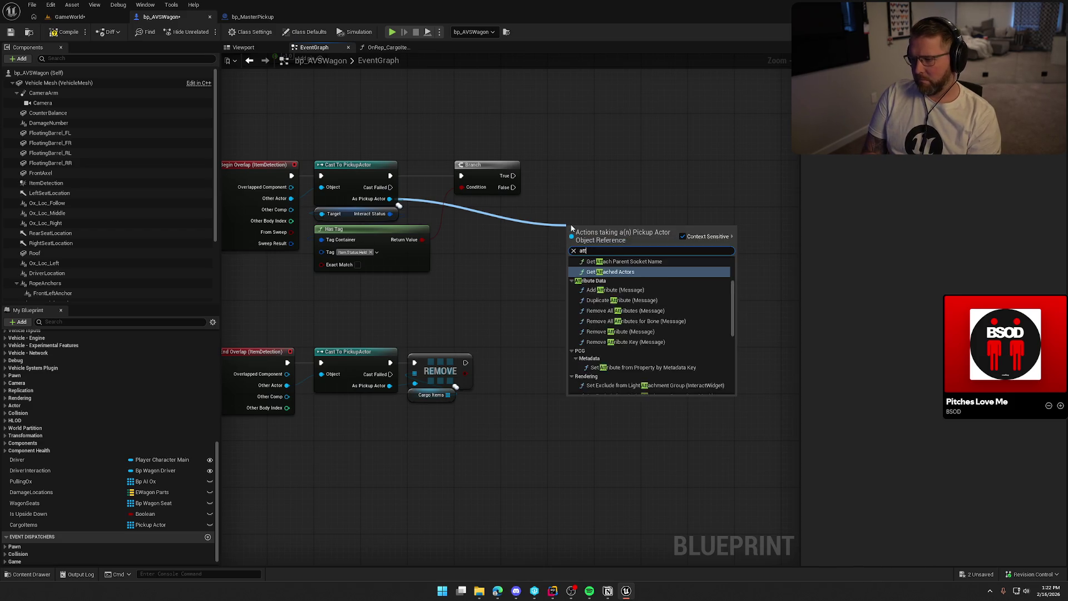
pyautogui.write('ach to wa')
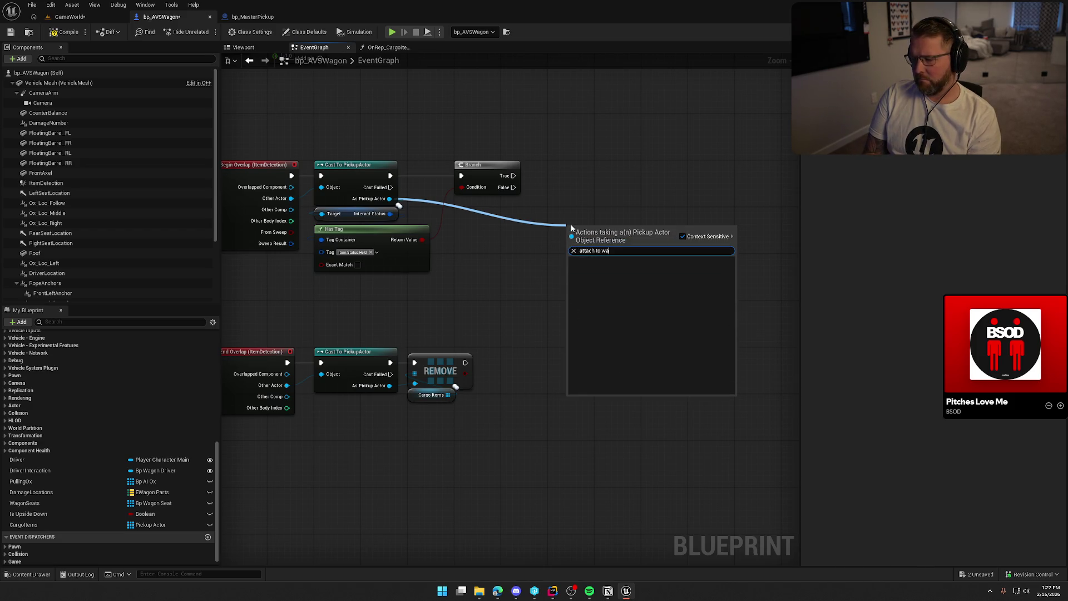
pyautogui.click(570, 160)
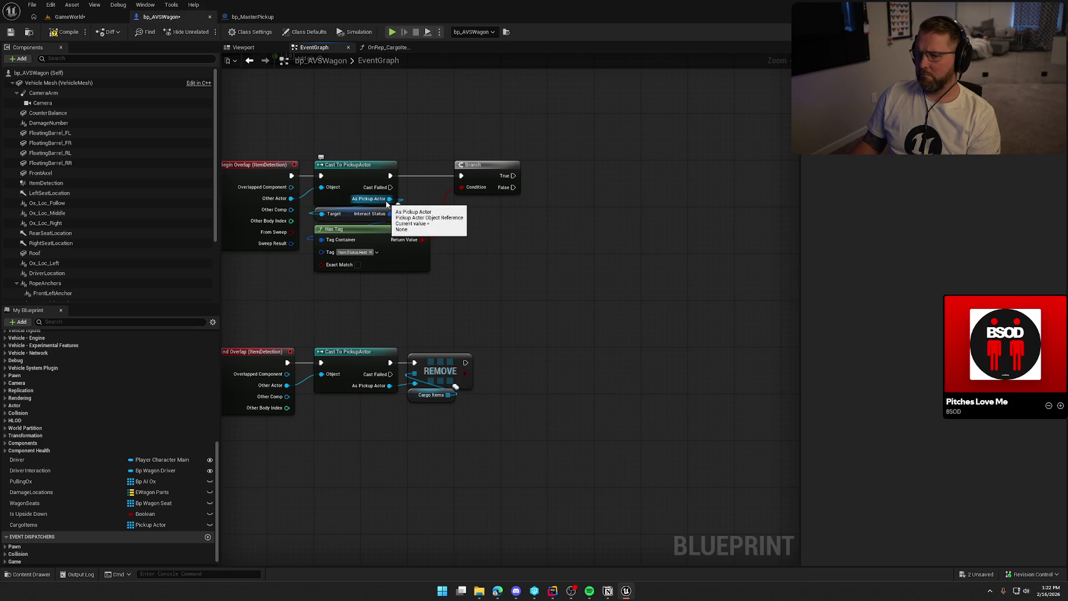
pyautogui.scroll(1, 356, 138)
# - Replace Cast To PickupActor with Cast To bp_MasterPickup, rewired into the overlap event and Branch
pyautogui.moveTo(415, 188); pyautogui.dragTo(425, 119)
pyautogui.write('cast to bp')
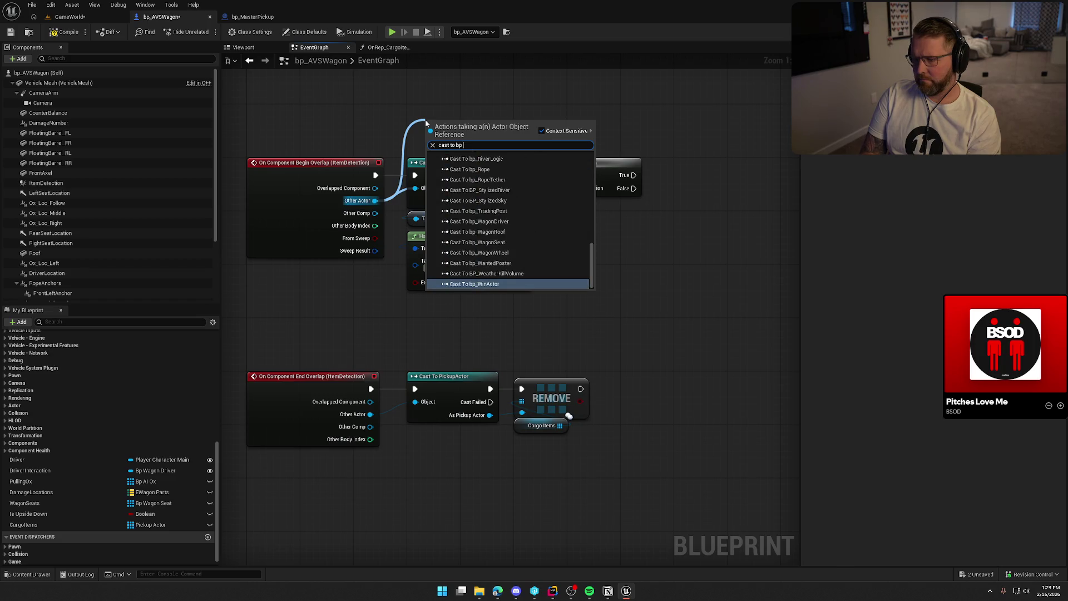
pyautogui.write(' pi')
pyautogui.press('Down')
pyautogui.press('Down')
pyautogui.press('Return')
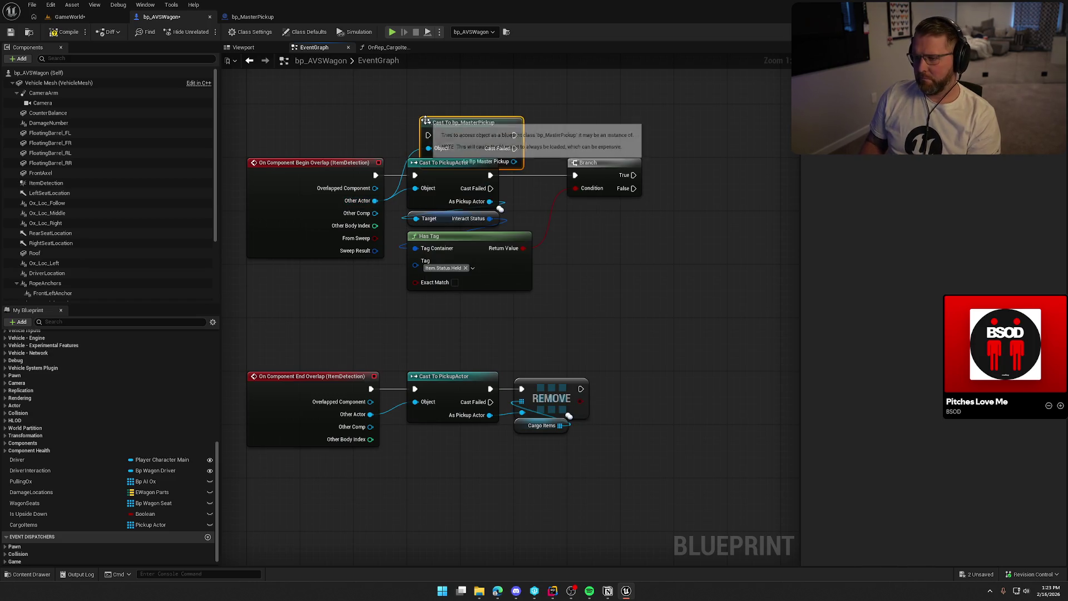
pyautogui.moveTo(447, 117); pyautogui.dragTo(455, 117)
pyautogui.moveTo(414, 175); pyautogui.dragTo(414, 121)
pyautogui.moveTo(495, 170); pyautogui.dragTo(502, 122)
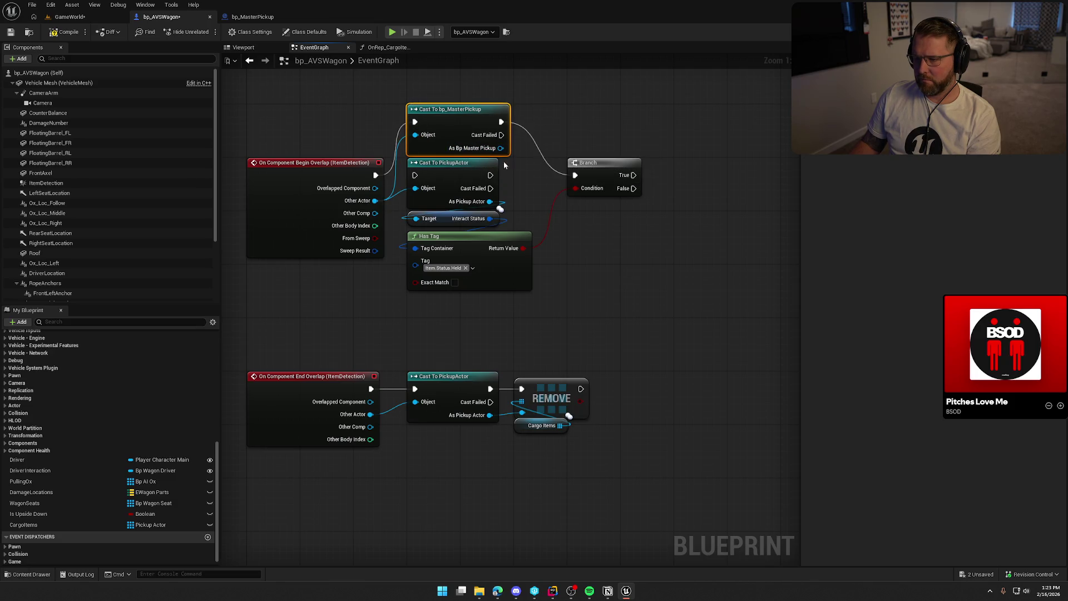
pyautogui.moveTo(490, 202); pyautogui.dragTo(500, 148)
pyautogui.click(445, 162)
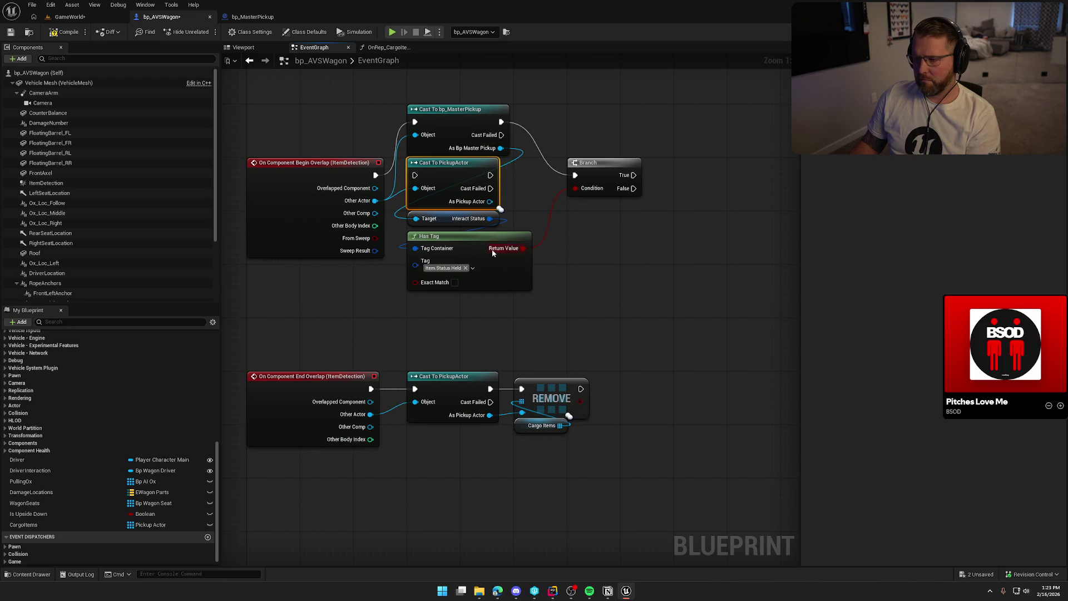
pyautogui.press('Delete')
pyautogui.click(455, 126)
pyautogui.press('q')
pyautogui.click(452, 126)
# - Add an Attach to Wagon call on As Bp Master Pickup, run from Branch's False output
pyautogui.moveTo(597, 256); pyautogui.dragTo(488, 232)
pyautogui.moveTo(392, 177); pyautogui.dragTo(511, 195)
pyautogui.write('attach to')
pyautogui.press('Return')
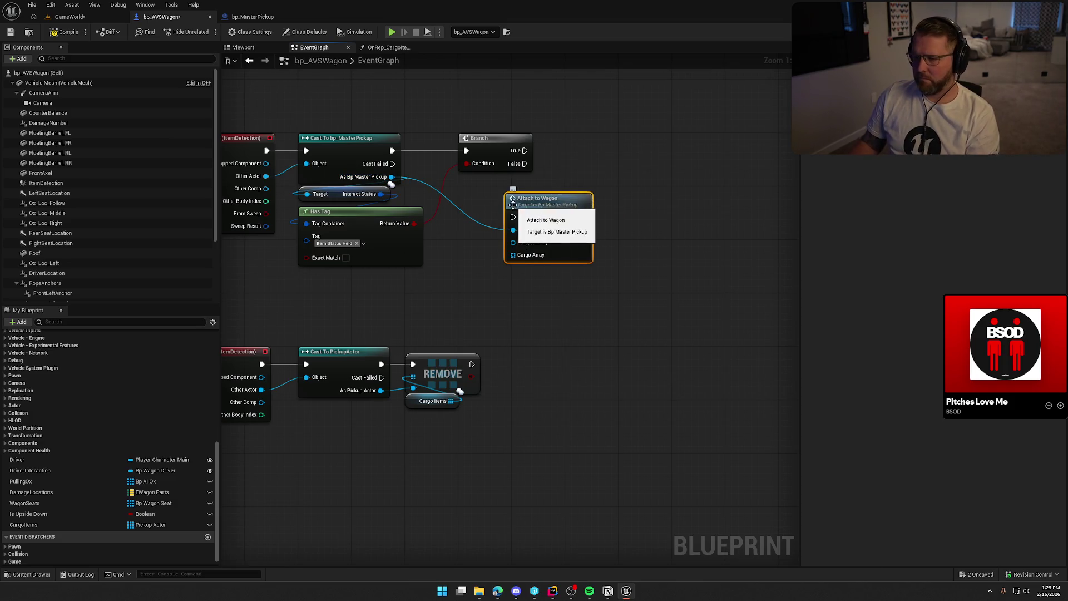
pyautogui.moveTo(513, 217); pyautogui.dragTo(525, 163)
pyautogui.moveTo(546, 209); pyautogui.dragTo(606, 162)
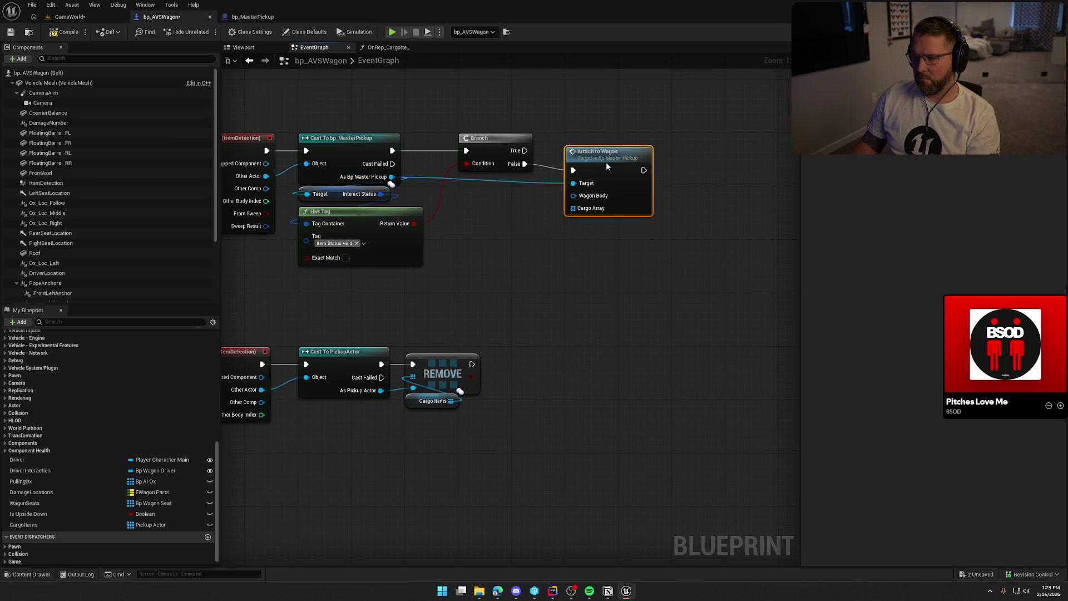
pyautogui.moveTo(530, 222); pyautogui.dragTo(532, 258)
# - Feed Cargo Items and Vehicle Mesh getters into Attach to Wagon, then compile and save
pyautogui.moveTo(55, 525)
pyautogui.mouseDown()
pyautogui.moveTo(498, 247)
pyautogui.moveTo(578, 236)
pyautogui.mouseUp()
pyautogui.moveTo(514, 254); pyautogui.dragTo(500, 240)
pyautogui.moveTo(58, 82)
pyautogui.mouseDown()
pyautogui.moveTo(529, 238)
pyautogui.moveTo(523, 226)
pyautogui.moveTo(579, 222)
pyautogui.mouseUp()
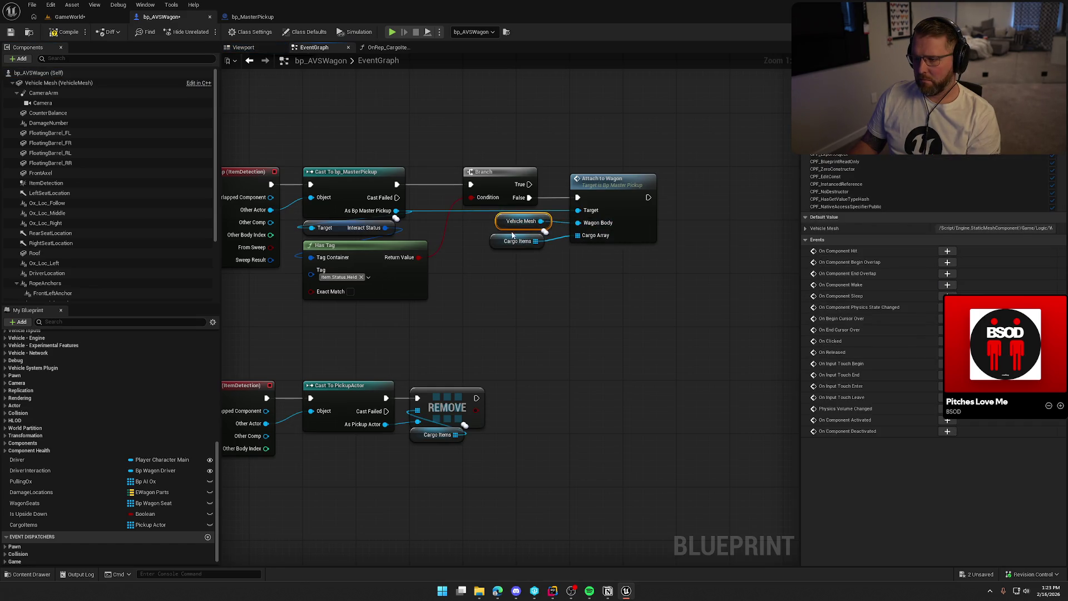
pyautogui.click(529, 285)
pyautogui.moveTo(529, 285)
pyautogui.mouseDown()
pyautogui.moveTo(568, 326)
pyautogui.moveTo(636, 363)
pyautogui.mouseUp()
pyautogui.scroll(-2, 642, 349)
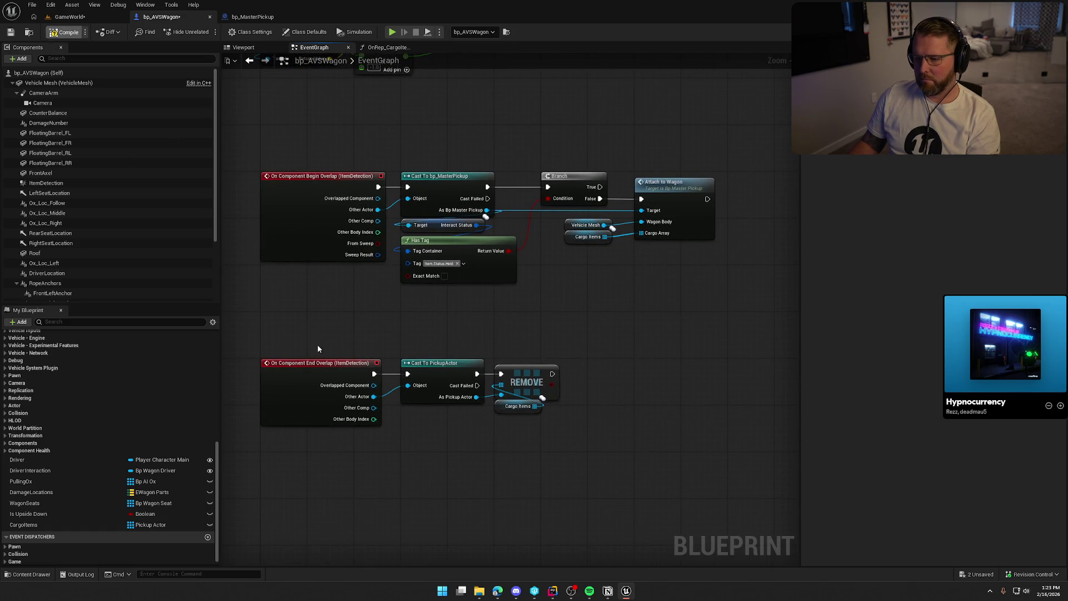
pyautogui.hotkey('ctrl', 's')
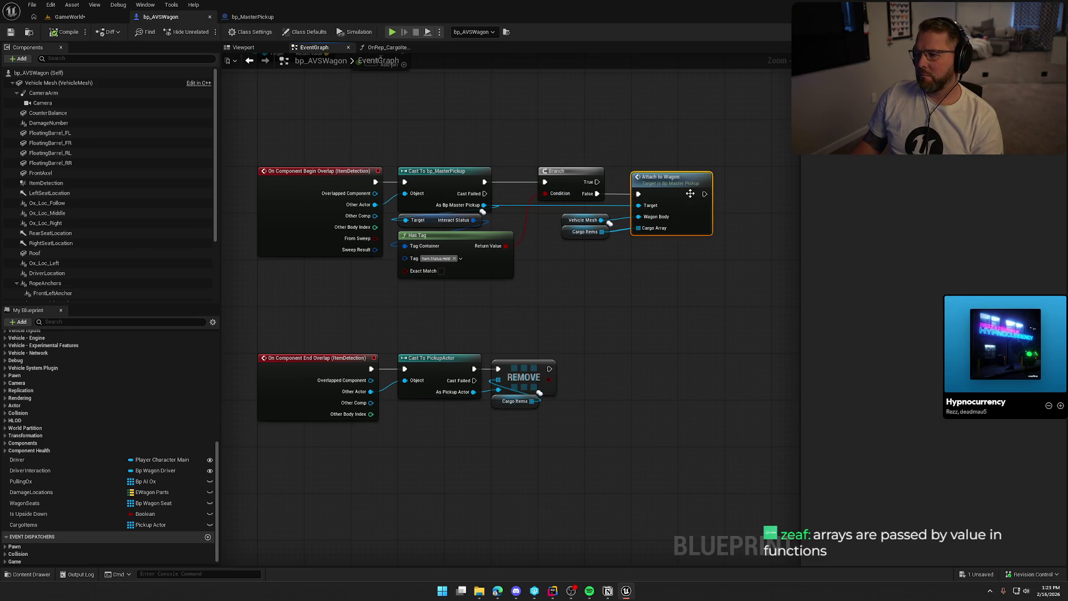
pyautogui.doubleClick(691, 189)
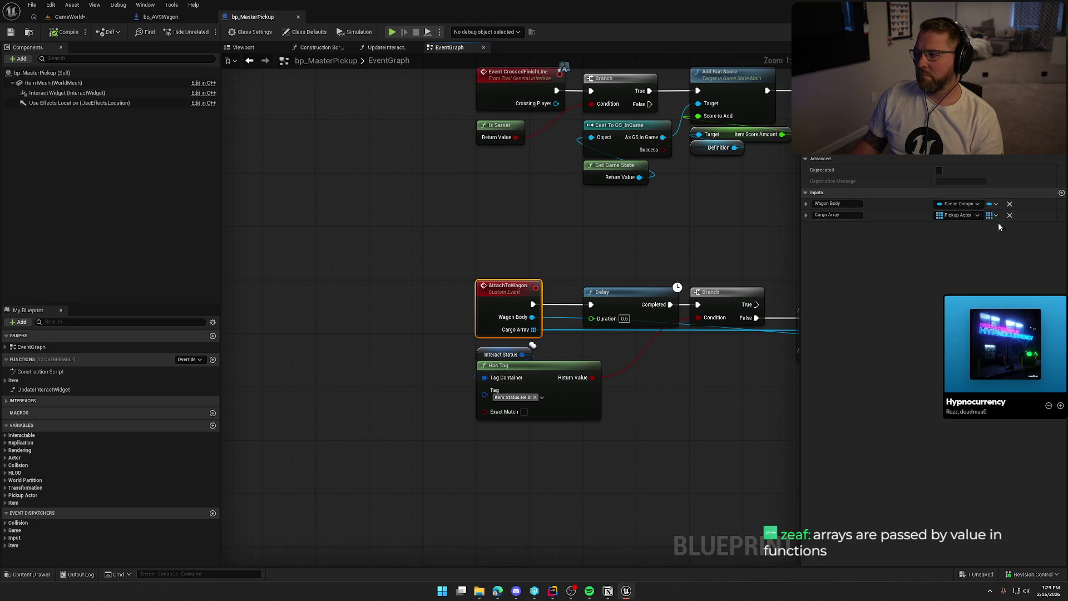
# - Untick Pass-by-Reference on AttachToWagon's Cargo Array input and go back to bp_AVSWagon
pyautogui.click(806, 215)
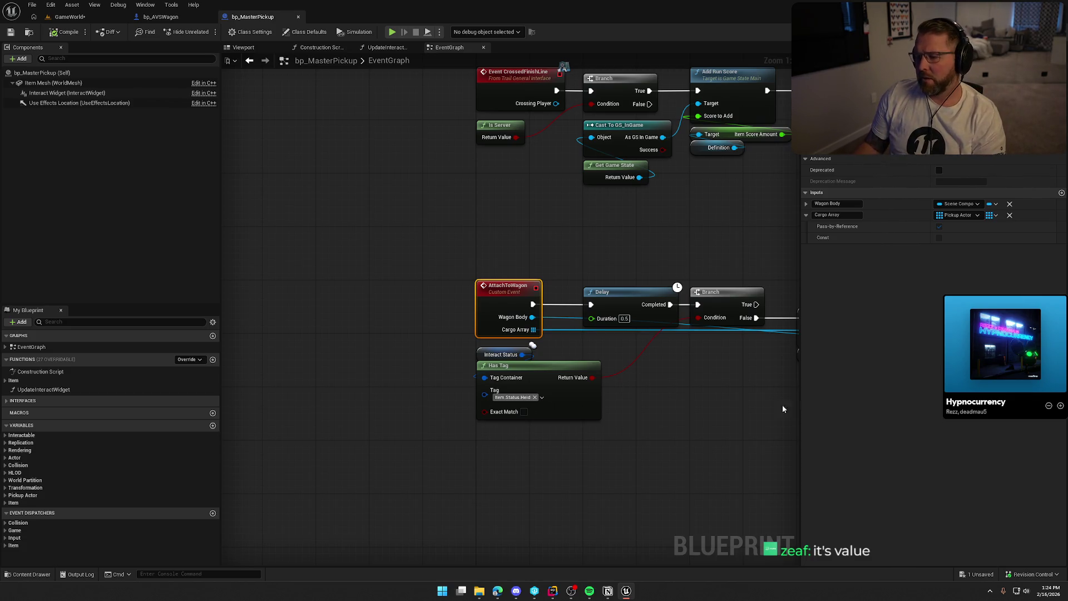
pyautogui.moveTo(735, 409); pyautogui.dragTo(521, 399)
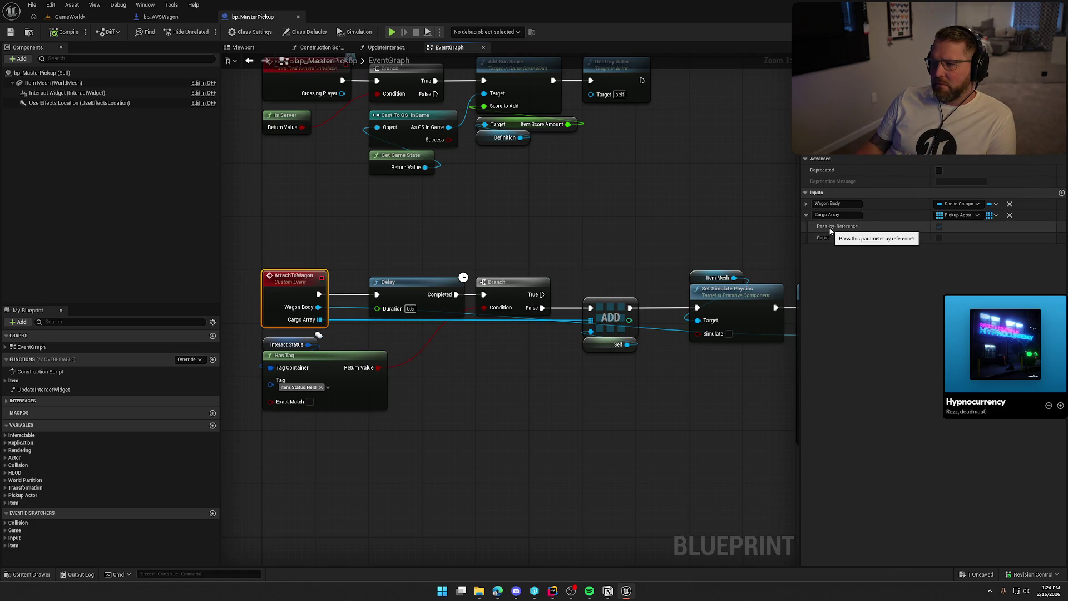
pyautogui.click(940, 228)
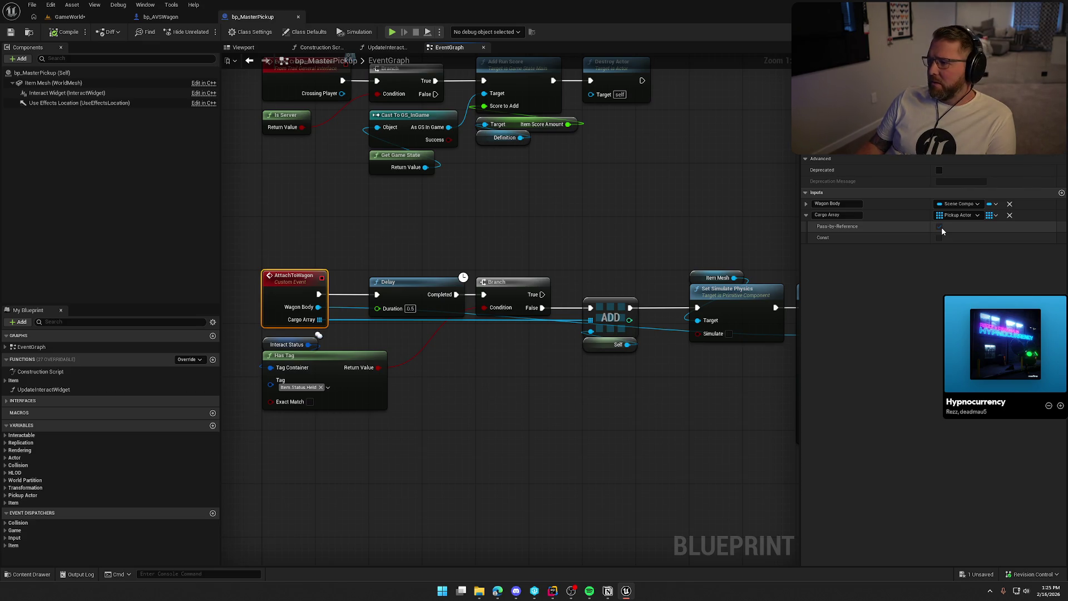
pyautogui.click(160, 16)
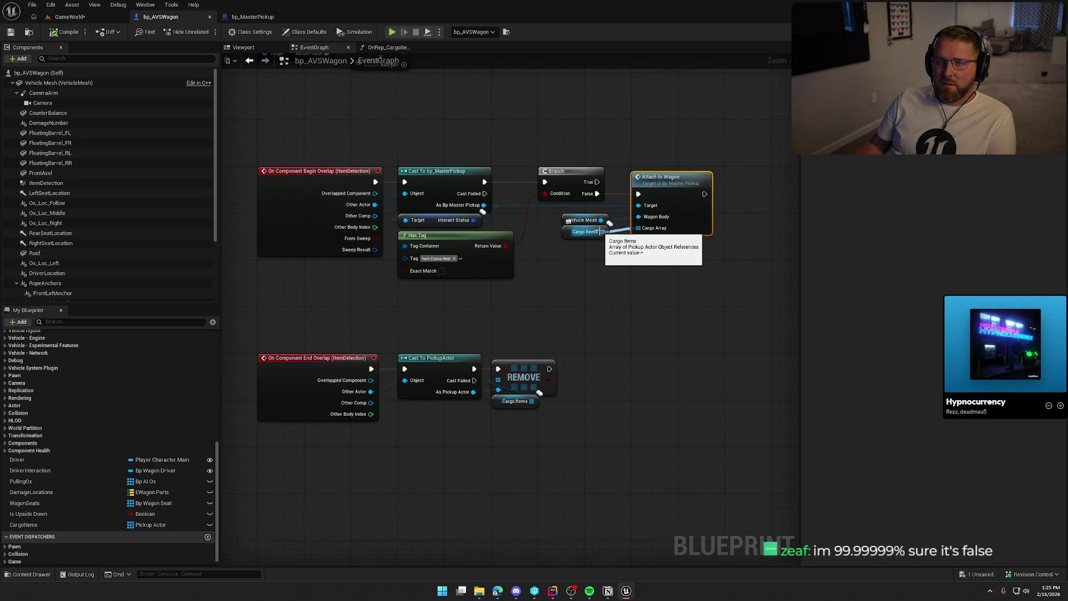
pyautogui.click(253, 17)
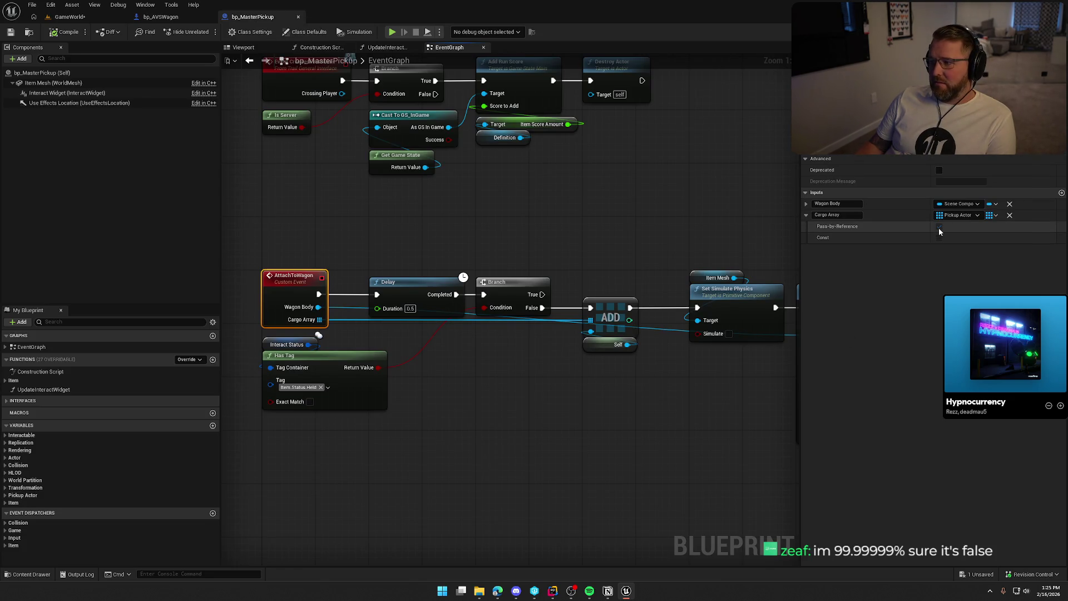
pyautogui.click(940, 227)
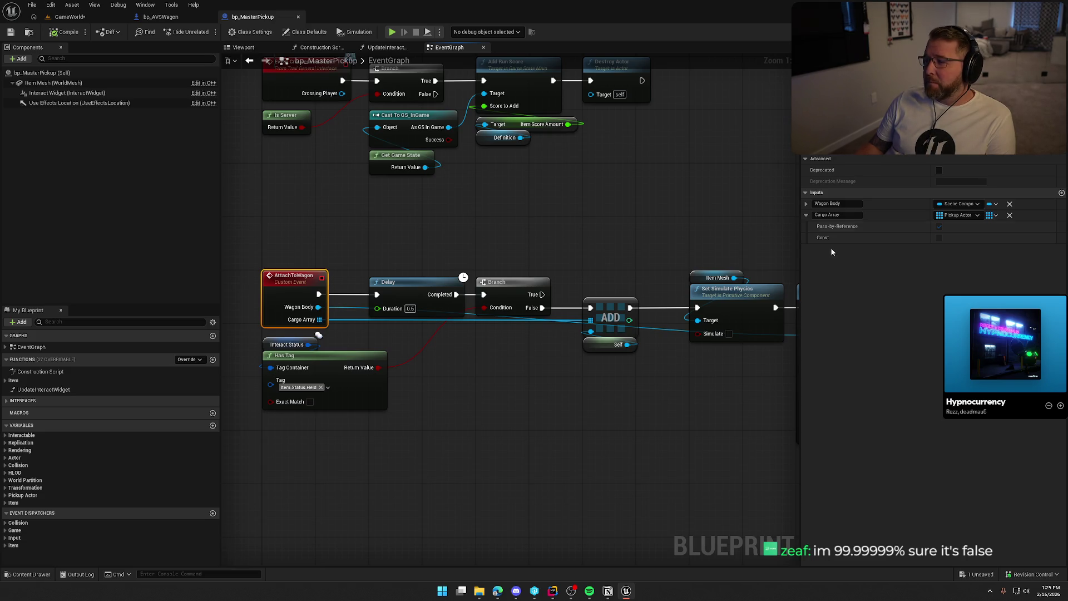
pyautogui.click(806, 204)
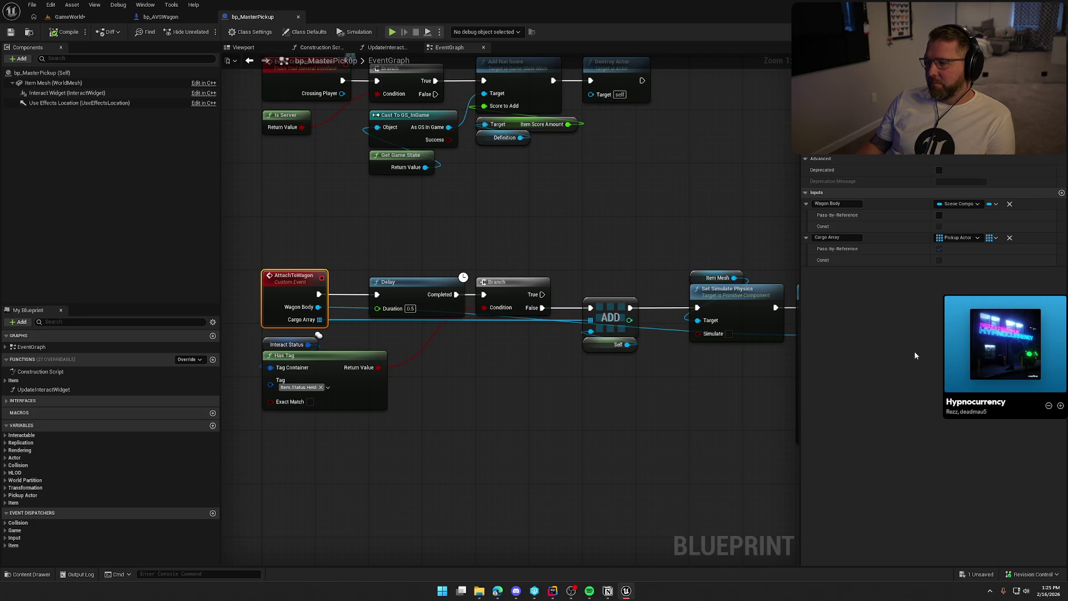
pyautogui.click(940, 249)
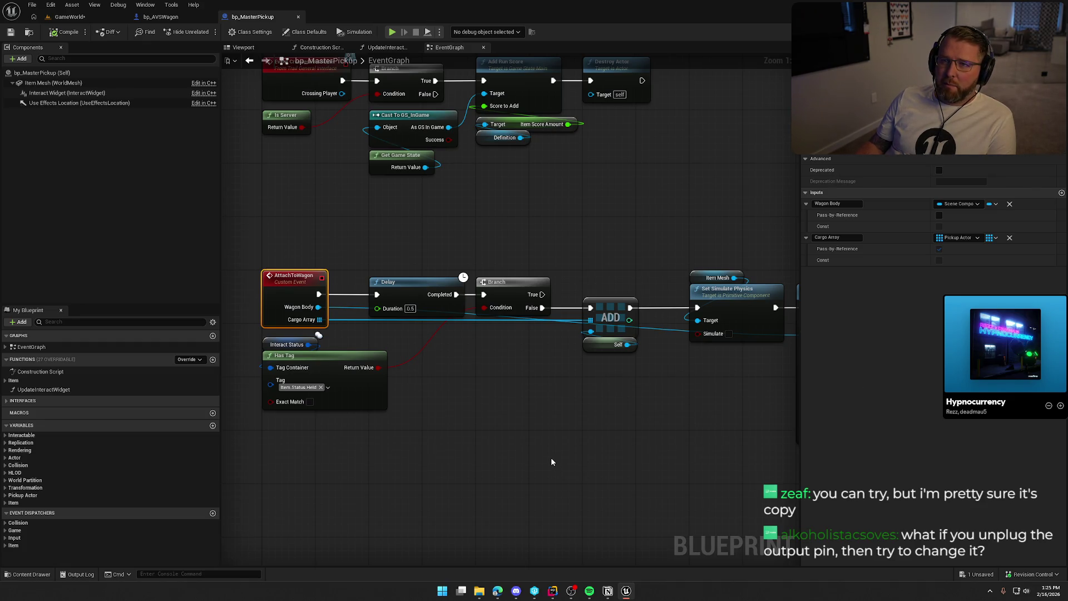
pyautogui.keyDown('alt'); pyautogui.click(321, 319); pyautogui.keyUp('alt')
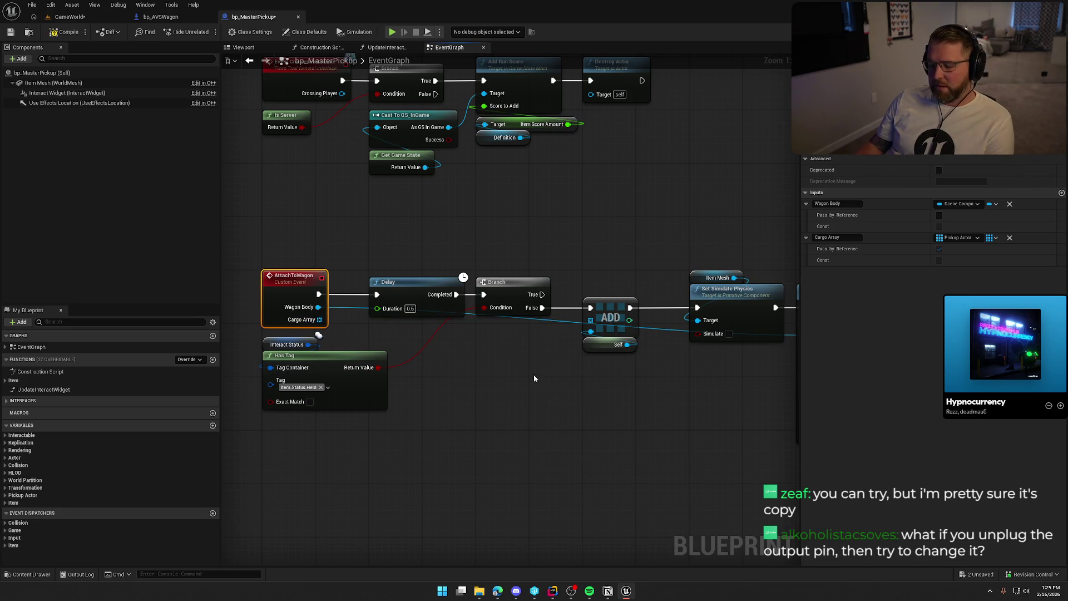
pyautogui.press('F7')
pyautogui.hotkey('ctrl', 'z')
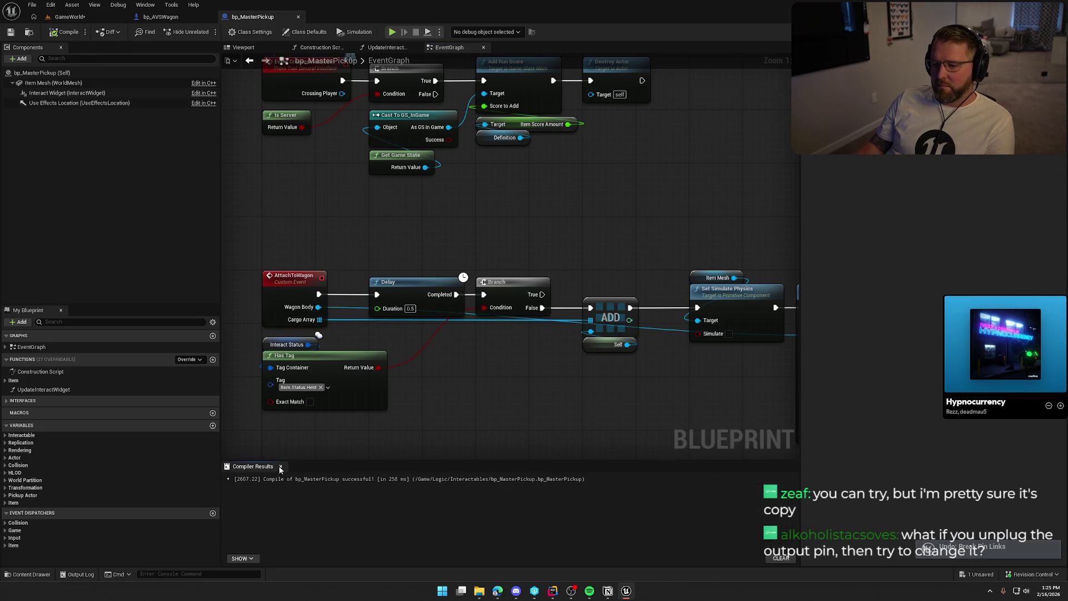
pyautogui.click(280, 467)
pyautogui.click(293, 281)
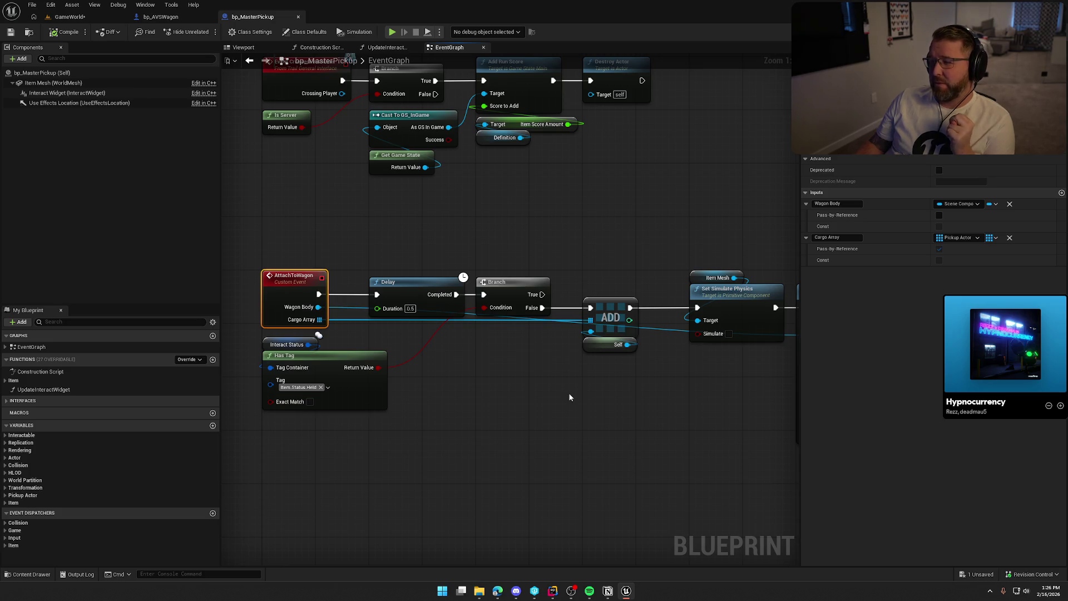
pyautogui.click(556, 392)
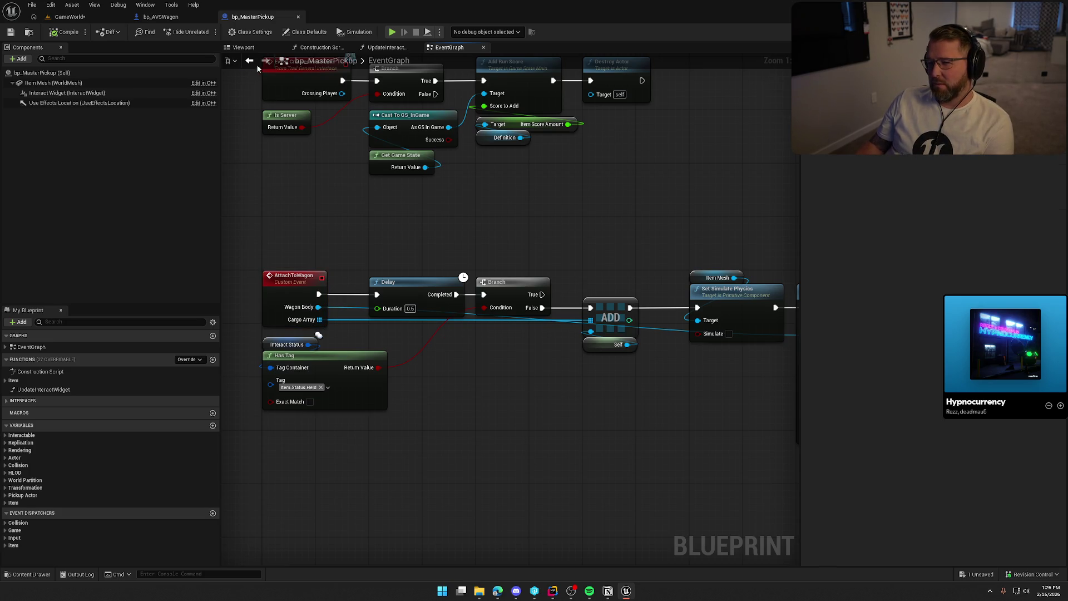
# - Inspect the Cargo Items variable's properties in bp_AVSWagon's graph
pyautogui.click(162, 18)
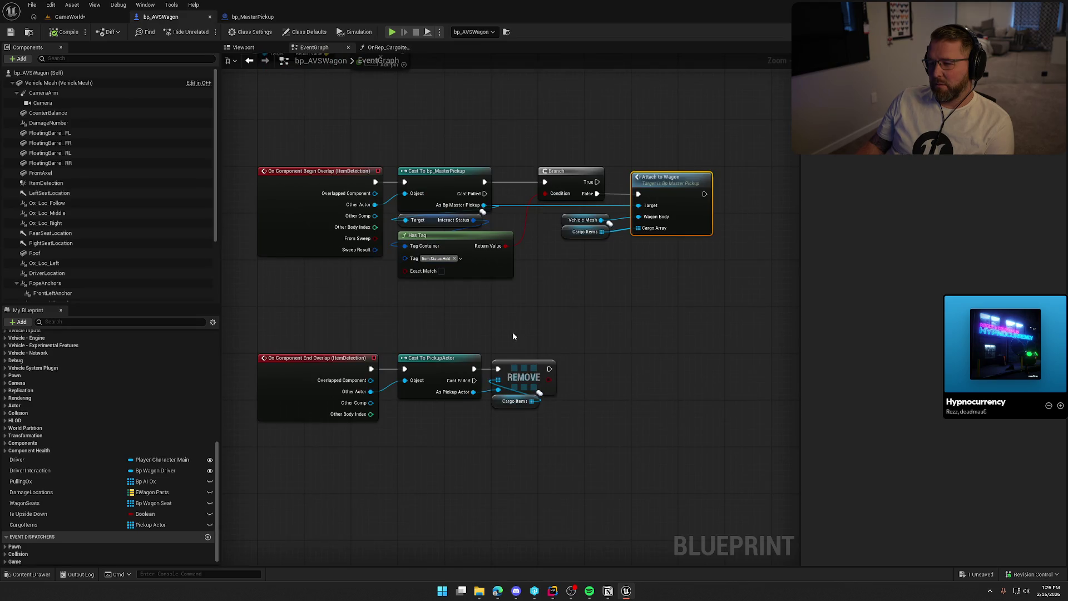
pyautogui.click(523, 300)
pyautogui.scroll(1, 589, 249)
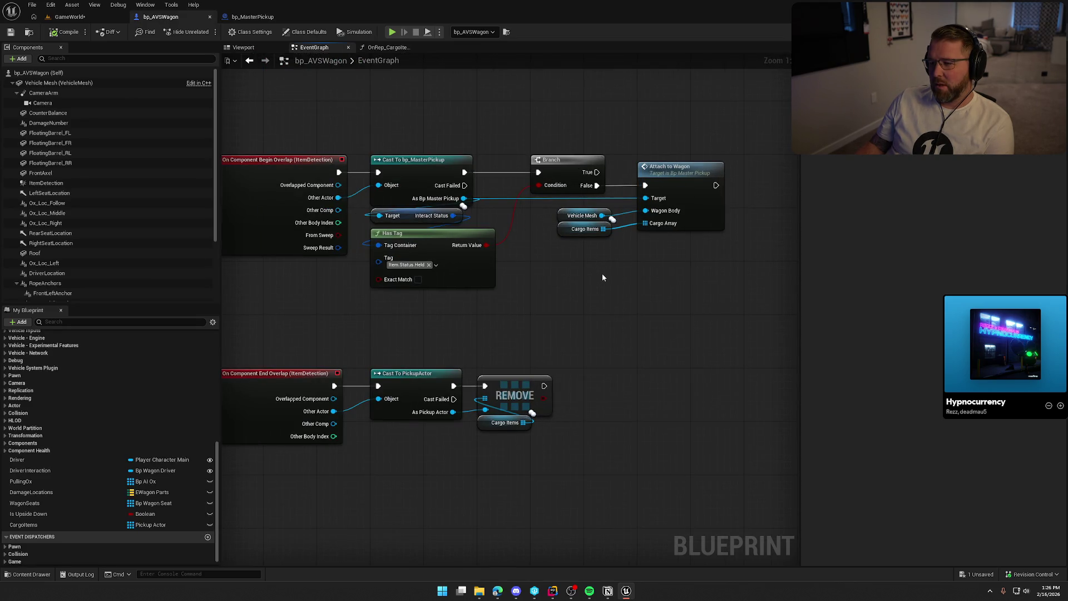
pyautogui.click(559, 229)
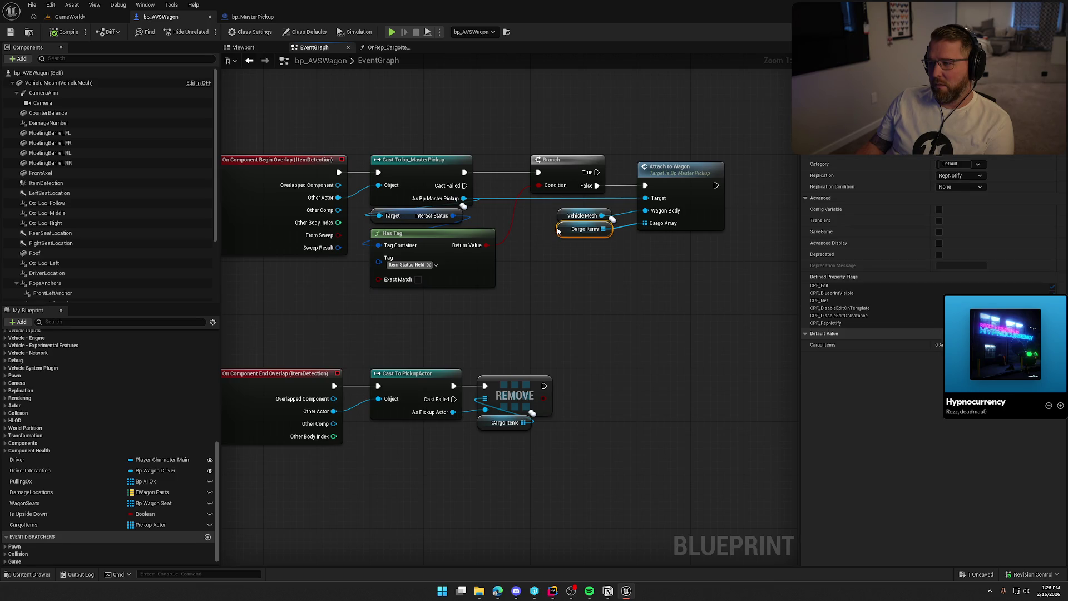
pyautogui.click(579, 266)
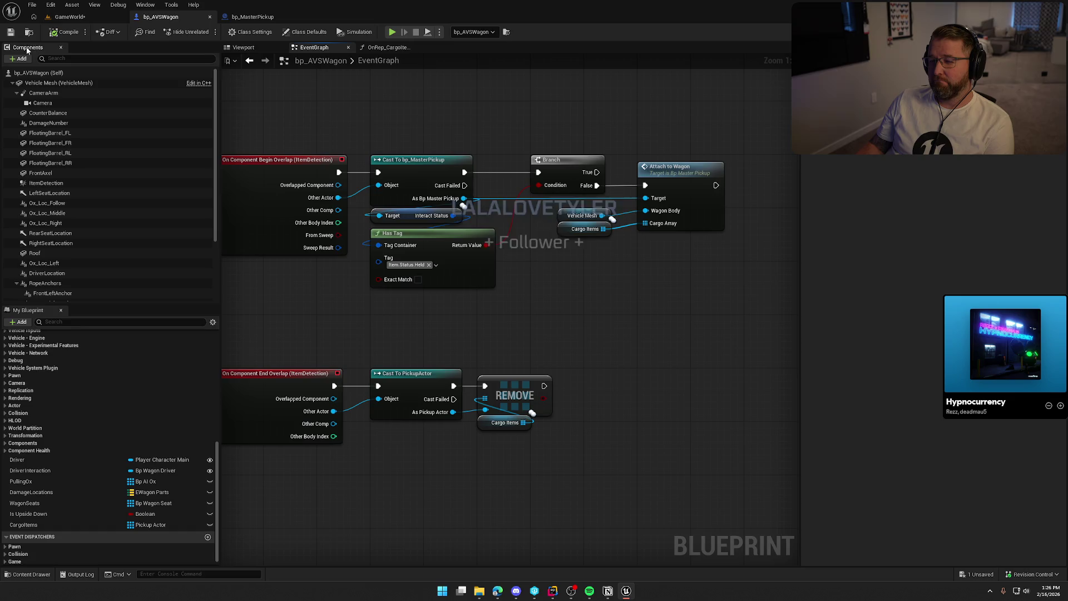
# - Run a brief play-in-editor session of the GameWorld level and stop it
pyautogui.click(69, 17)
pyautogui.click(229, 31)
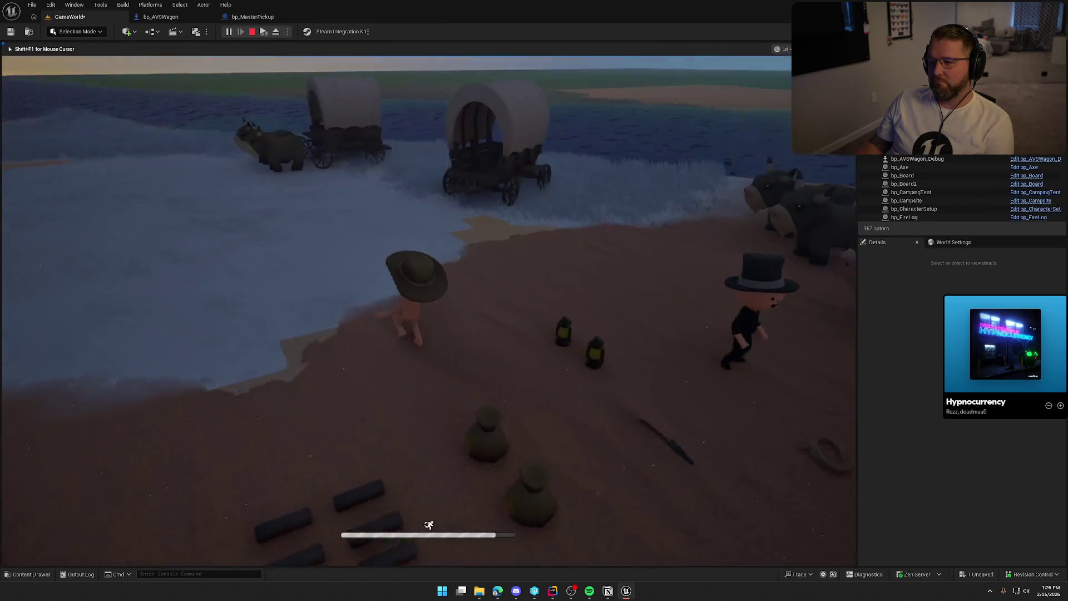
pyautogui.press('Escape')
# - Make bp_AVSWagon's CargoItems variable editable on each instance
pyautogui.click(506, 145)
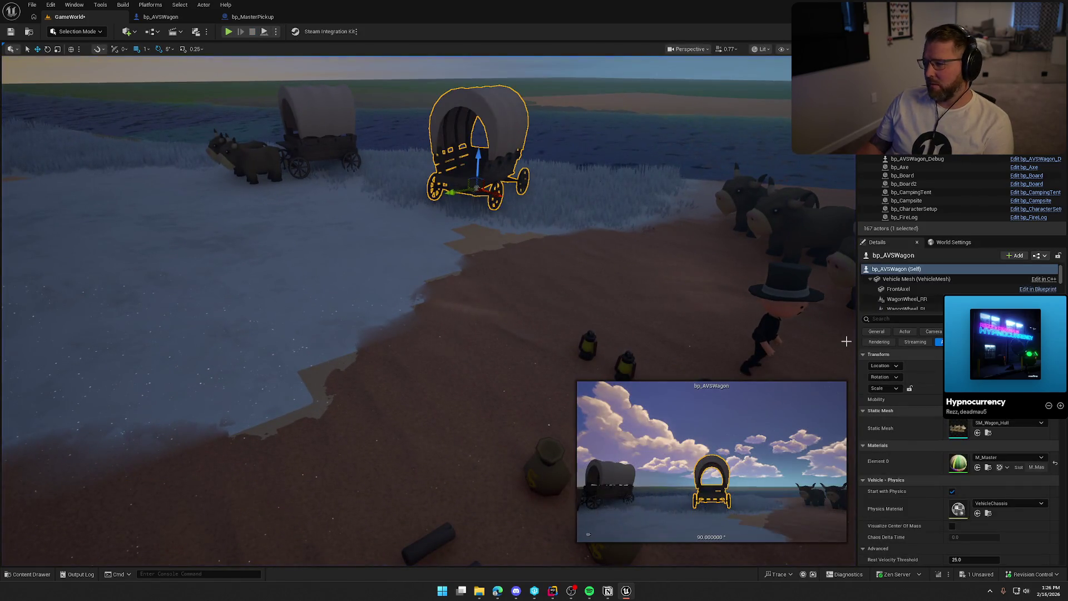
pyautogui.click(167, 18)
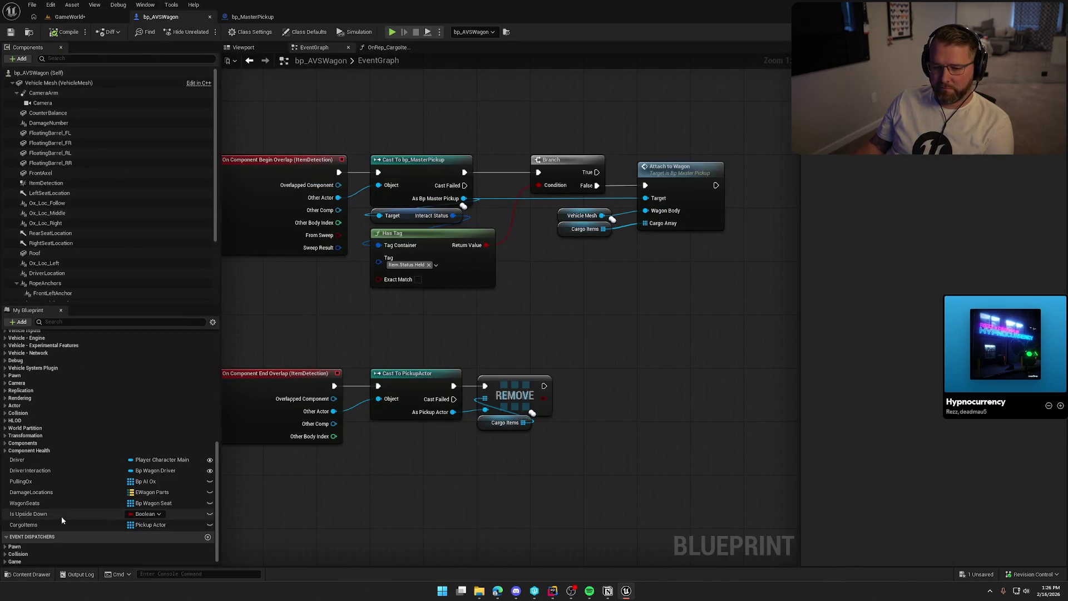
pyautogui.click(210, 526)
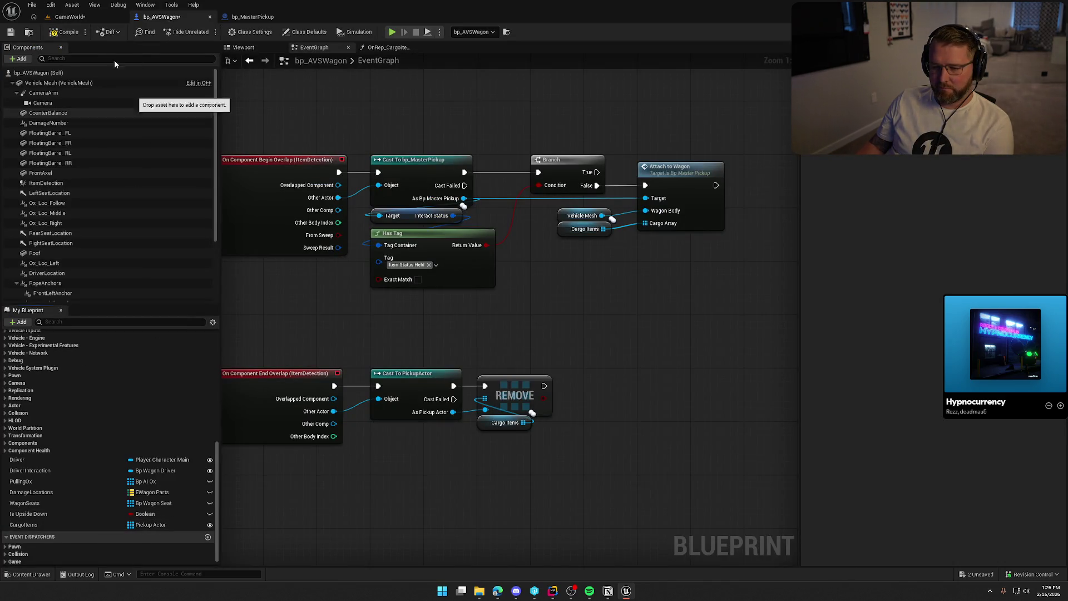
# - Playtest GameWorld by carrying a lantern into the wagon bed, then eject with F8
pyautogui.click(69, 17)
pyautogui.click(229, 31)
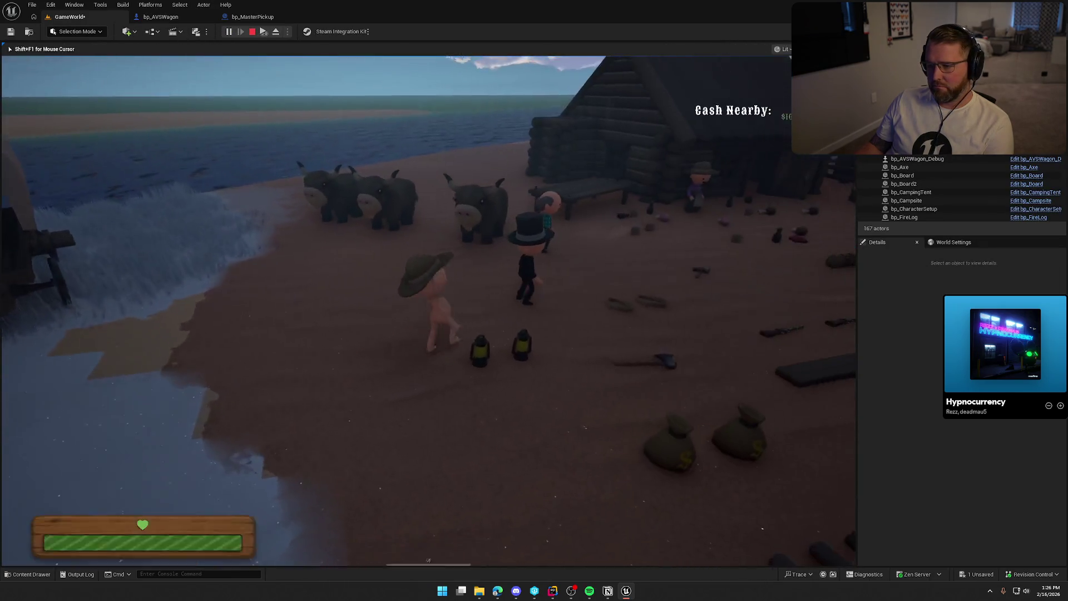
pyautogui.press('e')
pyautogui.hotkey('shift', 'w')
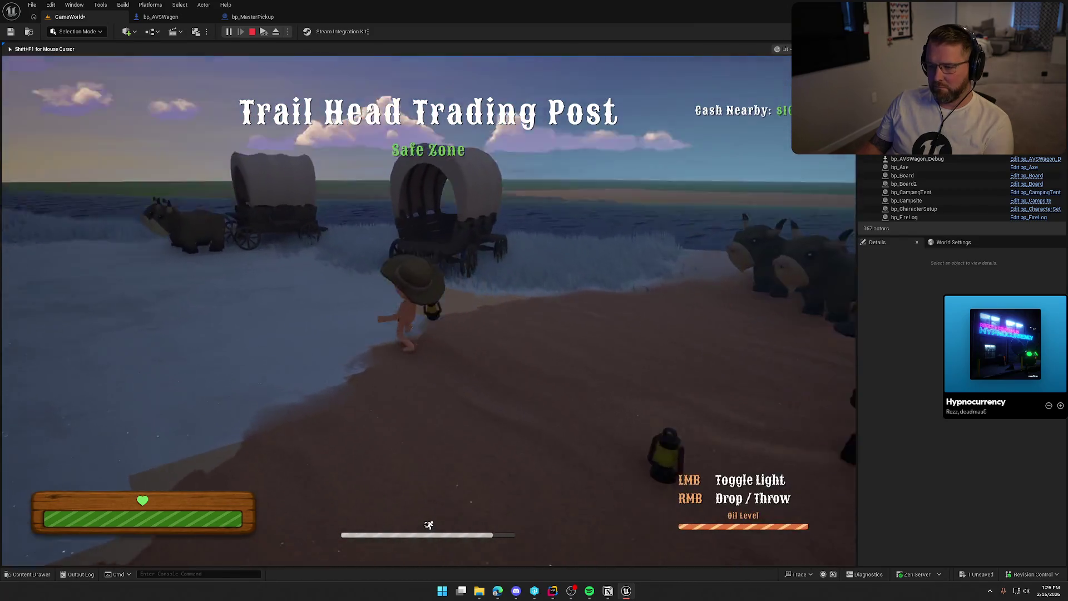
pyautogui.press('w')
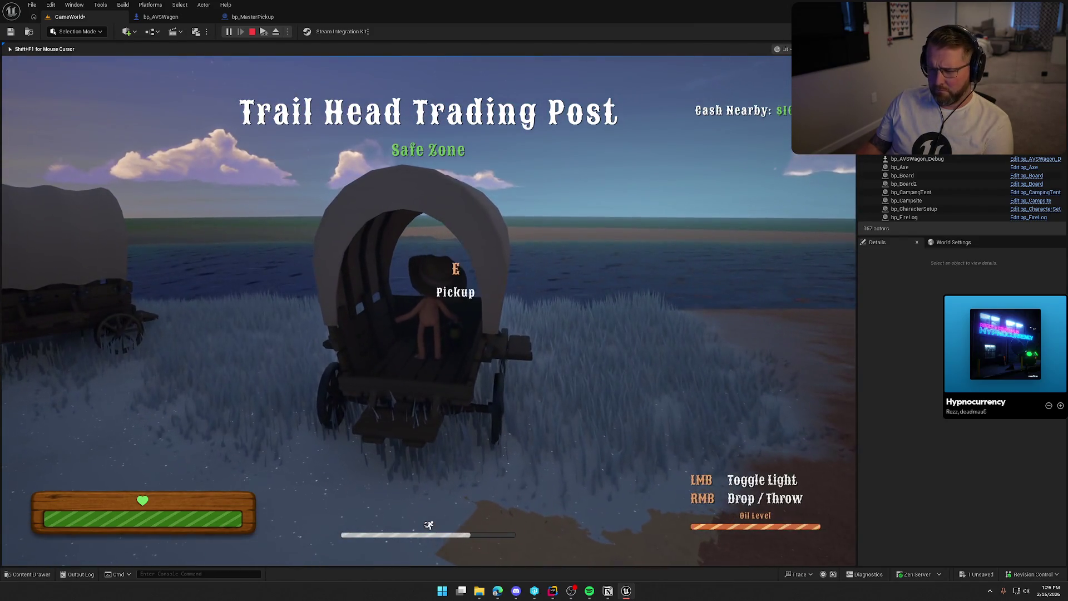
pyautogui.press('w')
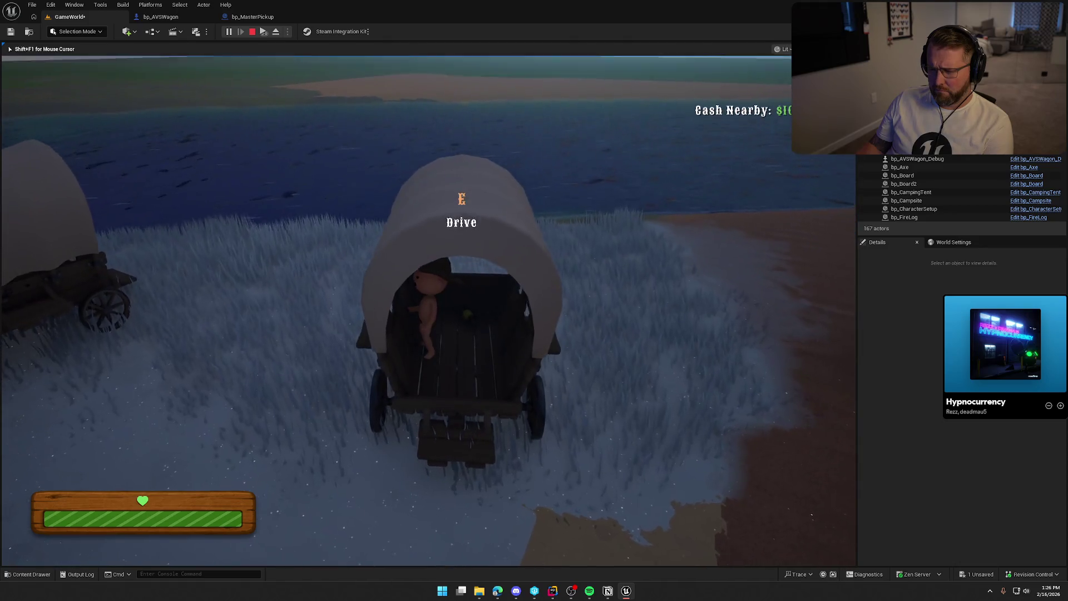
pyautogui.press('F8')
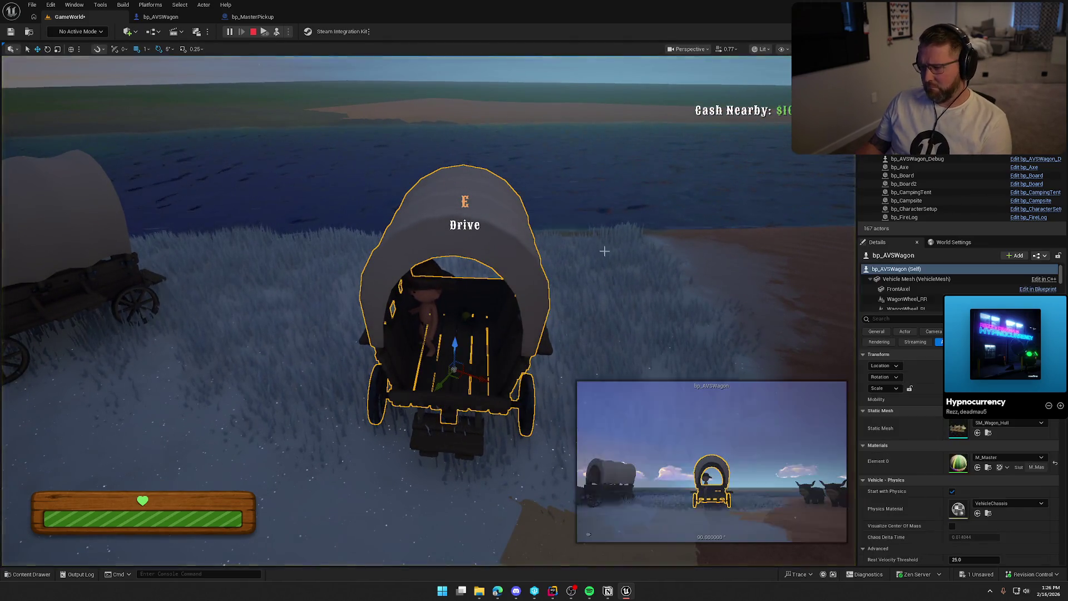
# - Filter the wagon's Details for 'carg' in the running game's world, then stop play
pyautogui.scroll(-5, 933, 445)
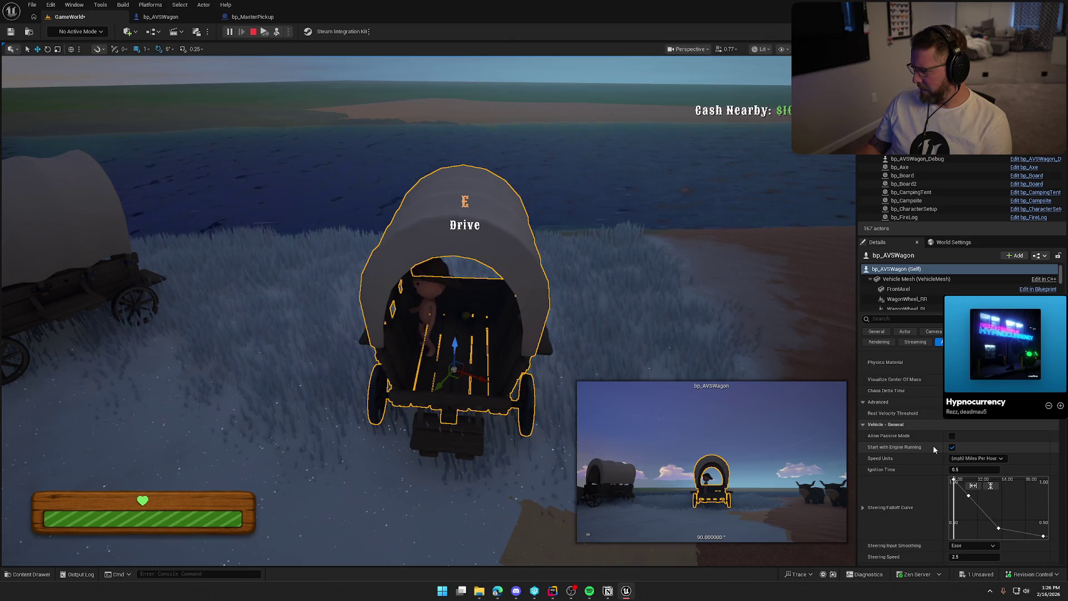
pyautogui.click(906, 319)
pyautogui.write('carg')
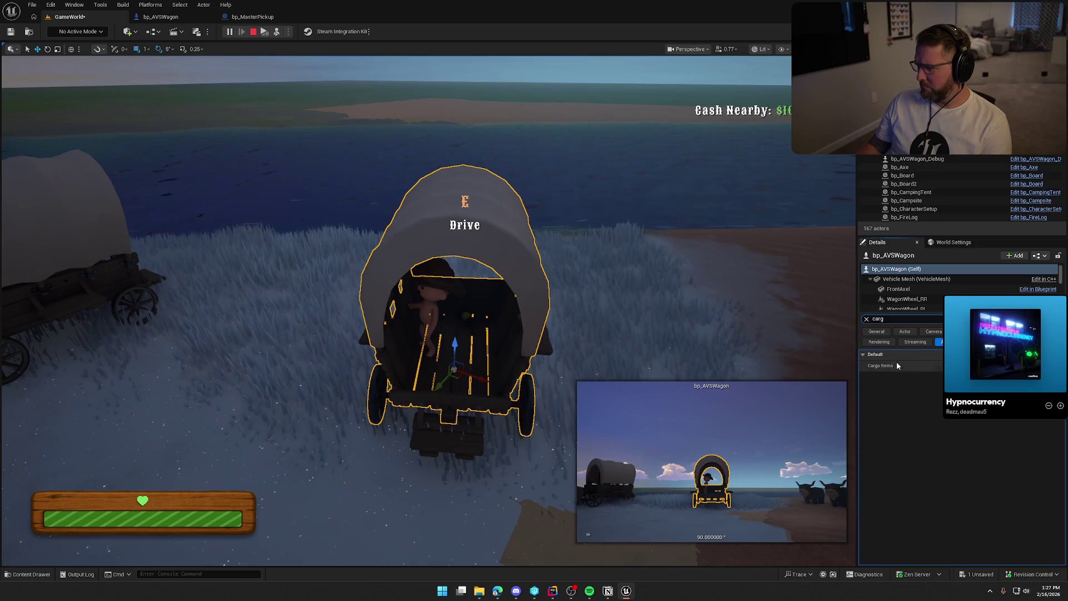
pyautogui.click(1057, 57)
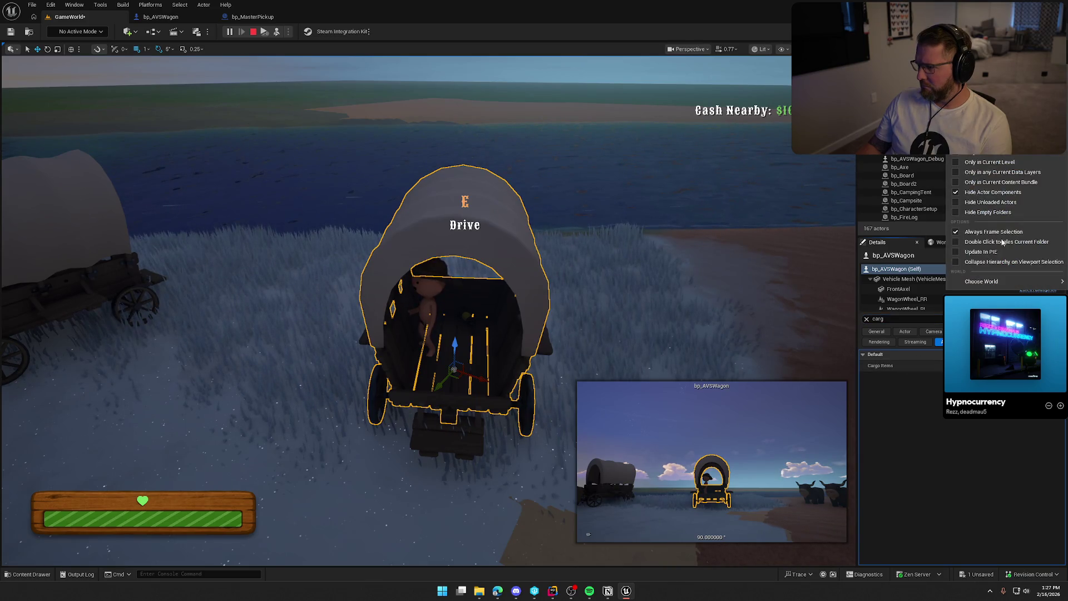
pyautogui.moveTo(991, 282)
pyautogui.click(917, 311)
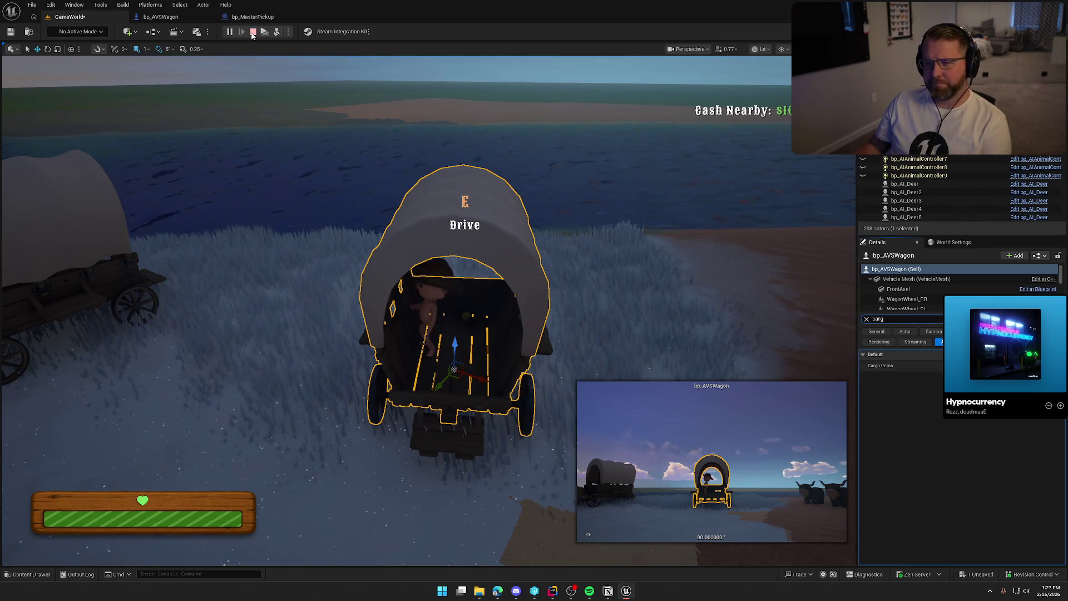
pyautogui.click(253, 32)
pyautogui.click(249, 19)
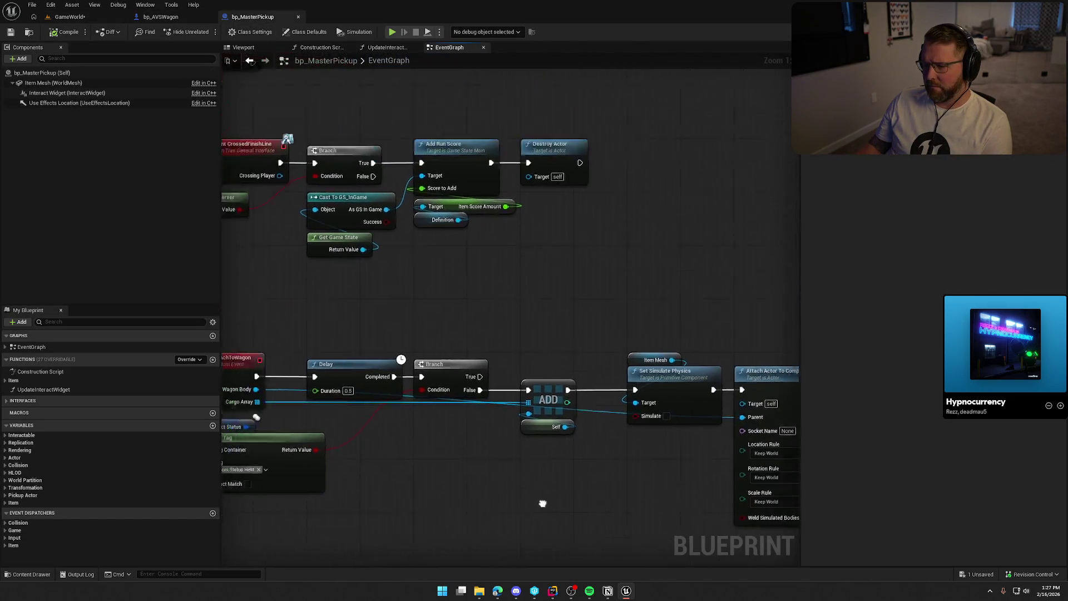
# - Pass AttachToWagon's Cargo Array by reference and move Interact Status below Has Tag
pyautogui.moveTo(616, 245)
pyautogui.mouseDown()
pyautogui.moveTo(269, 219)
pyautogui.moveTo(517, 219)
pyautogui.moveTo(680, 236)
pyautogui.moveTo(637, 366)
pyautogui.moveTo(550, 280)
pyautogui.mouseUp()
pyautogui.click(271, 296)
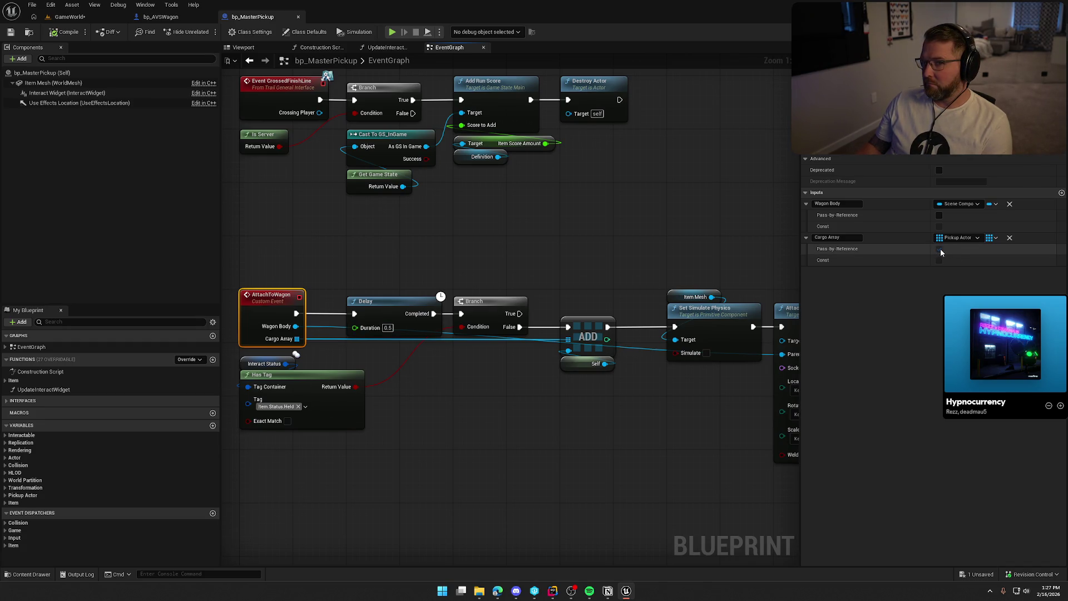
pyautogui.click(940, 249)
pyautogui.moveTo(549, 427)
pyautogui.mouseDown()
pyautogui.moveTo(558, 388)
pyautogui.moveTo(535, 376)
pyautogui.mouseUp()
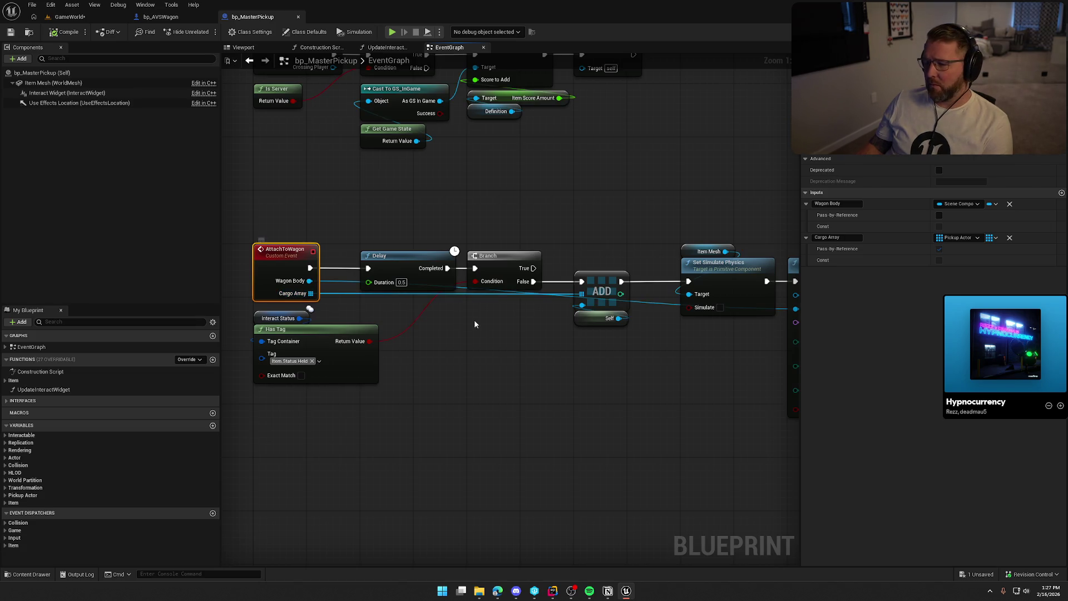
pyautogui.moveTo(261, 317)
pyautogui.mouseDown()
pyautogui.moveTo(261, 398)
pyautogui.moveTo(303, 361)
pyautogui.mouseUp()
pyautogui.keyDown('ctrl'); pyautogui.click(310, 382); pyautogui.keyUp('ctrl')
pyautogui.click(424, 357)
pyautogui.click(271, 262)
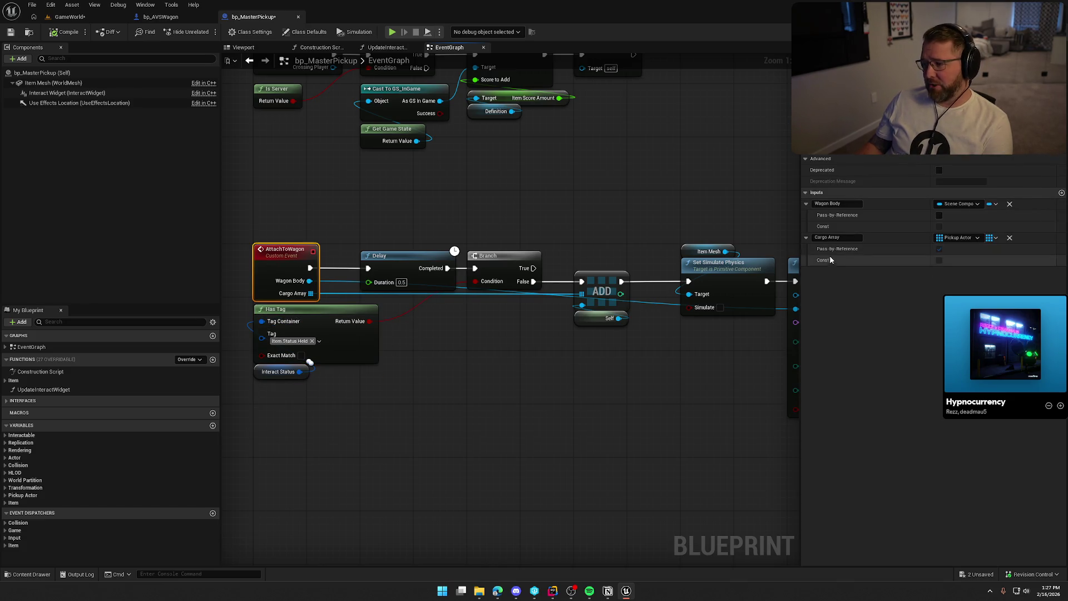
pyautogui.click(939, 250)
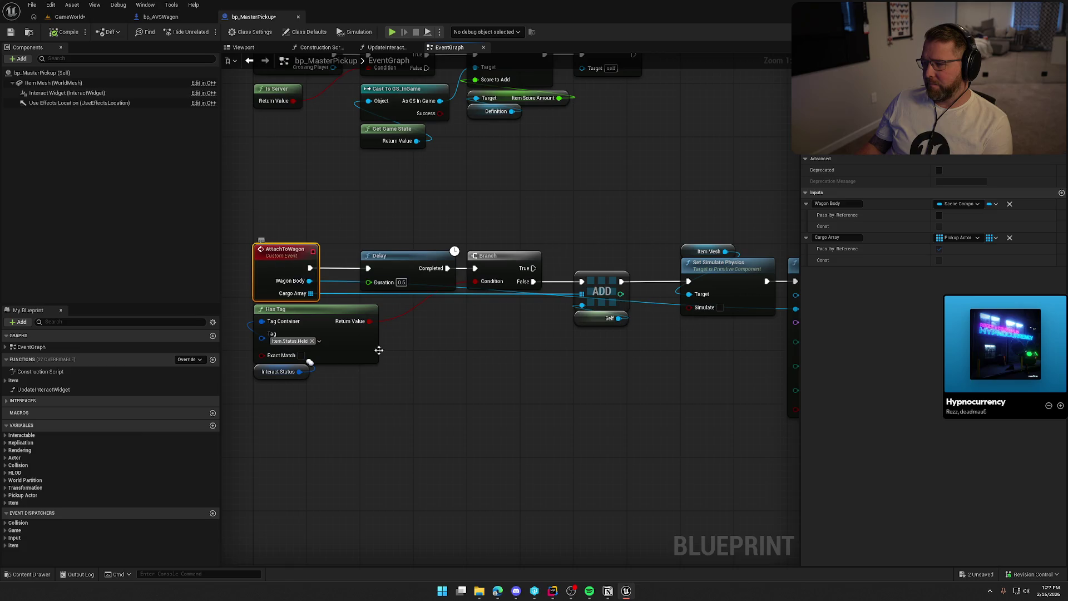
# - Check Cargo Items in bp_AVSWagon, then return to AttachToWagon and lower Has Tag slightly
pyautogui.click(177, 18)
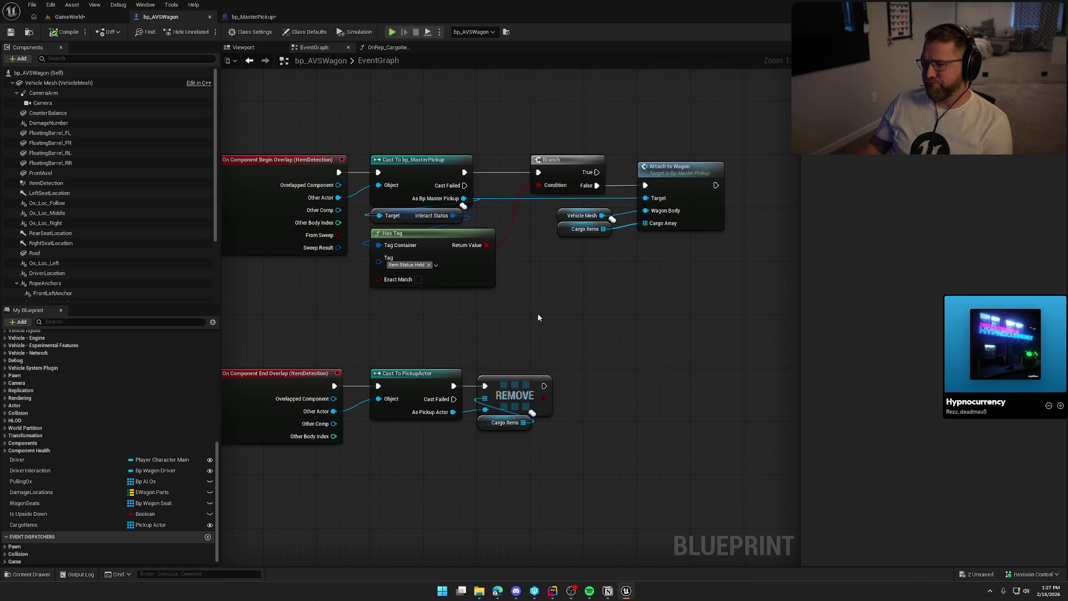
pyautogui.moveTo(605, 271); pyautogui.dragTo(542, 234)
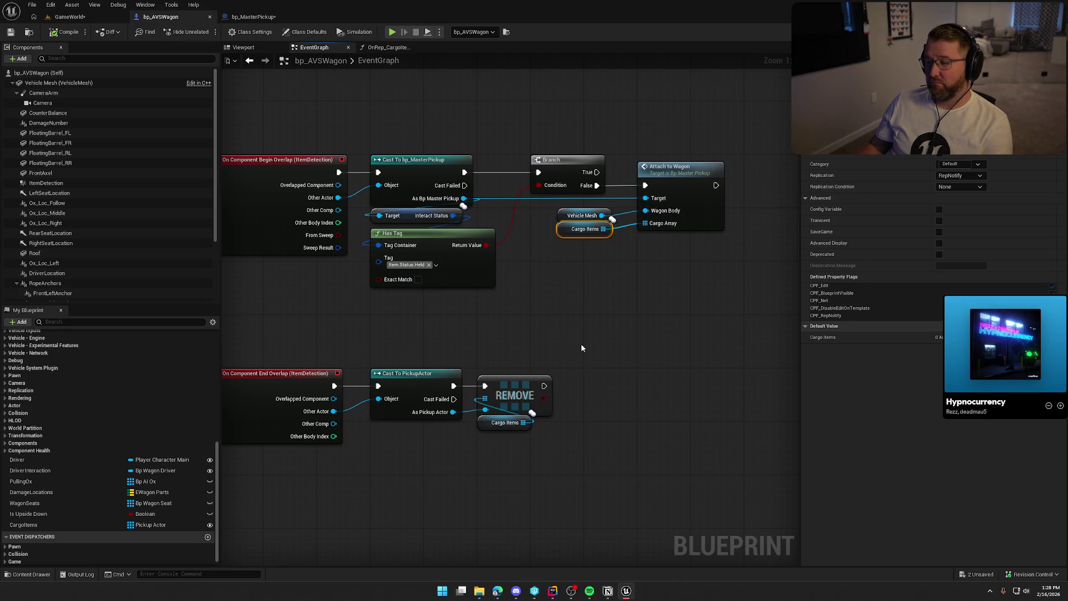
pyautogui.moveTo(639, 303); pyautogui.dragTo(585, 319)
pyautogui.click(585, 318)
pyautogui.doubleClick(639, 189)
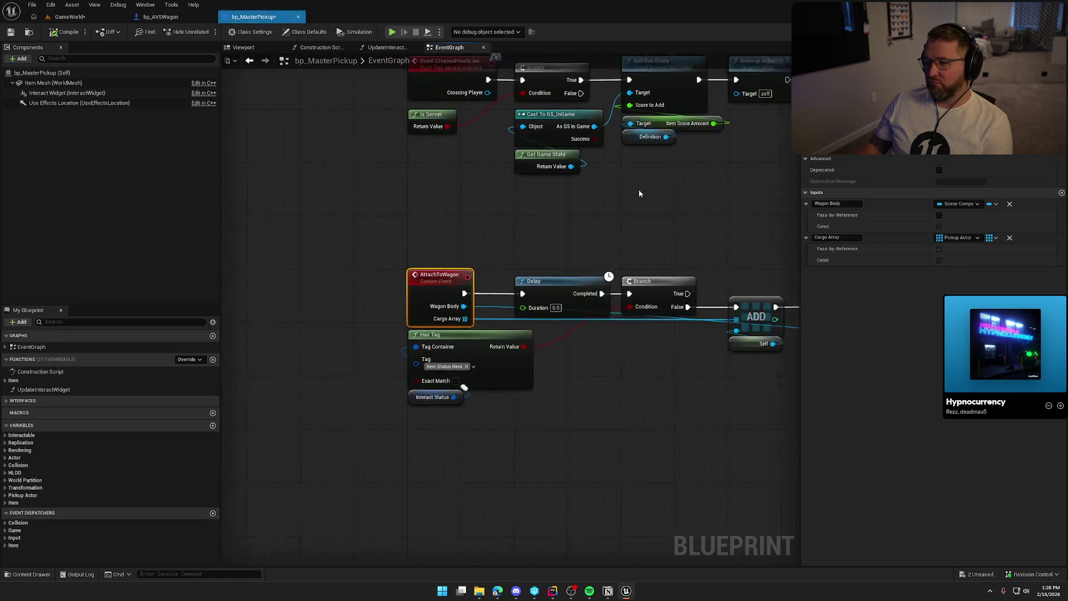
pyautogui.moveTo(395, 278); pyautogui.dragTo(395, 298)
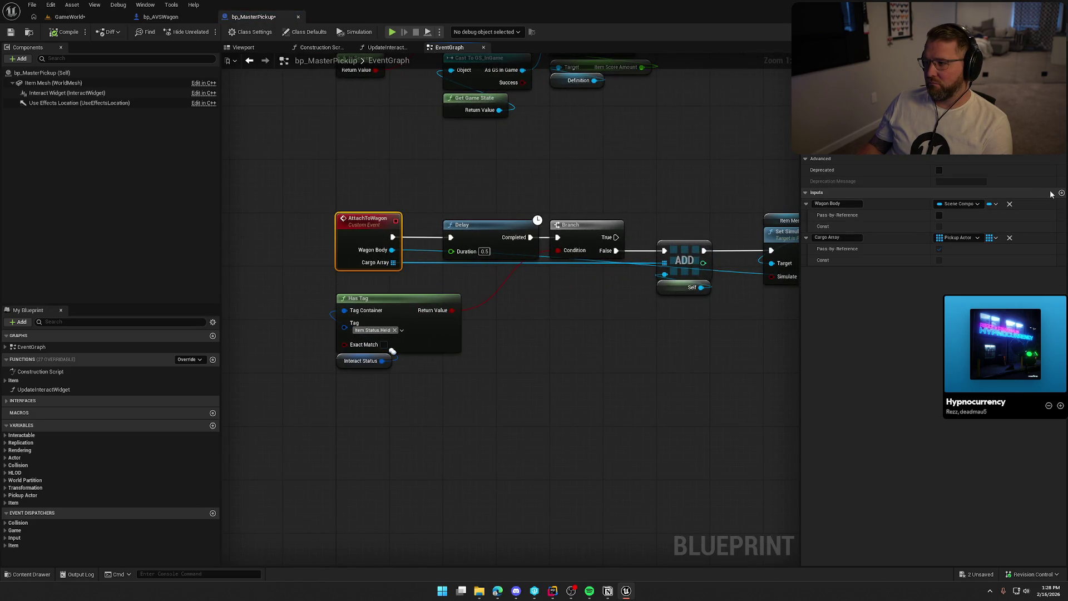
# - Add a non-reference input 'Wagon' of type Bp AVSWagon Object Reference to AttachToWagon and save
pyautogui.click(1062, 194)
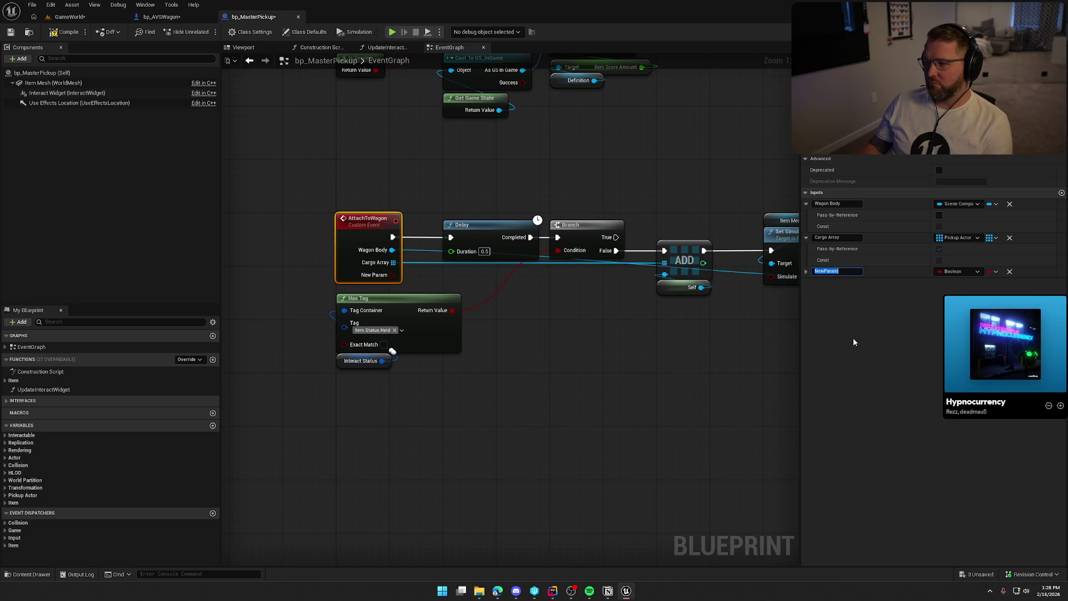
pyautogui.write('Wagon')
pyautogui.press('Return')
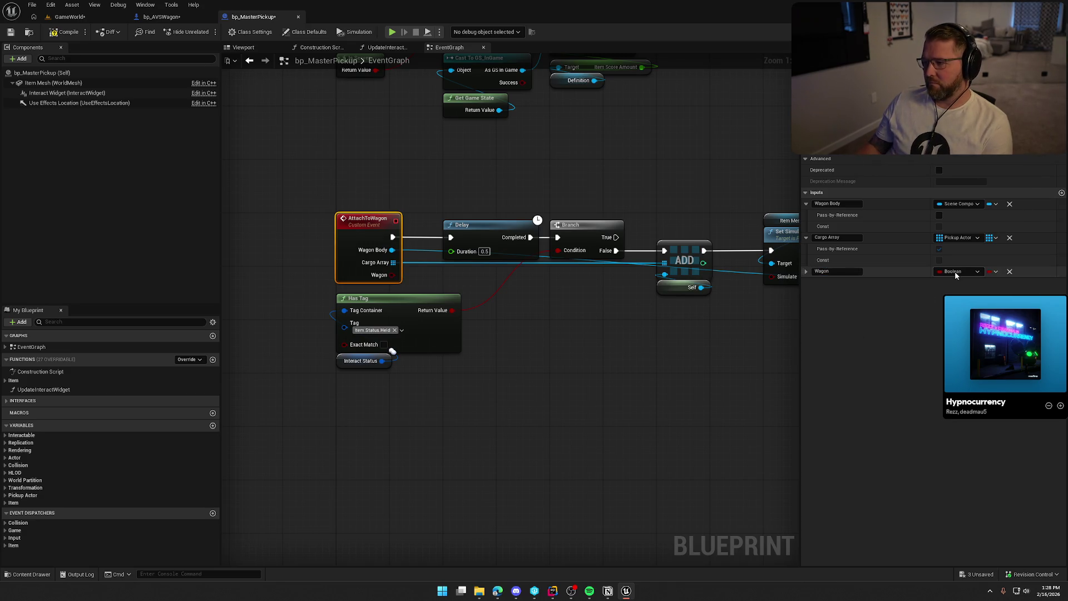
pyautogui.click(955, 271)
pyautogui.write('bp avs')
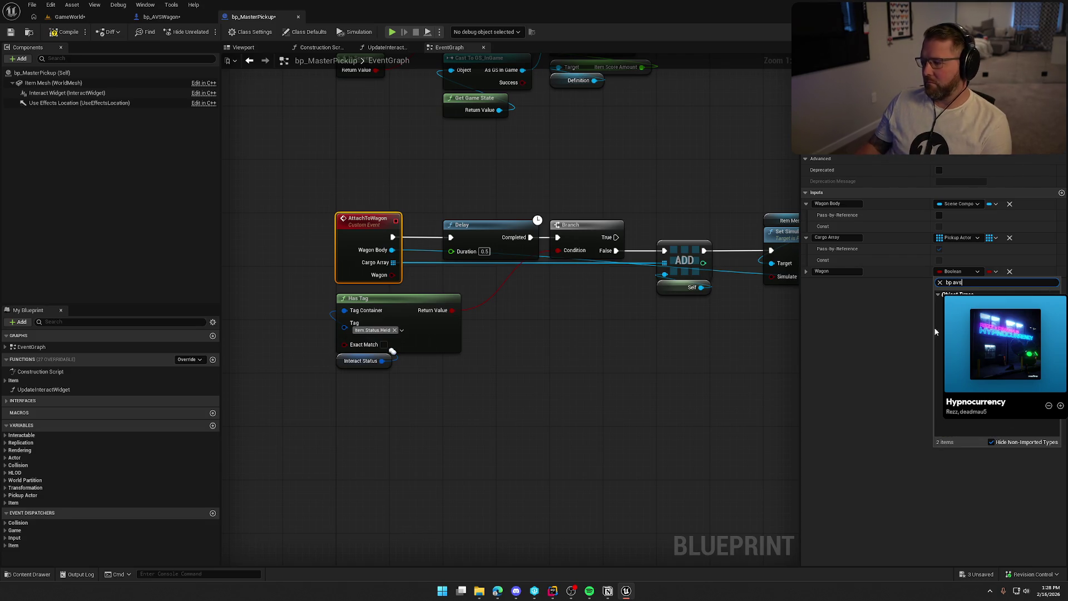
pyautogui.click(936, 306)
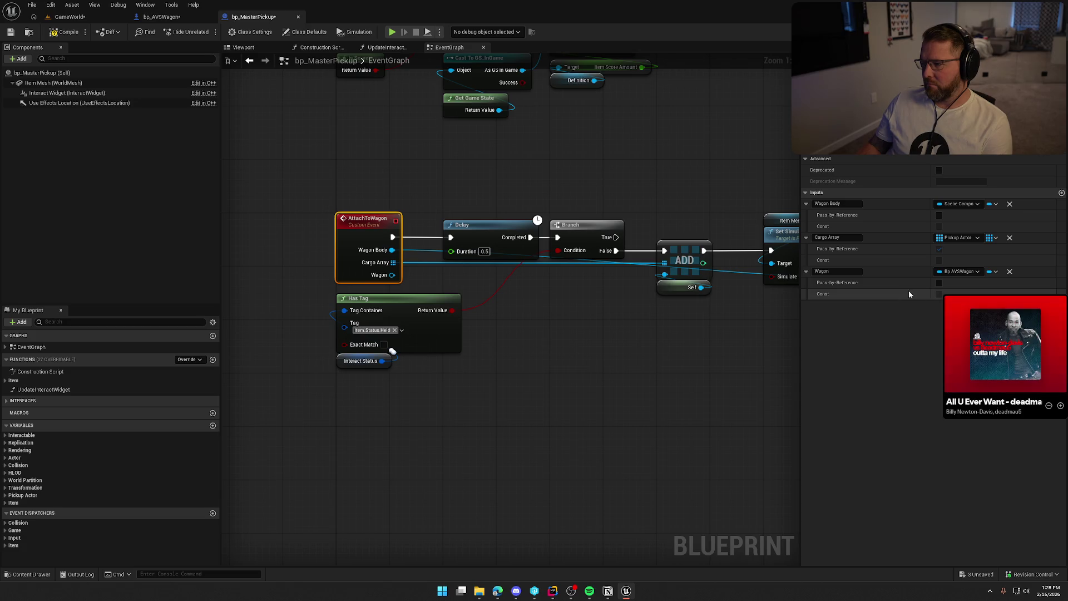
pyautogui.click(940, 283)
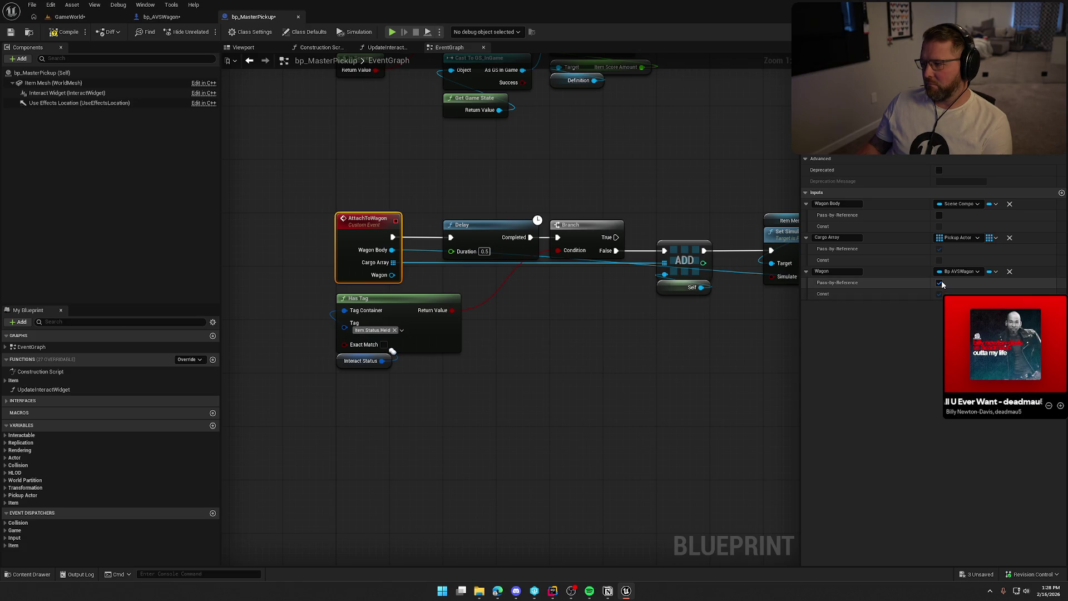
pyautogui.click(940, 283)
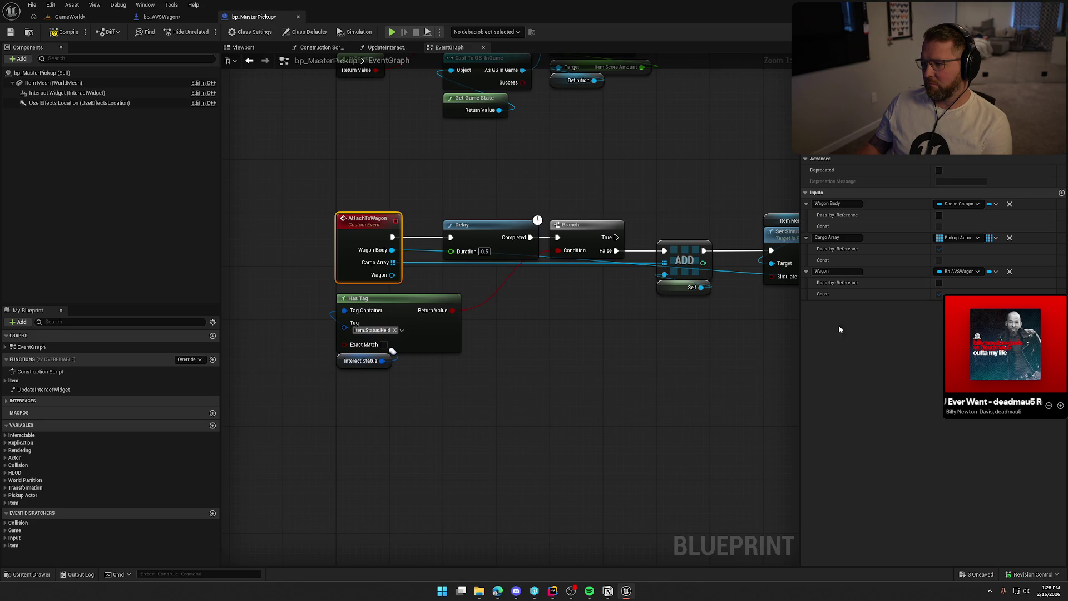
pyautogui.hotkey('ctrl', 's')
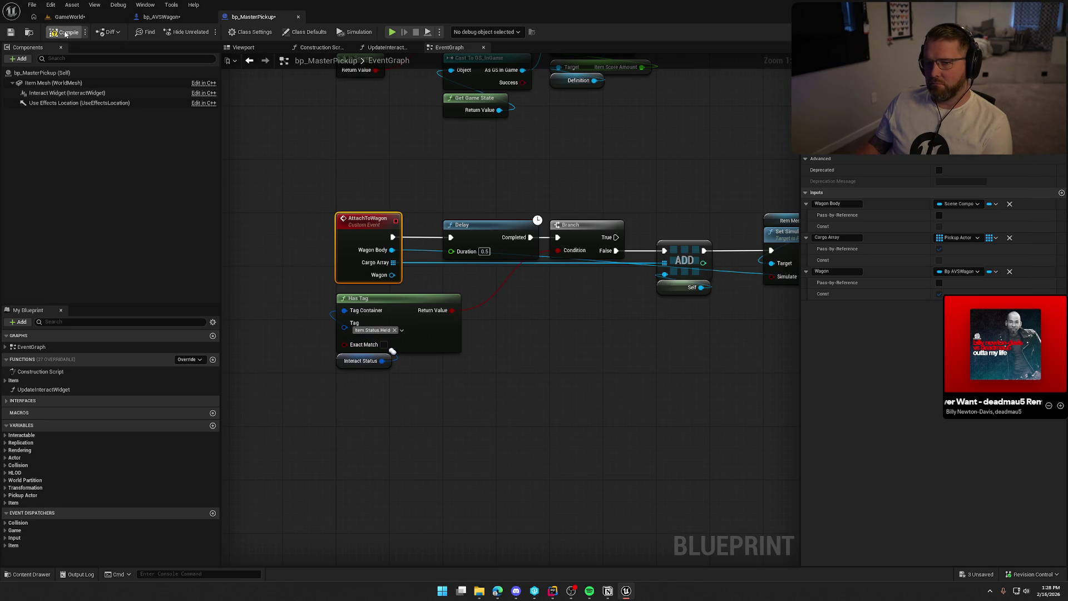
# - Feed Get Cargo Items from the Wagon pin into the ADD node's array
pyautogui.moveTo(392, 275); pyautogui.dragTo(530, 298)
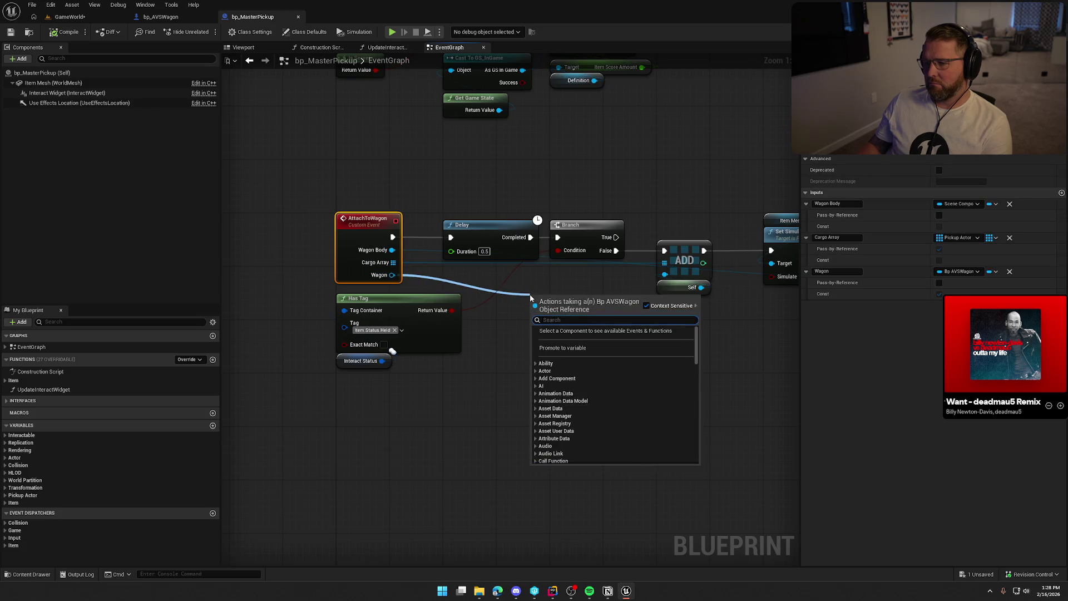
pyautogui.write('get cargo')
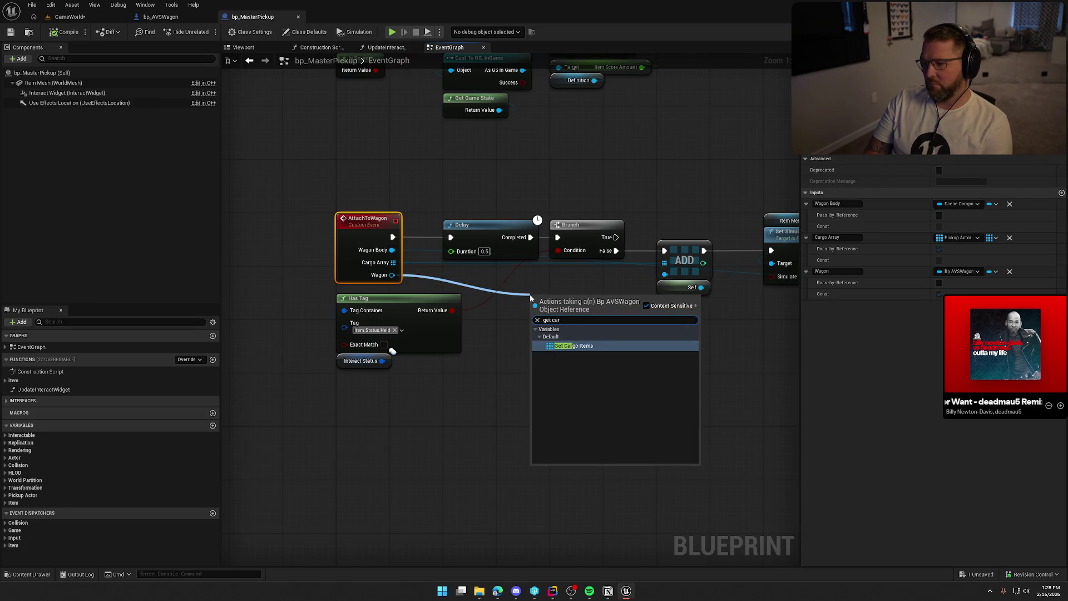
pyautogui.click(576, 345)
pyautogui.moveTo(605, 301)
pyautogui.mouseDown()
pyautogui.moveTo(618, 307)
pyautogui.moveTo(665, 263)
pyautogui.mouseUp()
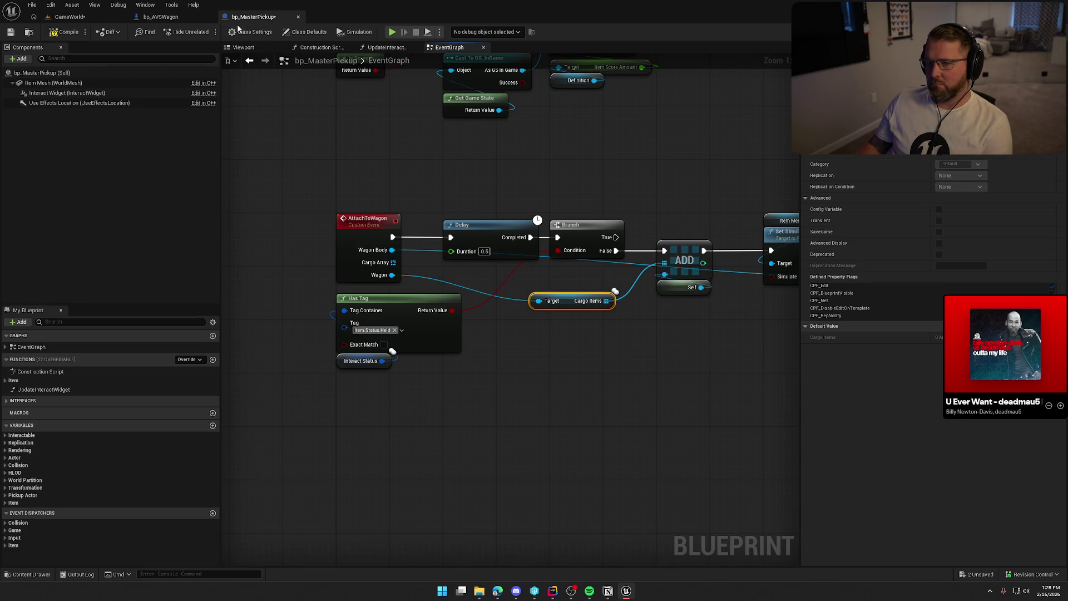
# - In bp_AVSWagon, pass Self into Attach to Wagon's Wagon input, then compile and save
pyautogui.click(160, 17)
pyautogui.moveTo(598, 251); pyautogui.dragTo(558, 269)
pyautogui.write('self')
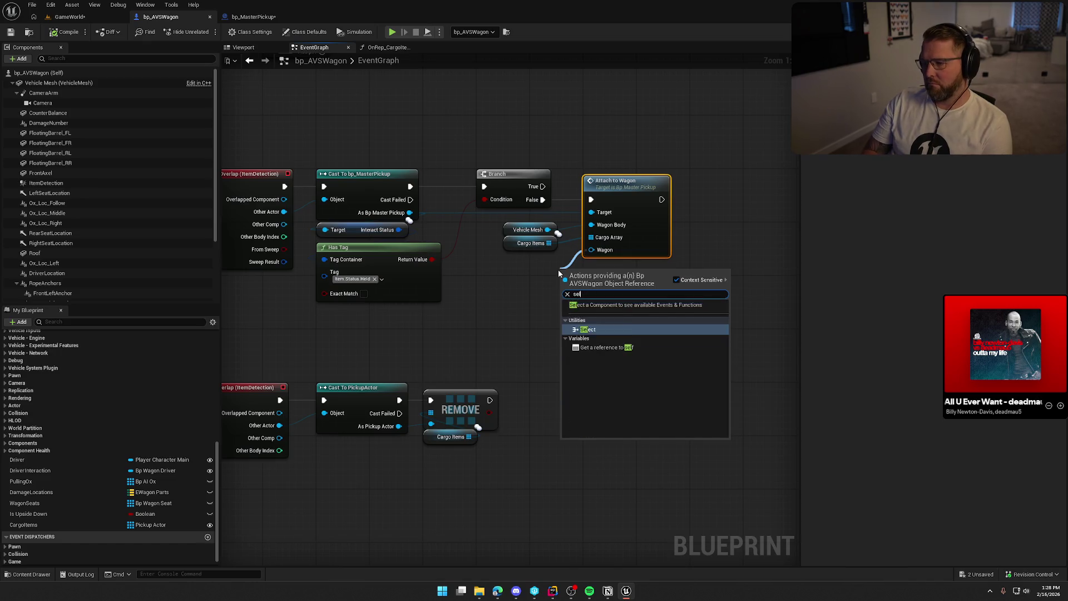
pyautogui.click(619, 314)
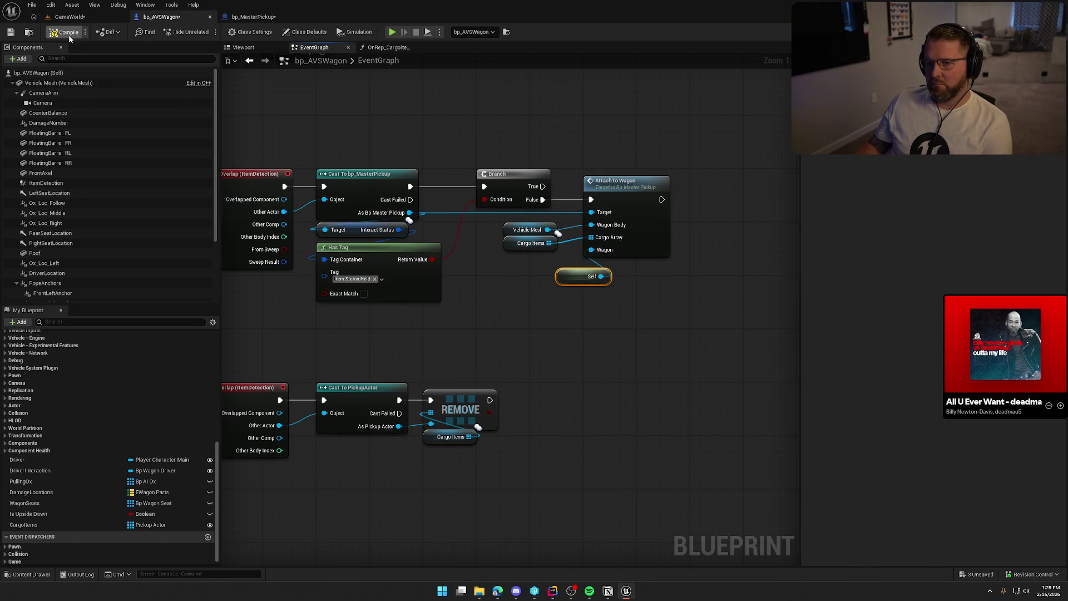
pyautogui.hotkey('ctrl', 'shift', 's')
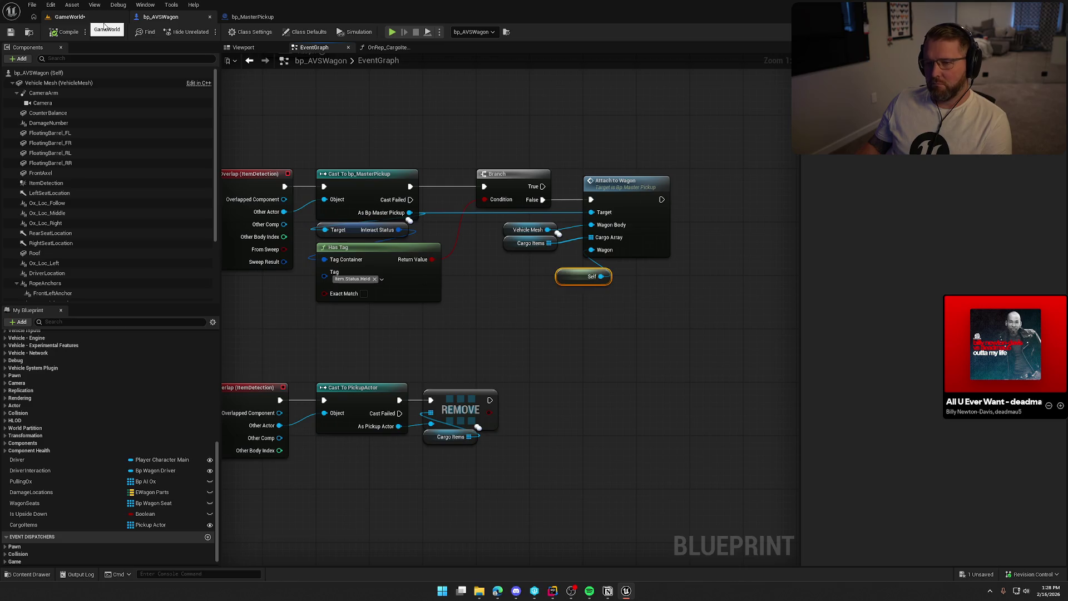
pyautogui.click(103, 18)
# - Playtest dropping the lantern on the wagon, eject, inspect the wagon's Cargo Items, then stop
pyautogui.click(239, 28)
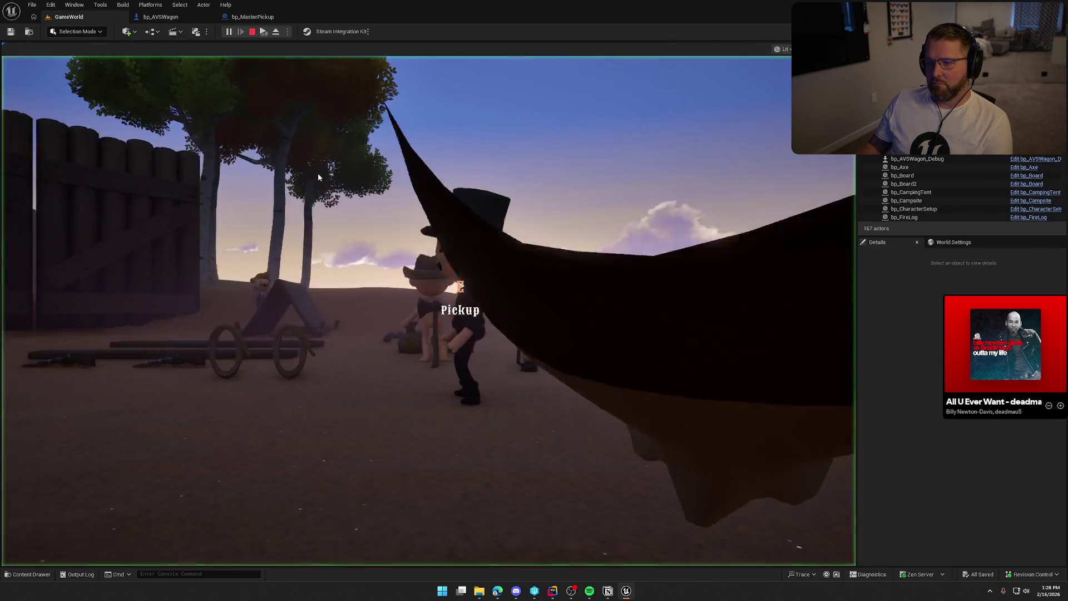
pyautogui.press('e')
pyautogui.press('w')
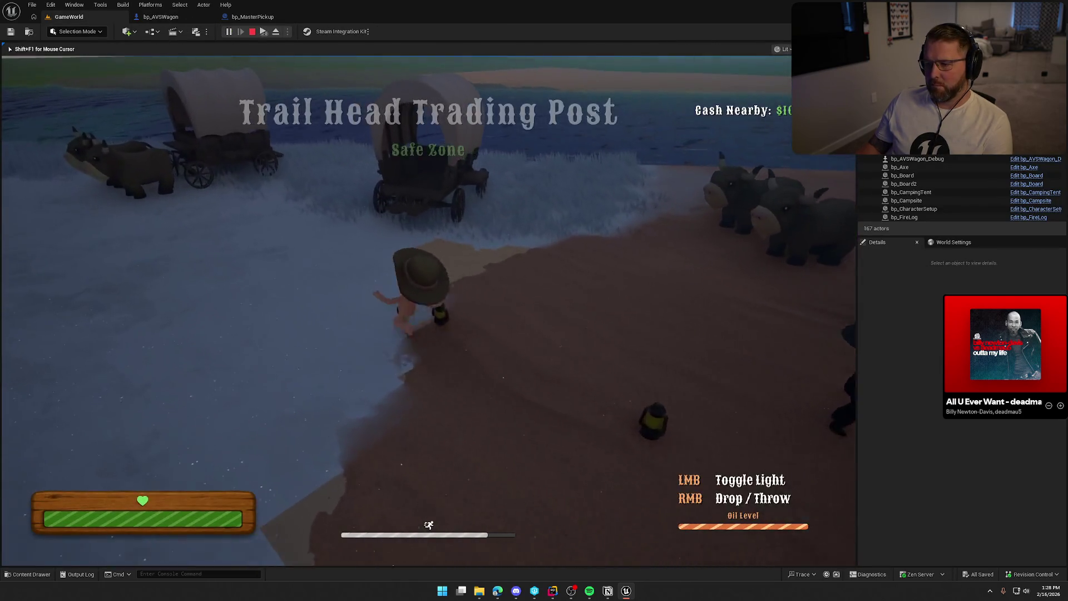
pyautogui.press('w')
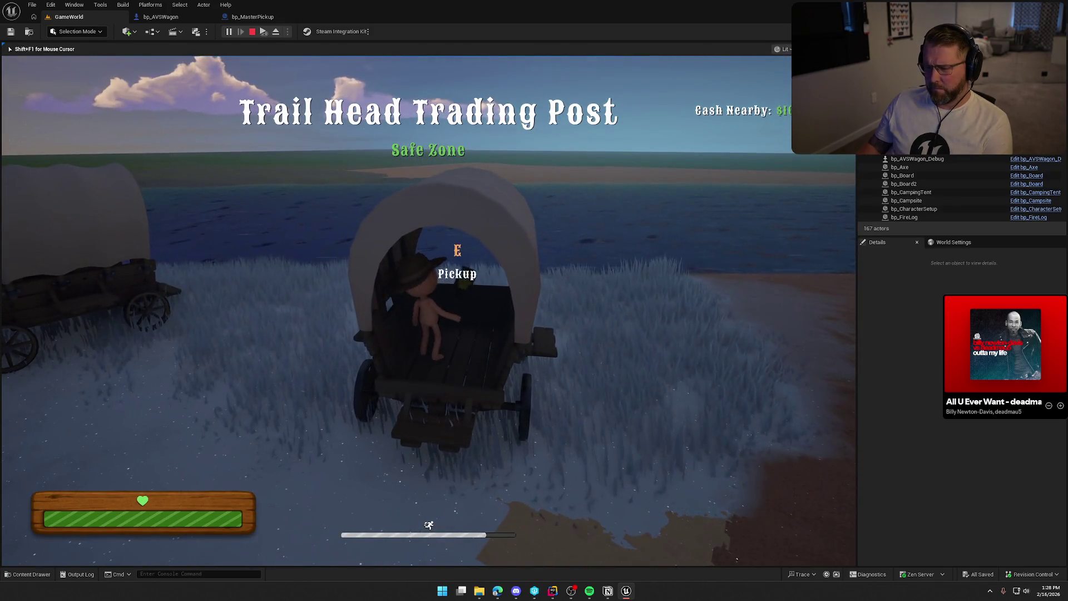
pyautogui.press('s')
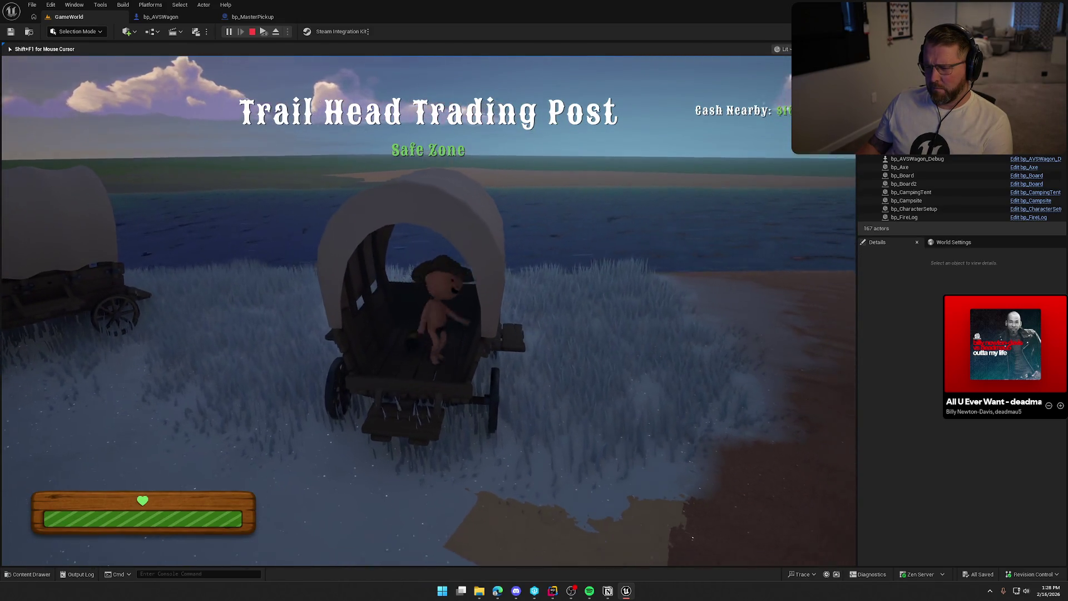
pyautogui.press('F8')
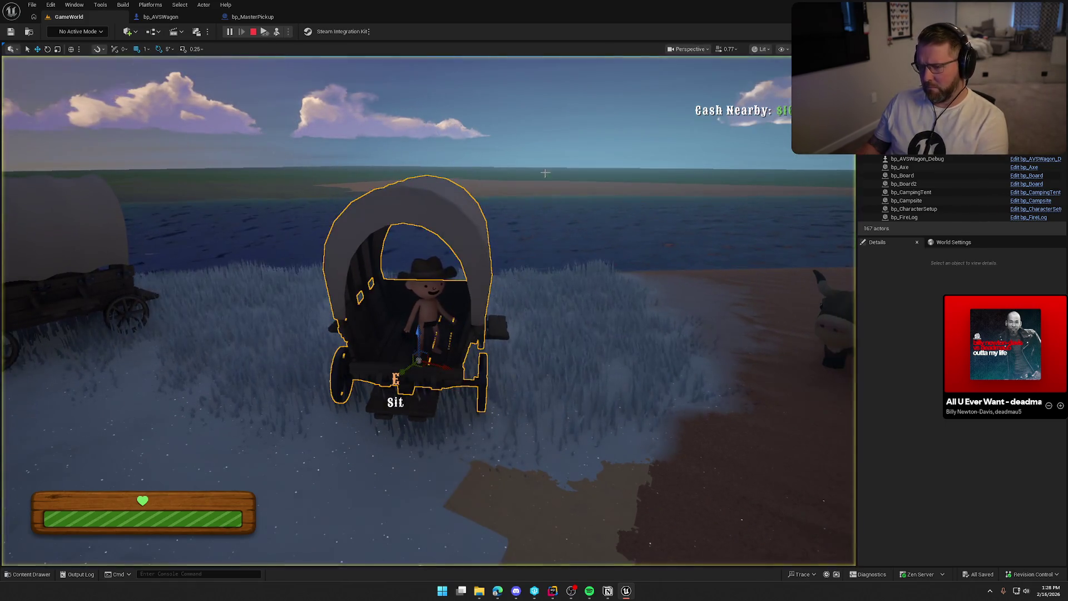
pyautogui.click(464, 211)
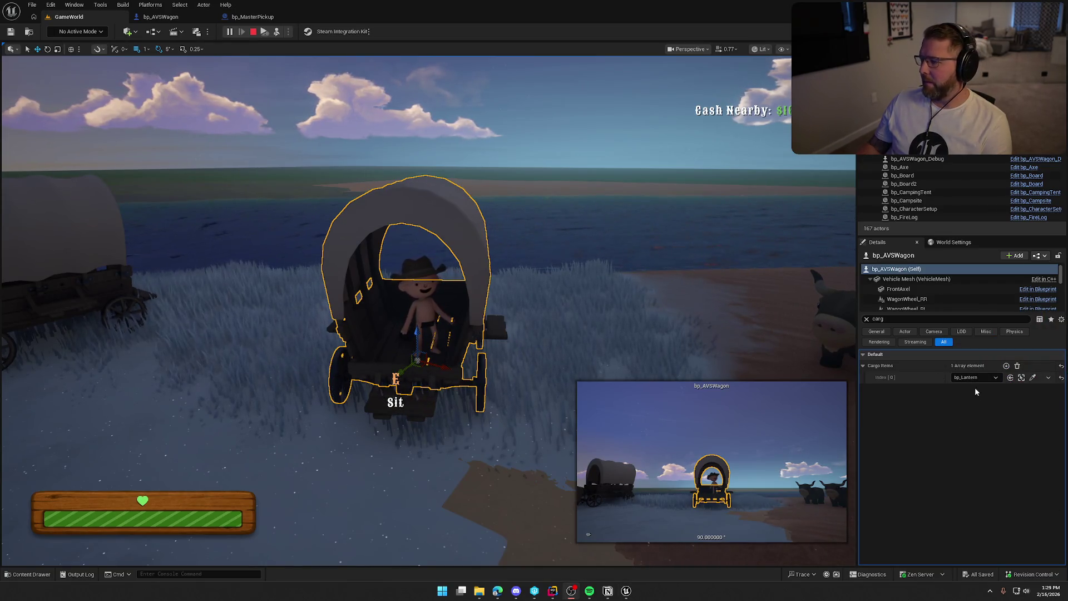
pyautogui.click(253, 32)
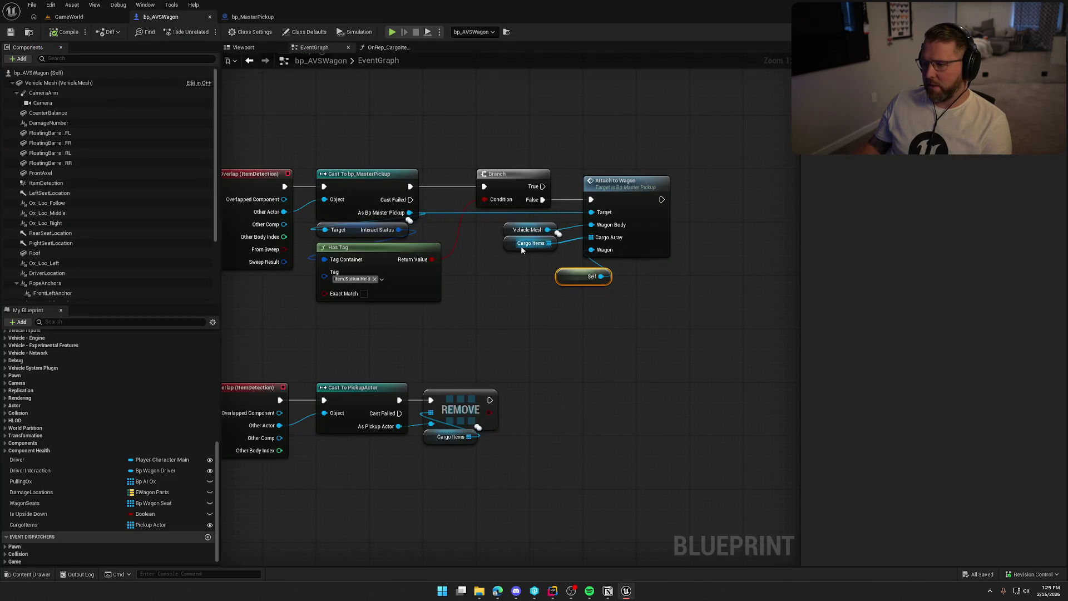
# - Return to the GameWorld level, fly the view to the village, and start playing
pyautogui.click(521, 243)
pyautogui.click(253, 17)
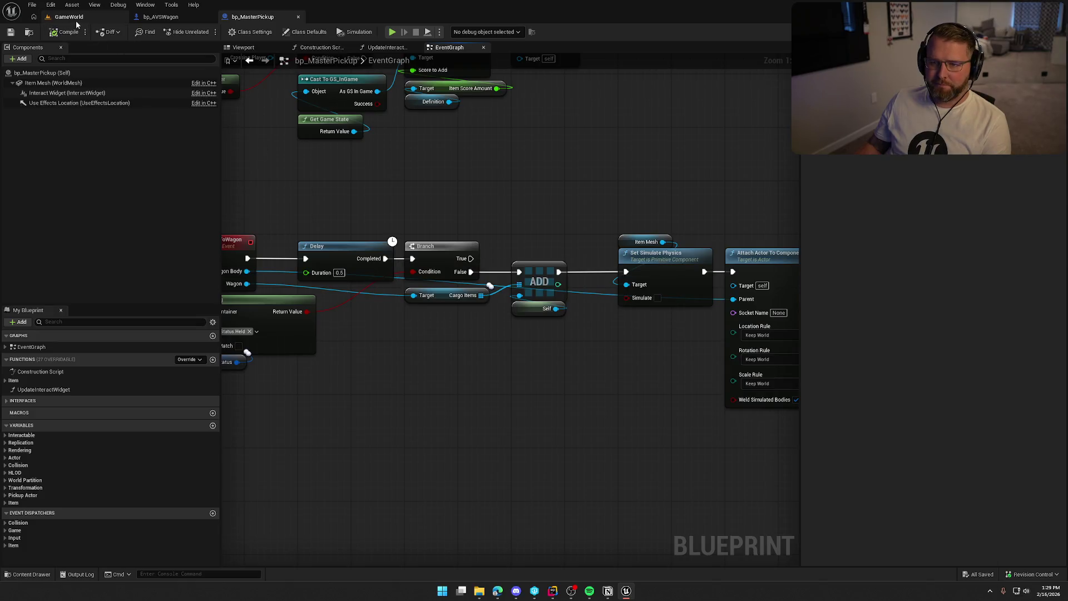
pyautogui.click(69, 17)
pyautogui.moveTo(274, 84)
pyautogui.mouseDown()
pyautogui.moveTo(495, 219)
pyautogui.moveTo(356, 228)
pyautogui.mouseUp()
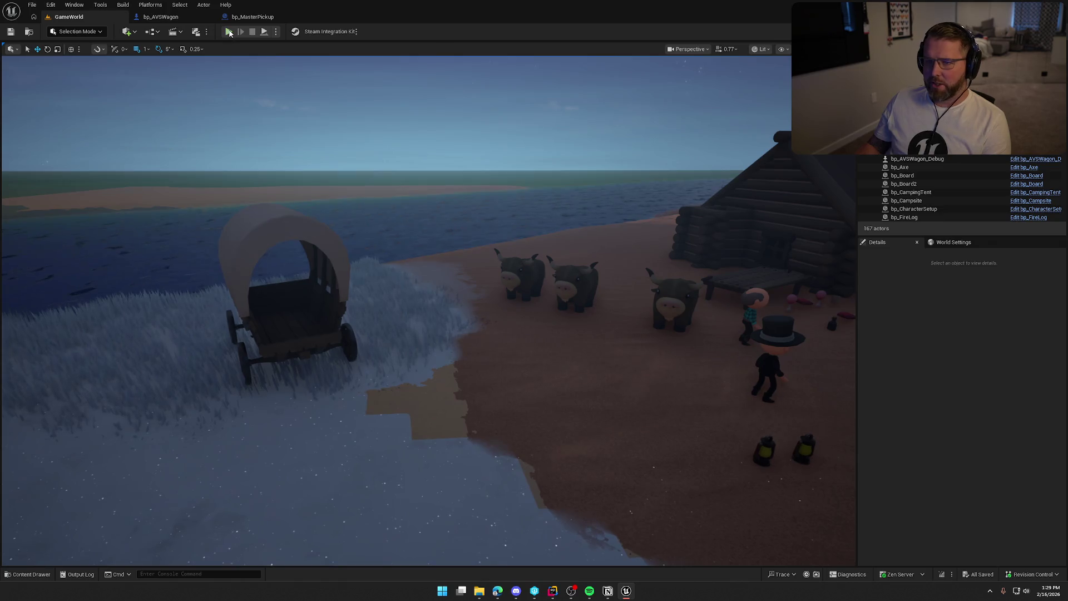
pyautogui.click(229, 32)
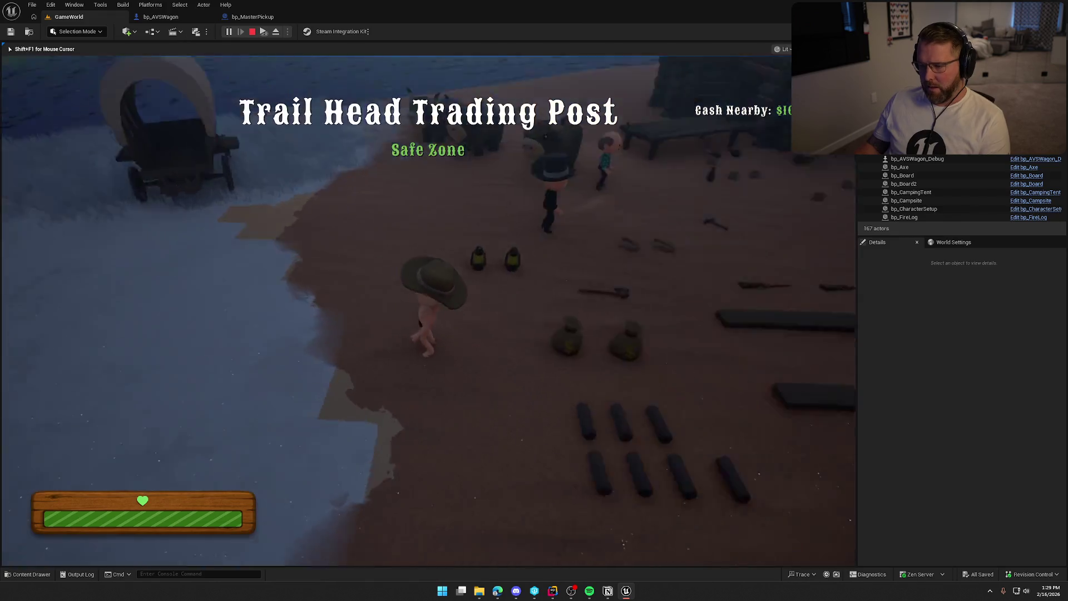
# - Drop a money bag into the wagon and confirm Cargo Items lists bp_MoneyBag2 and bp_MoneyBag3
pyautogui.press('e')
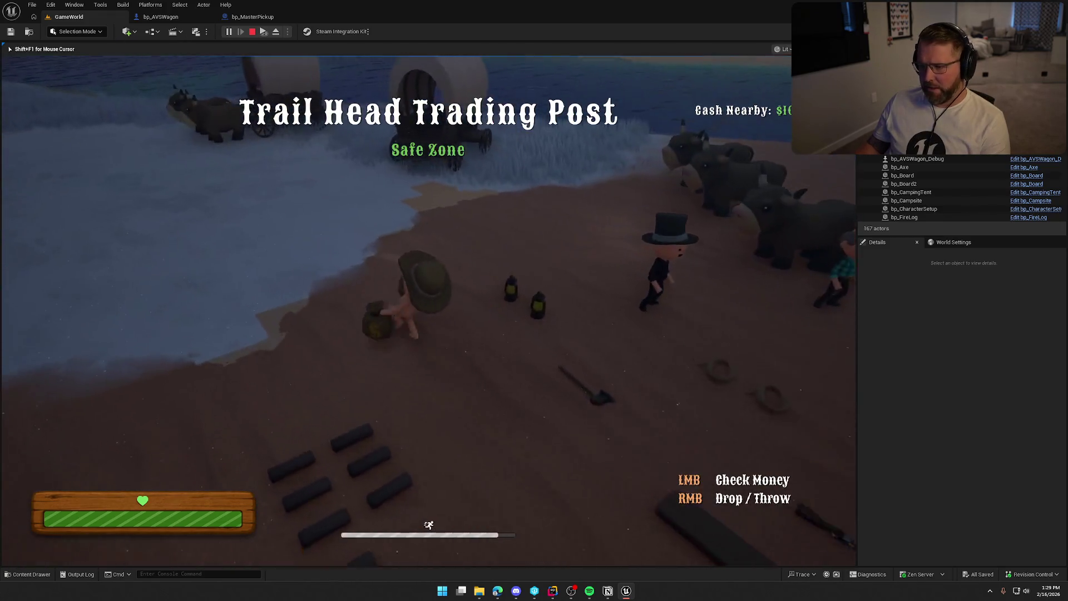
pyautogui.hotkey('shift', 'w')
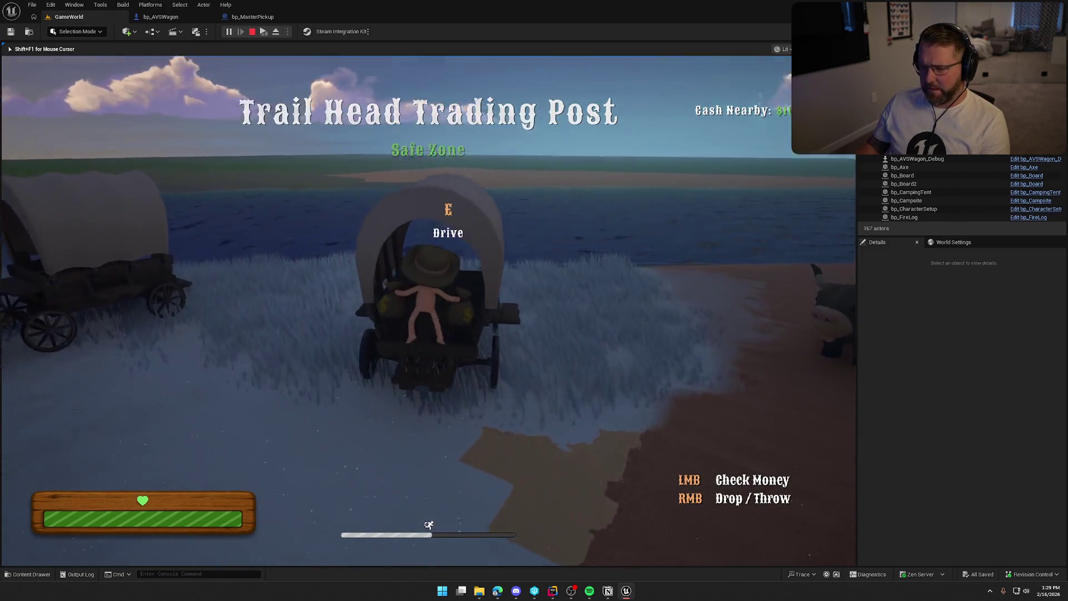
pyautogui.press('w')
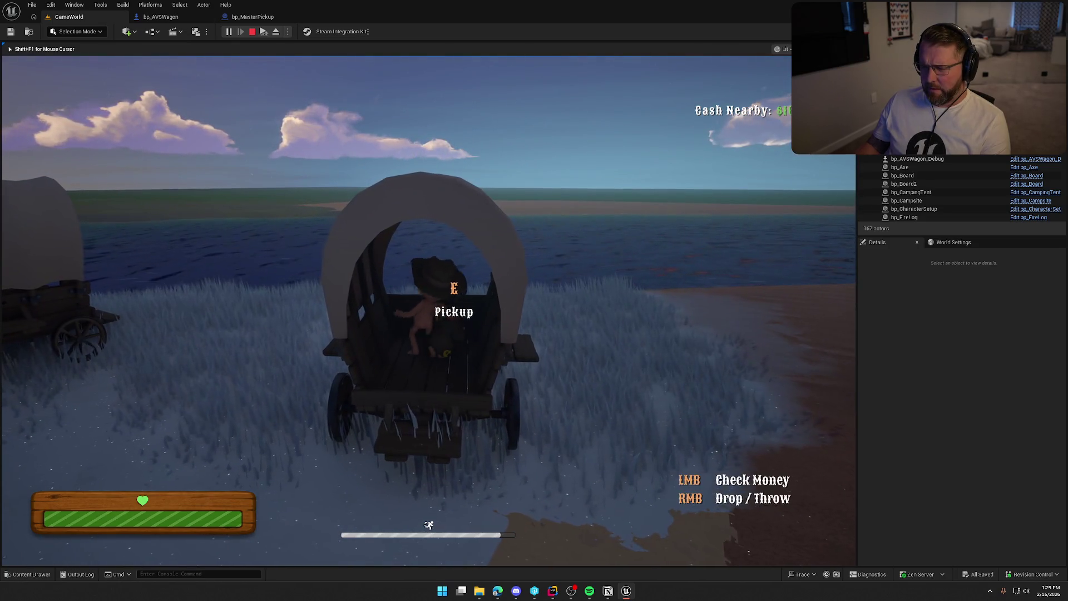
pyautogui.rightClick(429, 311)
pyautogui.press('s')
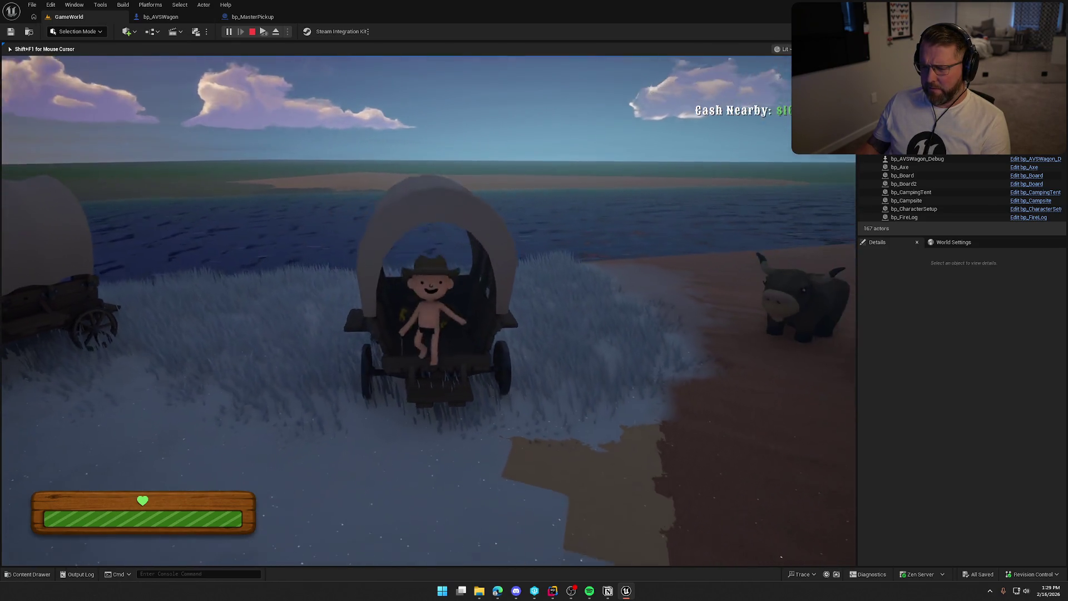
pyautogui.press('F8')
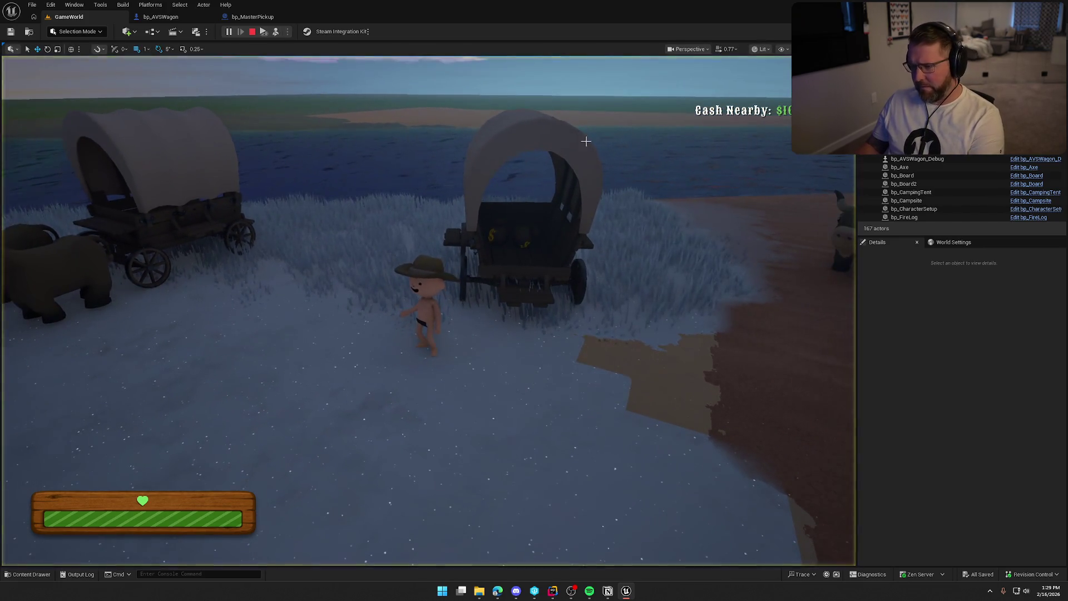
pyautogui.click(550, 133)
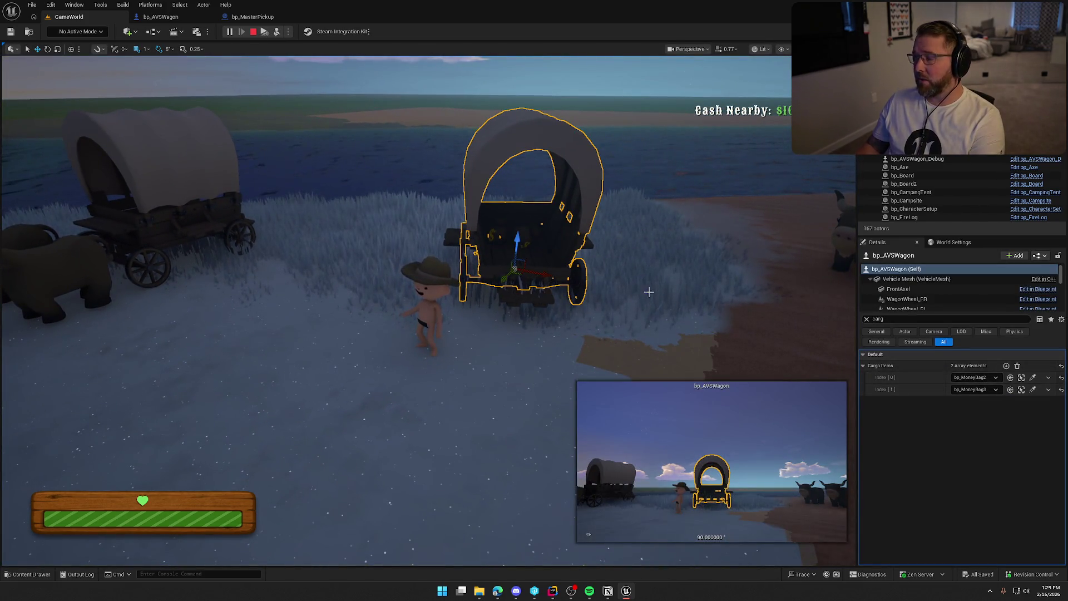
pyautogui.press('F8')
pyautogui.click(429, 311)
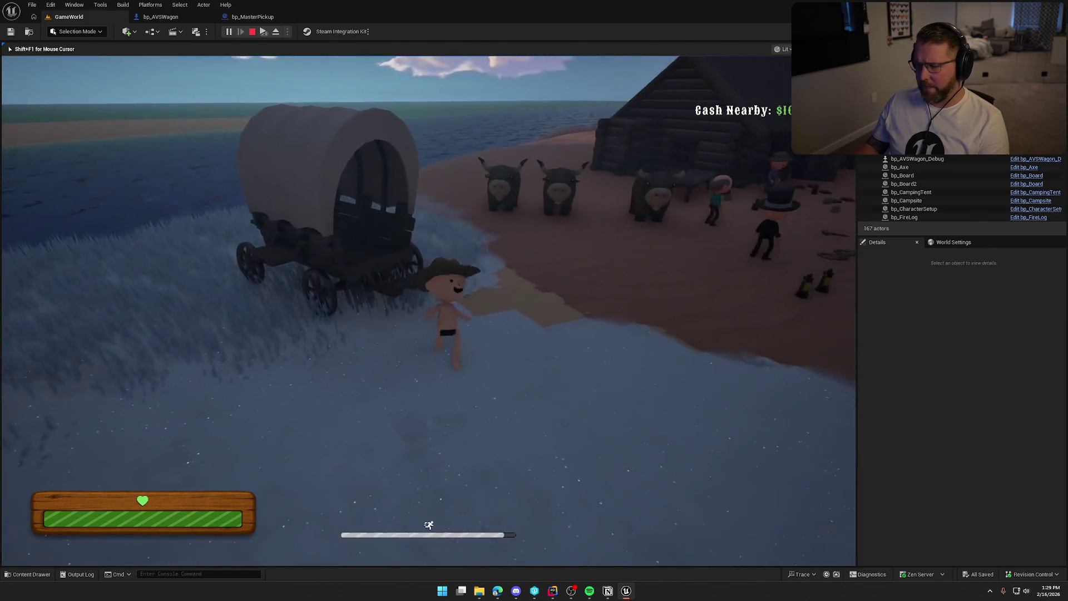
pyautogui.press('super')
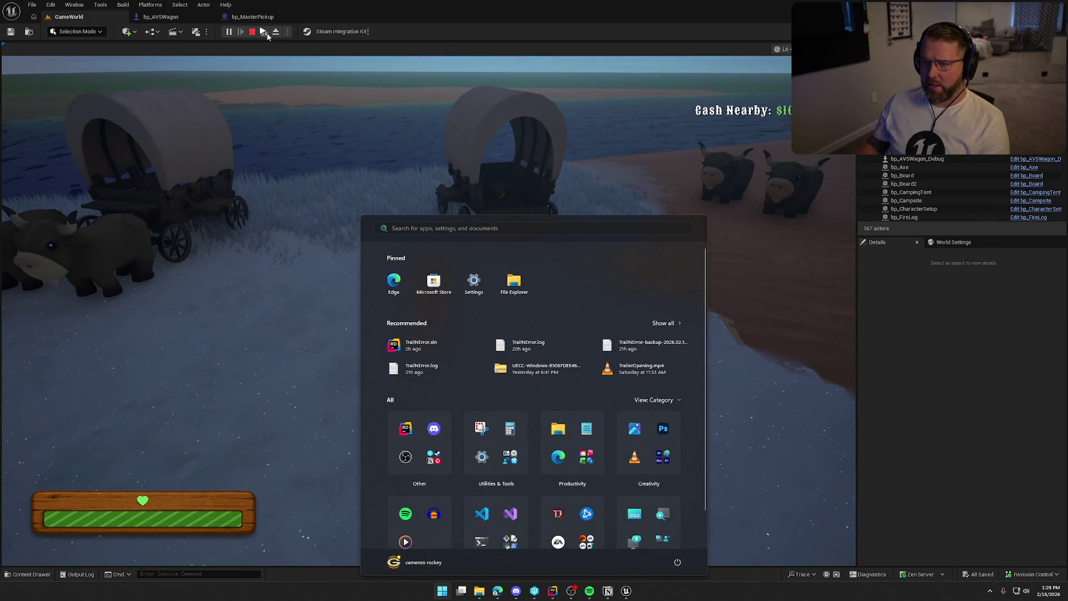
# - Maximize the client game window and run the client character toward the wagons
pyautogui.click(456, 153)
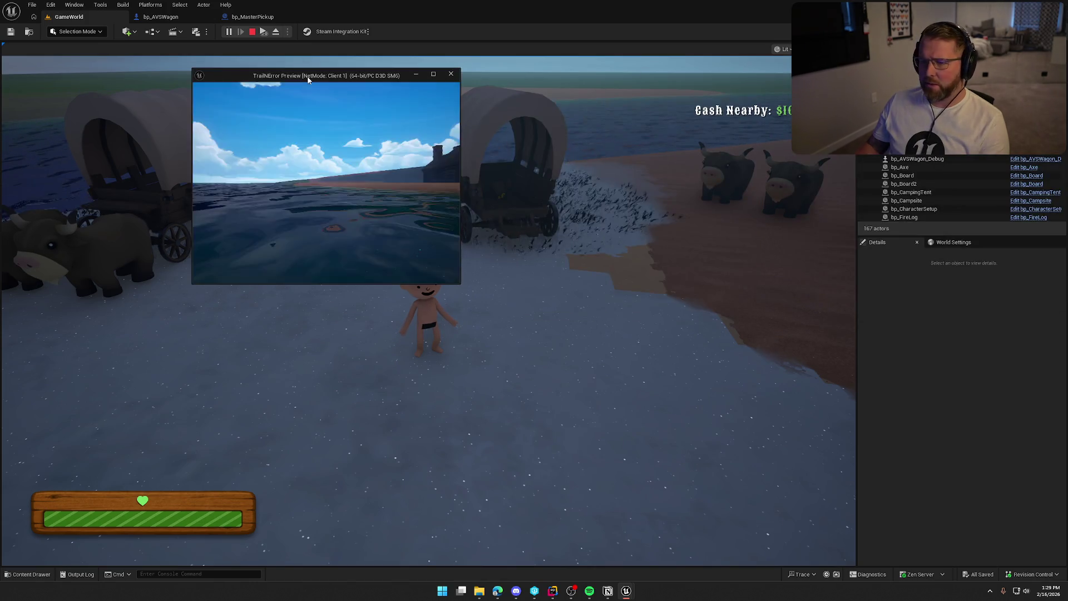
pyautogui.doubleClick(308, 78)
pyautogui.click(309, 81)
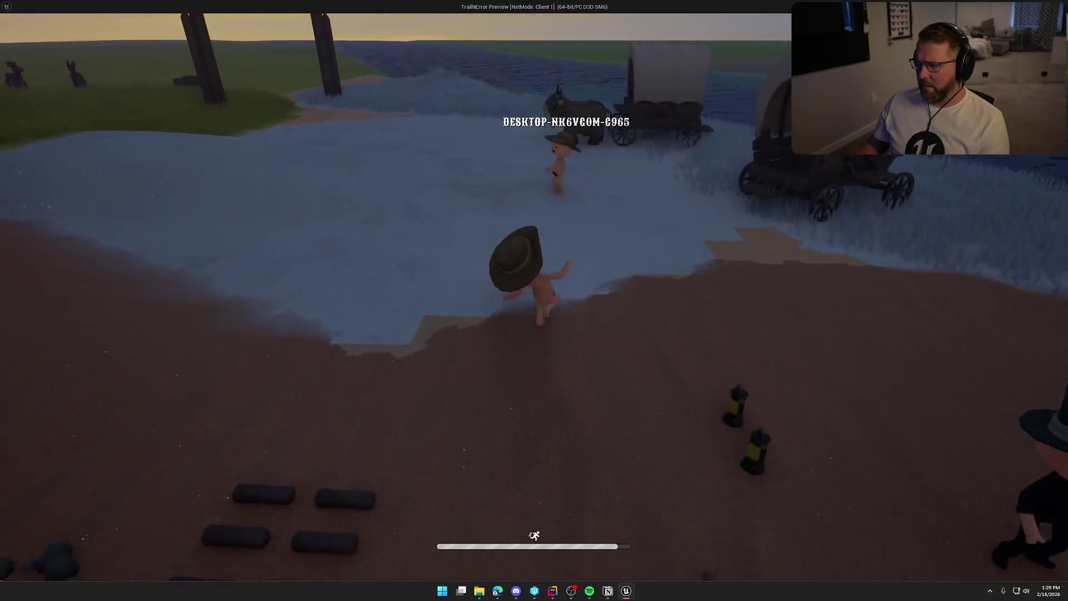
pyautogui.hotkey('shift', 'w')
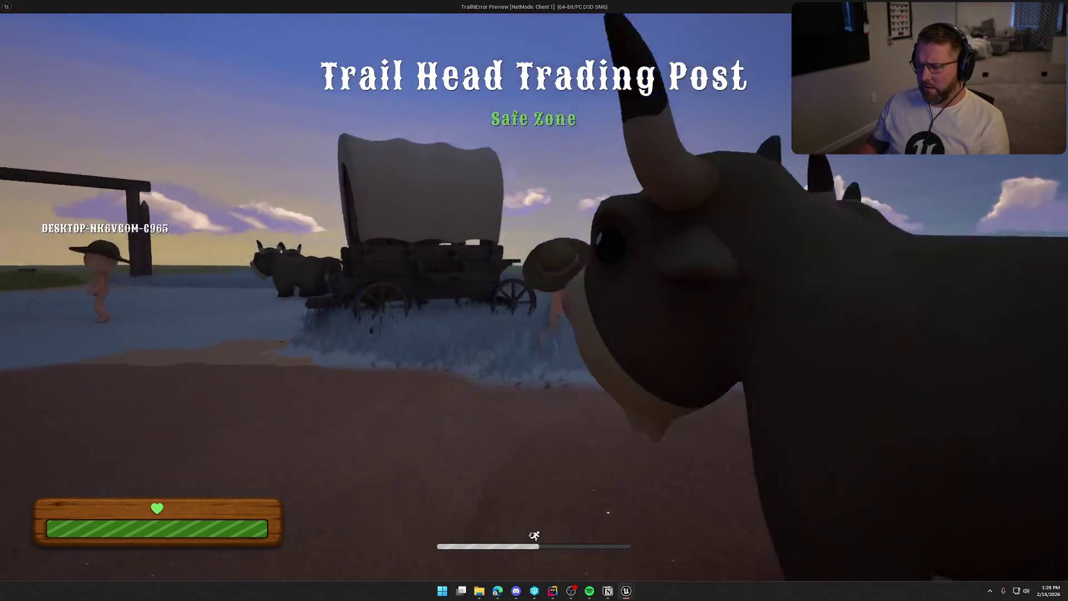
pyautogui.press('w')
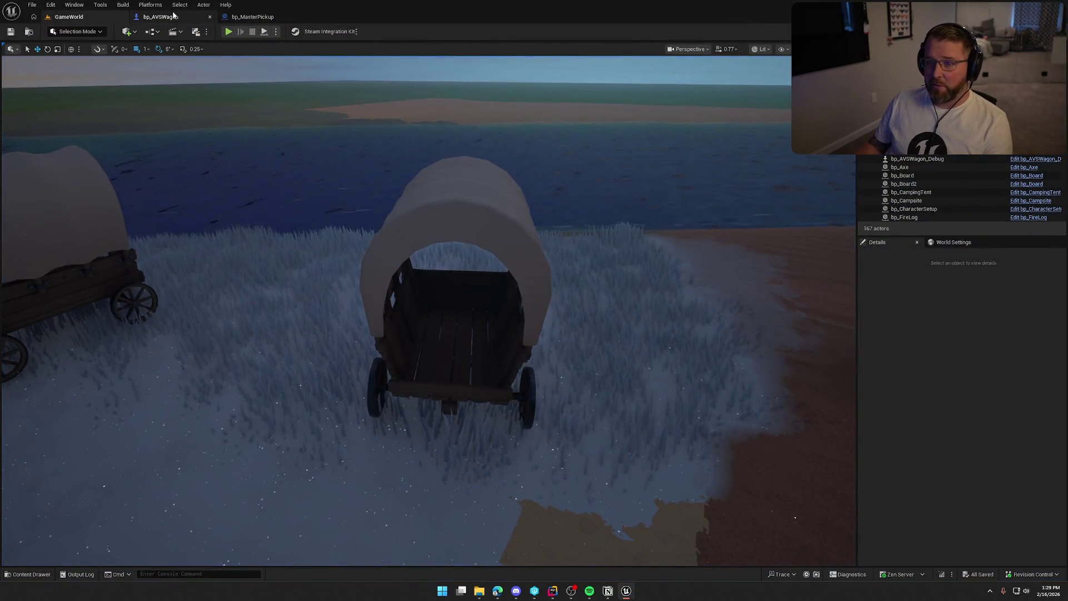
# - Review bp_AVSWagon's OnRep_CargoItems function and its overlap graph with the Attach to Wagon node
pyautogui.click(161, 17)
pyautogui.click(391, 48)
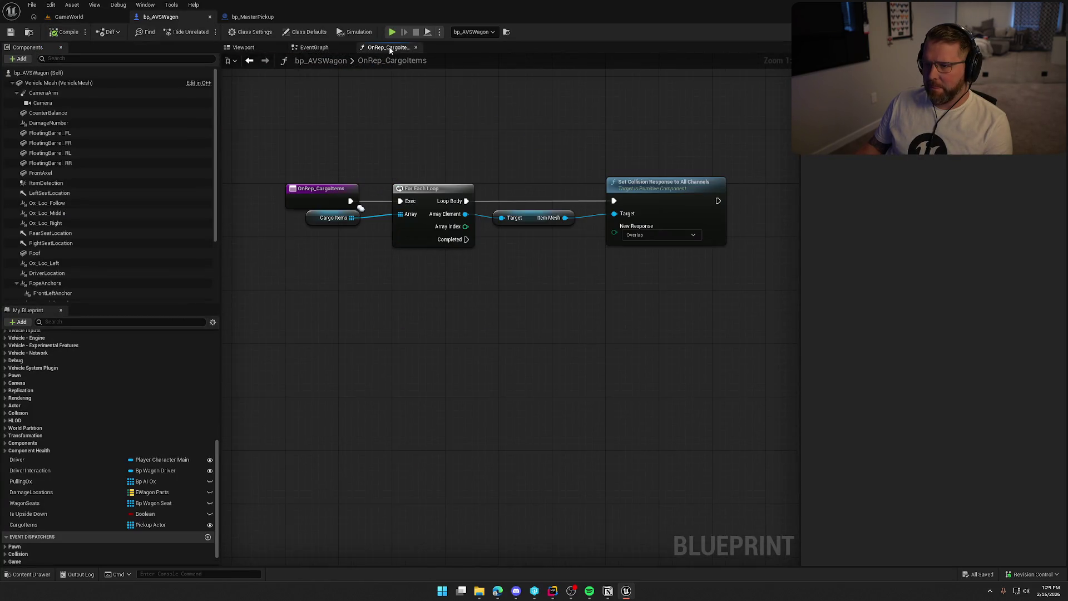
pyautogui.moveTo(331, 148)
pyautogui.mouseDown()
pyautogui.moveTo(687, 284)
pyautogui.moveTo(642, 298)
pyautogui.mouseUp()
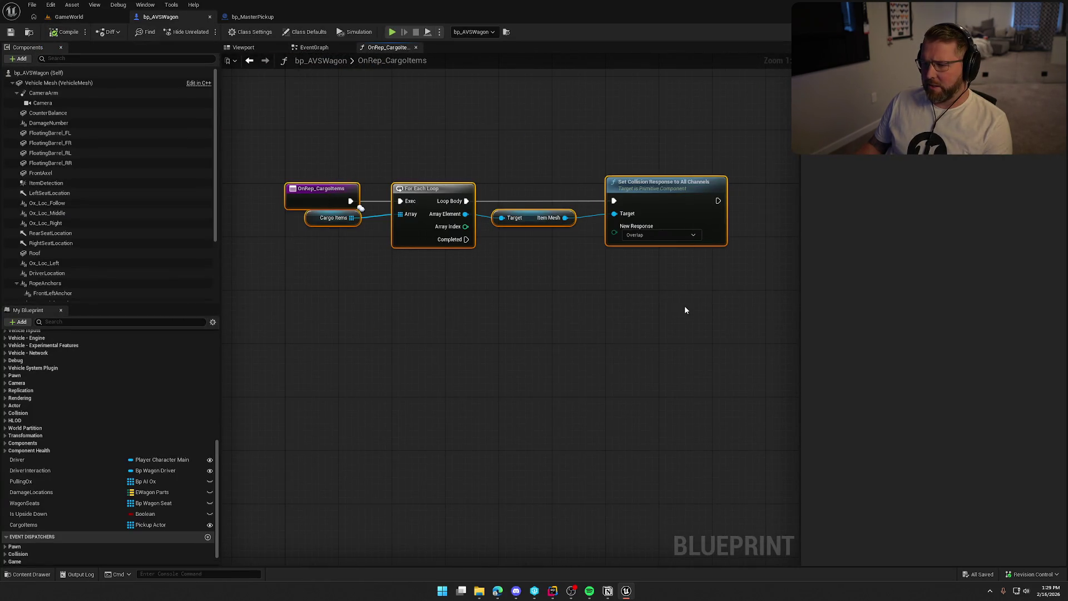
pyautogui.click(310, 48)
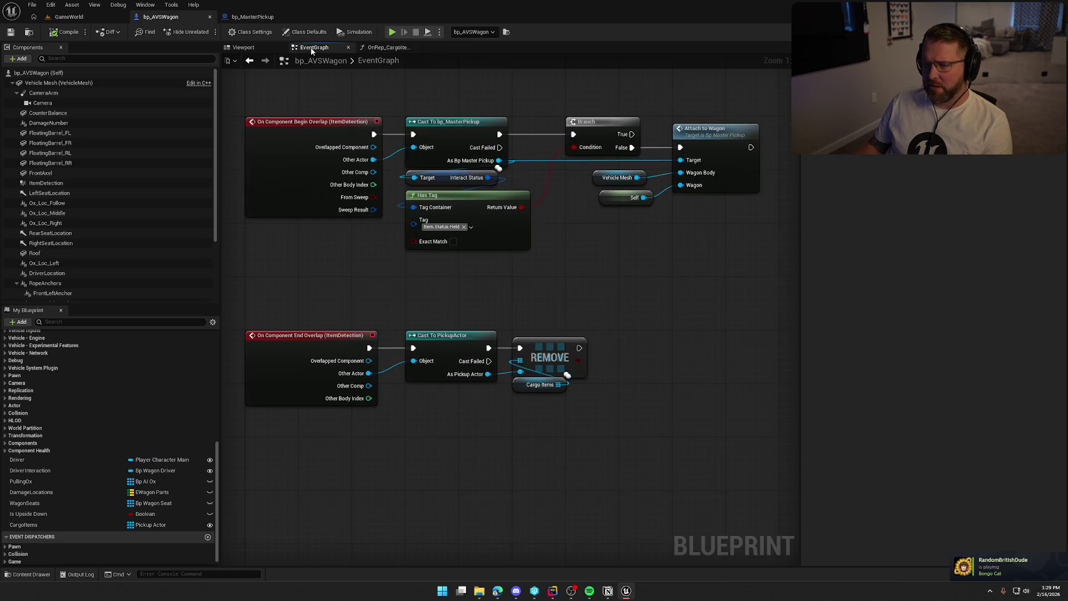
pyautogui.moveTo(591, 316)
pyautogui.mouseDown()
pyautogui.moveTo(596, 335)
pyautogui.moveTo(602, 300)
pyautogui.mouseUp()
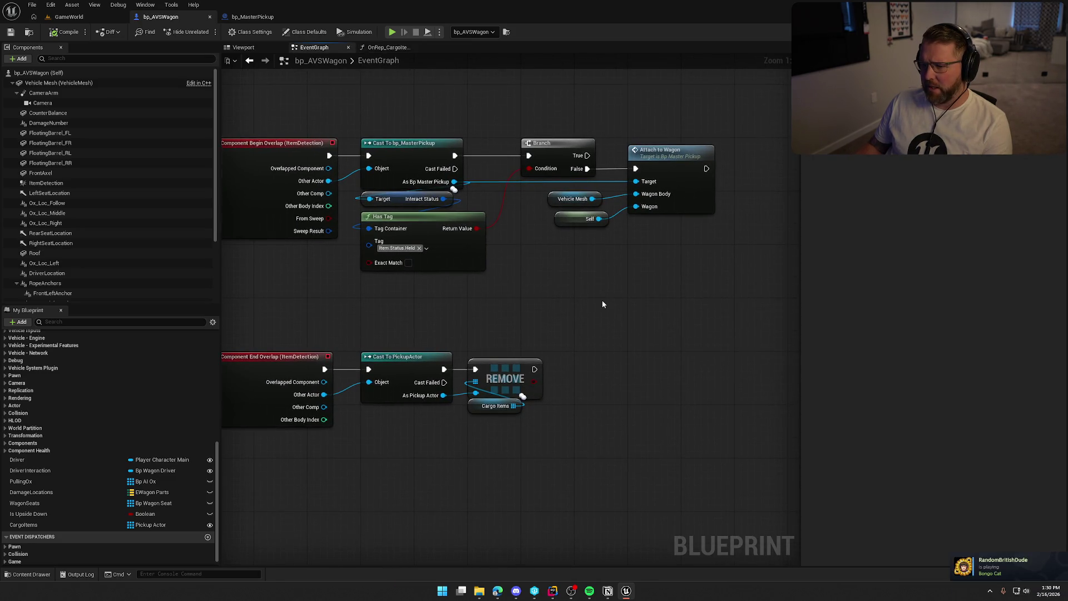
pyautogui.click(667, 151)
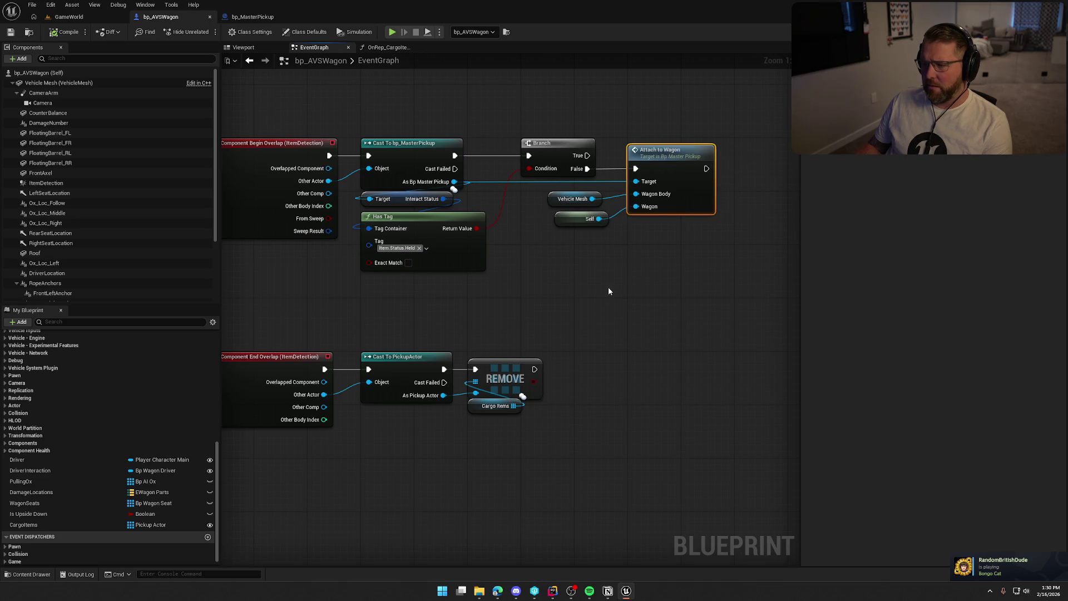
pyautogui.moveTo(562, 215); pyautogui.dragTo(555, 208)
pyautogui.click(578, 256)
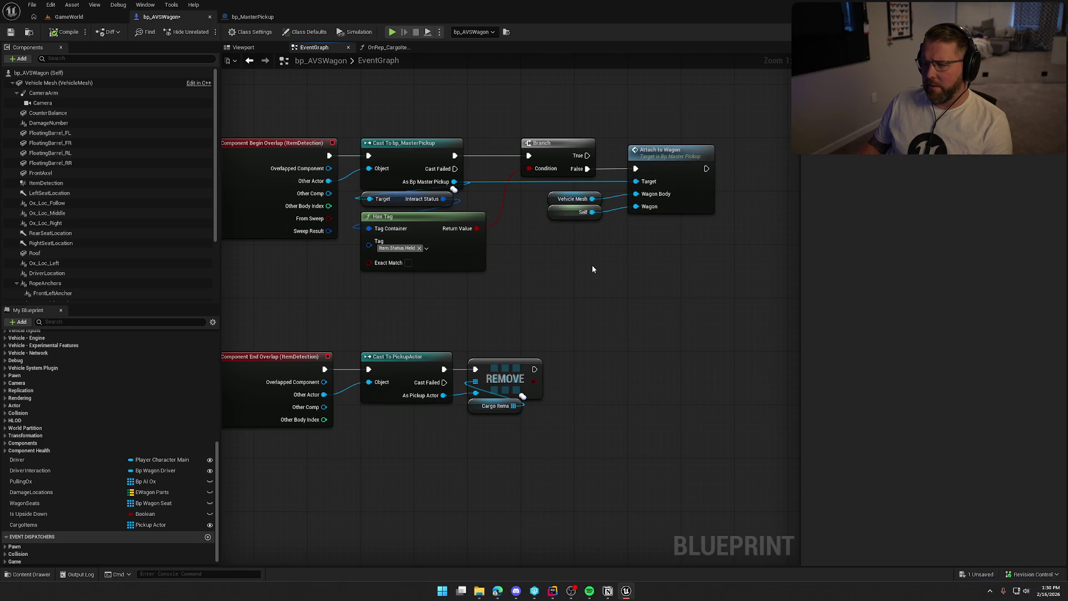
# - Open AttachToWagon in bp_MasterPickup to view its Attach Actor To Component logic
pyautogui.doubleClick(668, 151)
pyautogui.moveTo(501, 126); pyautogui.dragTo(783, 383)
pyautogui.click(520, 383)
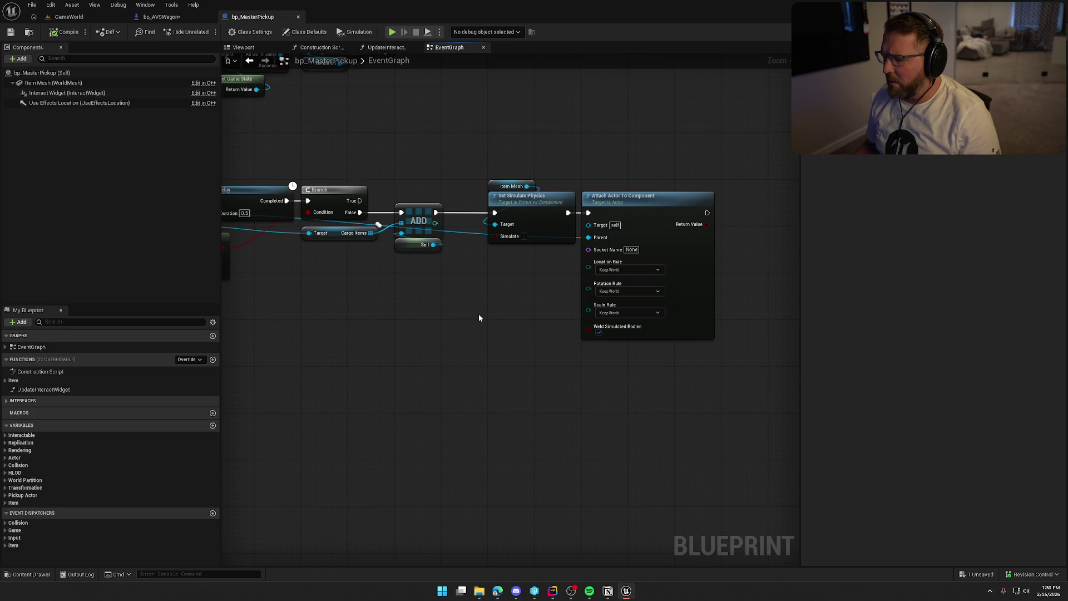
# - Compile and save bp_AVSWagon, then view its OnRep_CargoItems function graph
pyautogui.click(161, 16)
pyautogui.click(65, 32)
pyautogui.moveTo(546, 286)
pyautogui.mouseDown()
pyautogui.moveTo(606, 301)
pyautogui.moveTo(581, 301)
pyautogui.mouseUp()
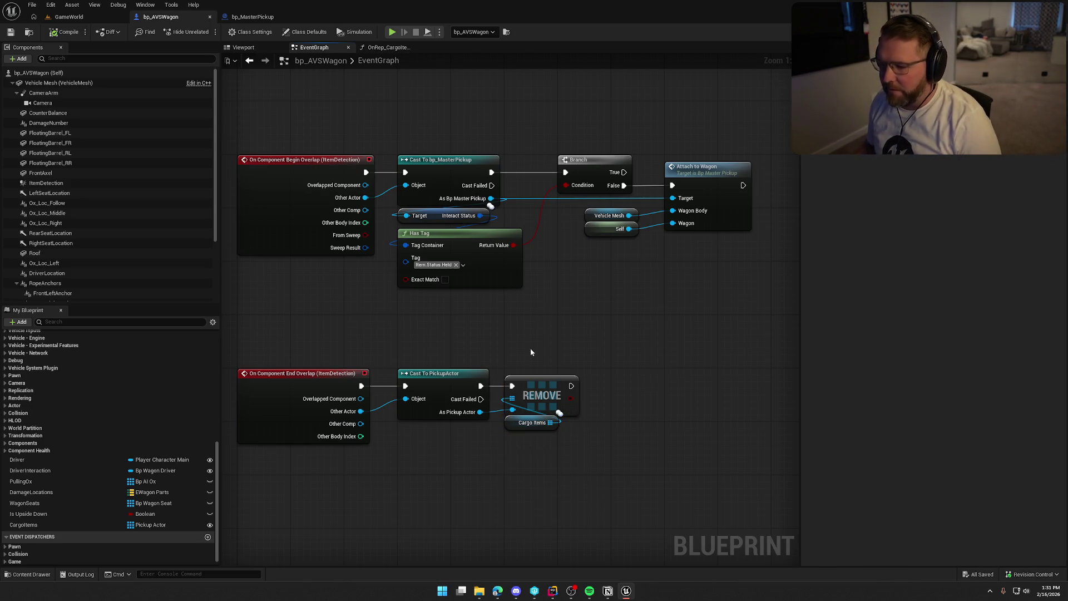
pyautogui.scroll(5, 66, 375)
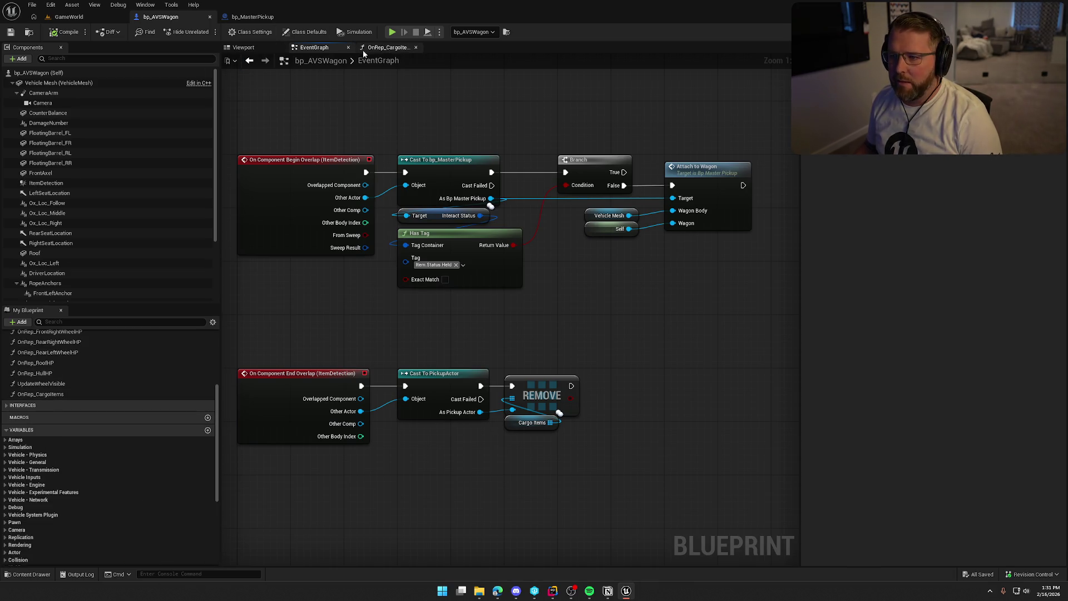
pyautogui.click(363, 49)
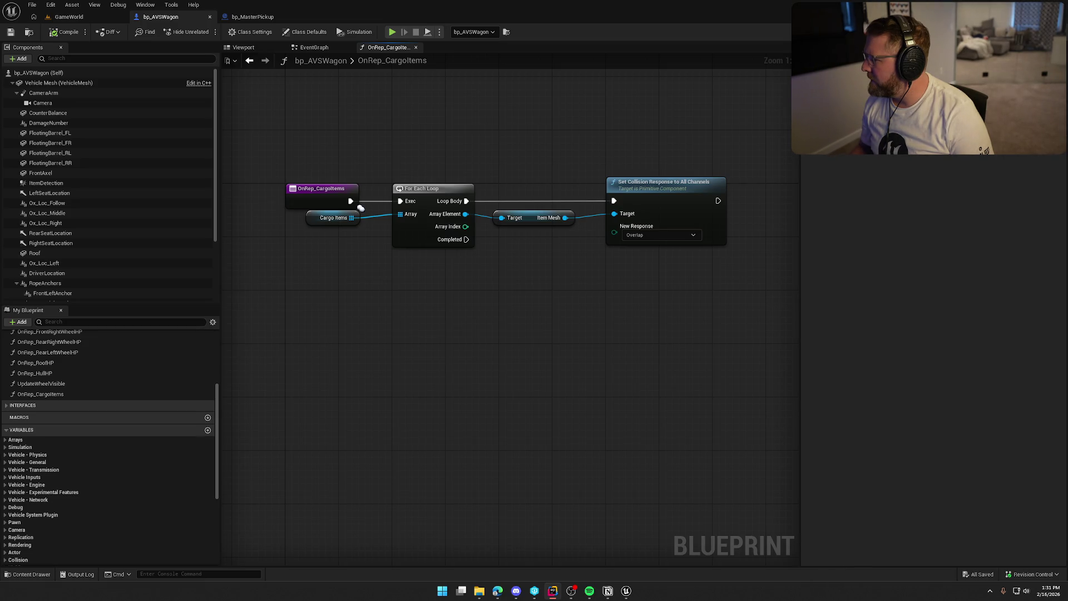
pyautogui.hotkey('alt', 'Tab')
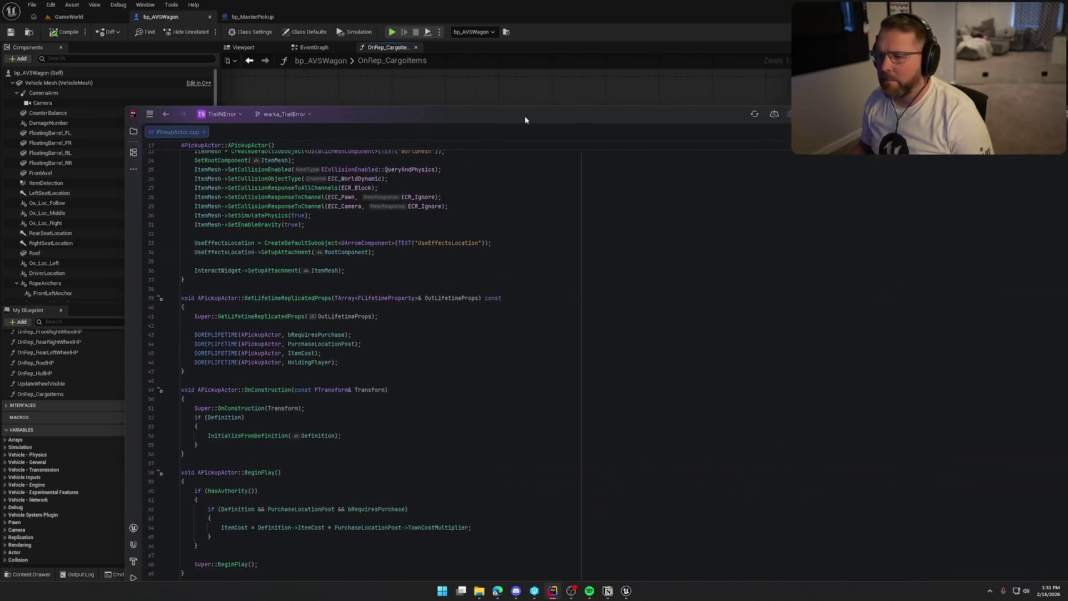
# - Search PickupActor.cpp for 'attach' to reach OnRep_AttachmentReplication, then return to the wagon's event graph
pyautogui.hotkey('ctrl', 'f')
pyautogui.write('attah')
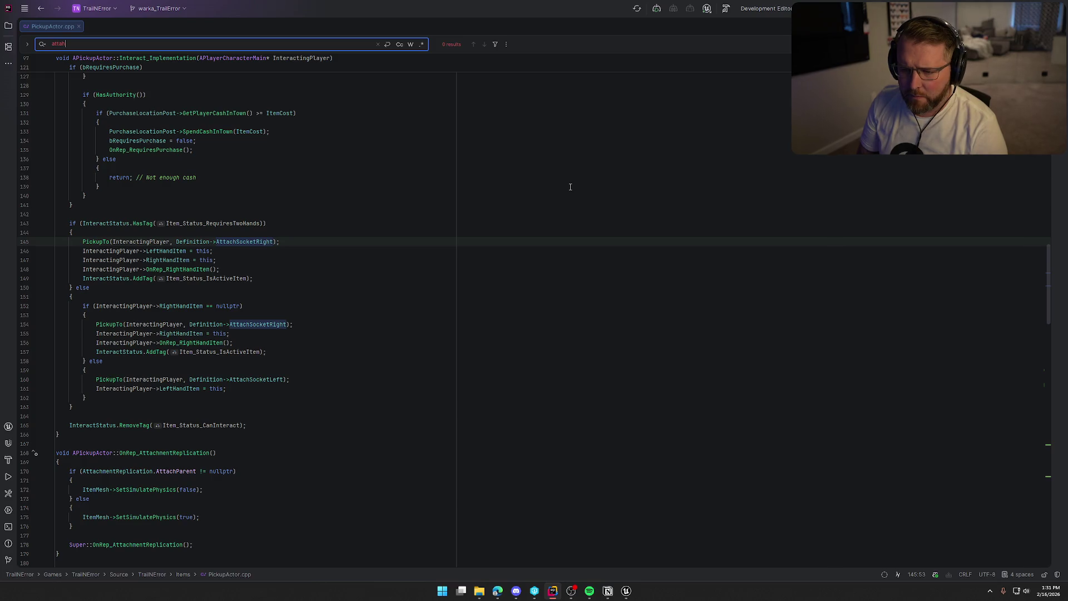
pyautogui.press('BackSpace')
pyautogui.write('ch')
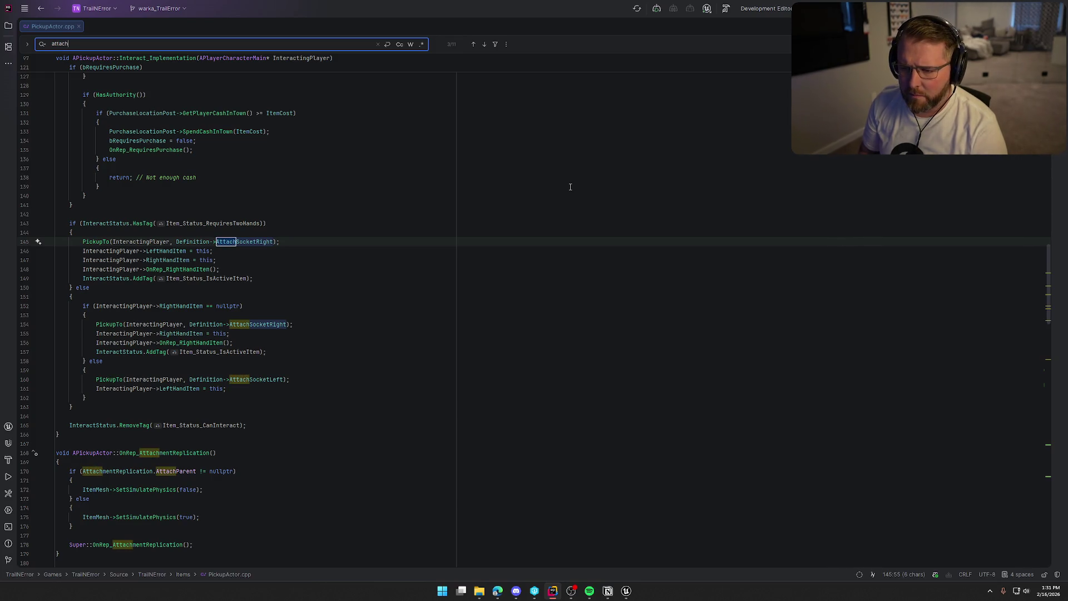
pyautogui.press('Return')
pyautogui.press('Return')
pyautogui.press('Return')
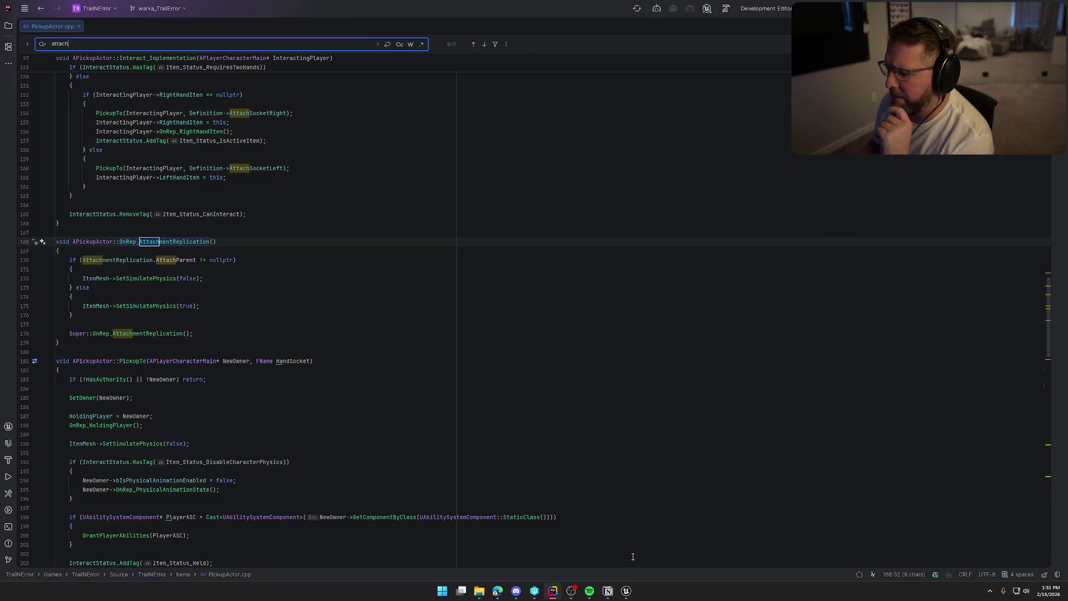
pyautogui.click(626, 591)
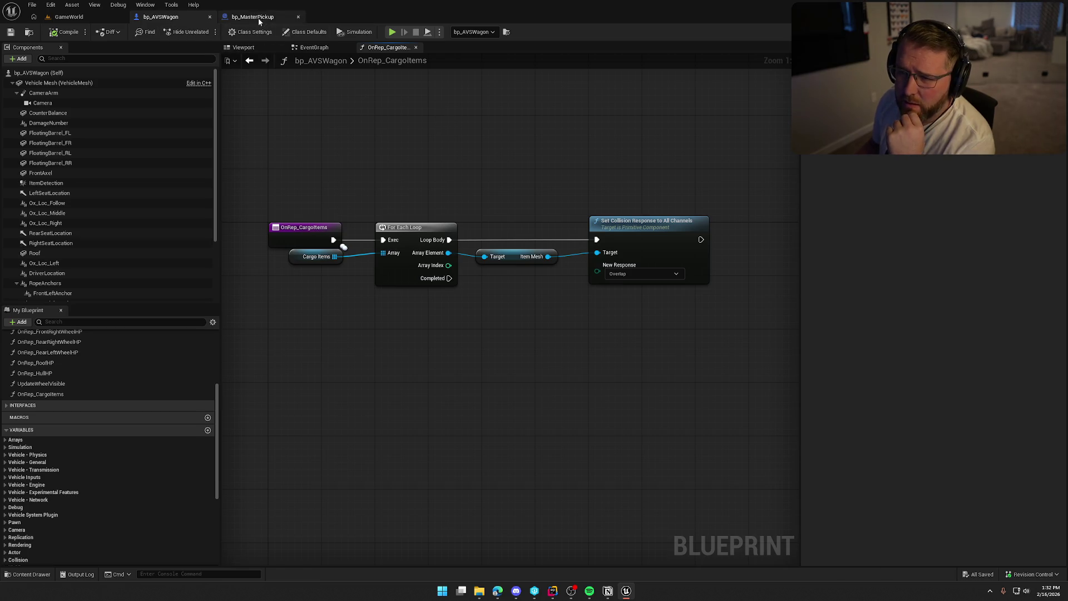
pyautogui.click(316, 49)
# - Frame the wagon in the GameWorld viewport and look down into its bed
pyautogui.moveTo(280, 132); pyautogui.dragTo(748, 496)
pyautogui.click(645, 373)
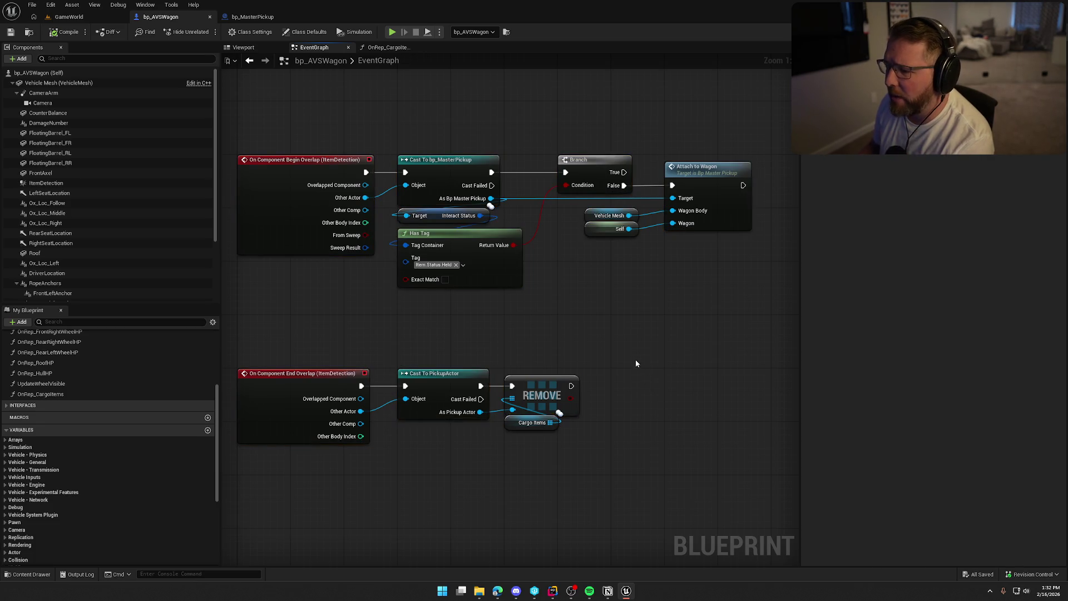
pyautogui.click(69, 17)
pyautogui.click(410, 258)
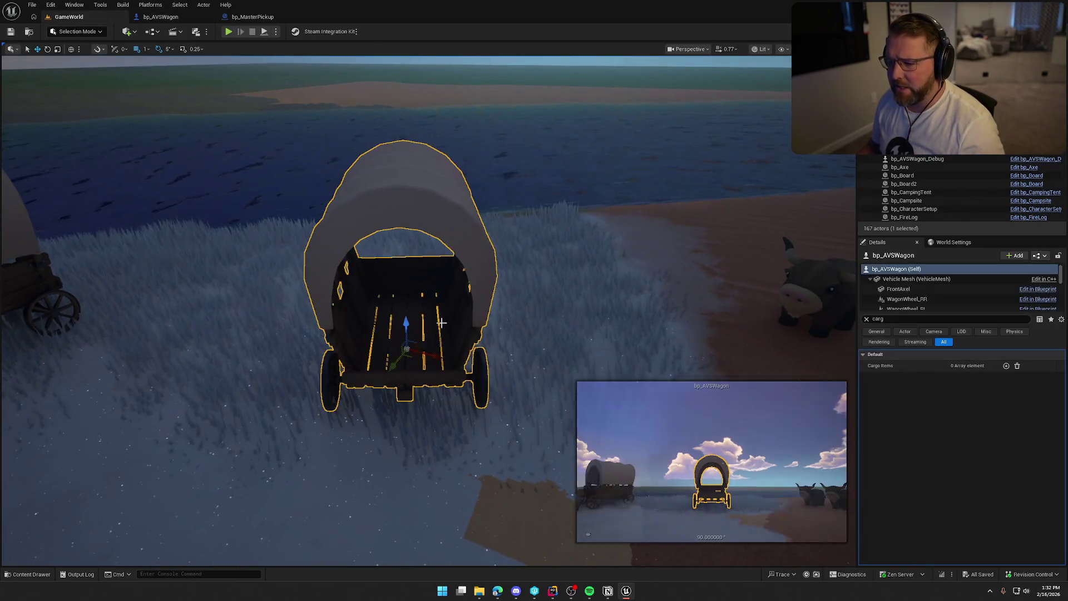
pyautogui.press('f')
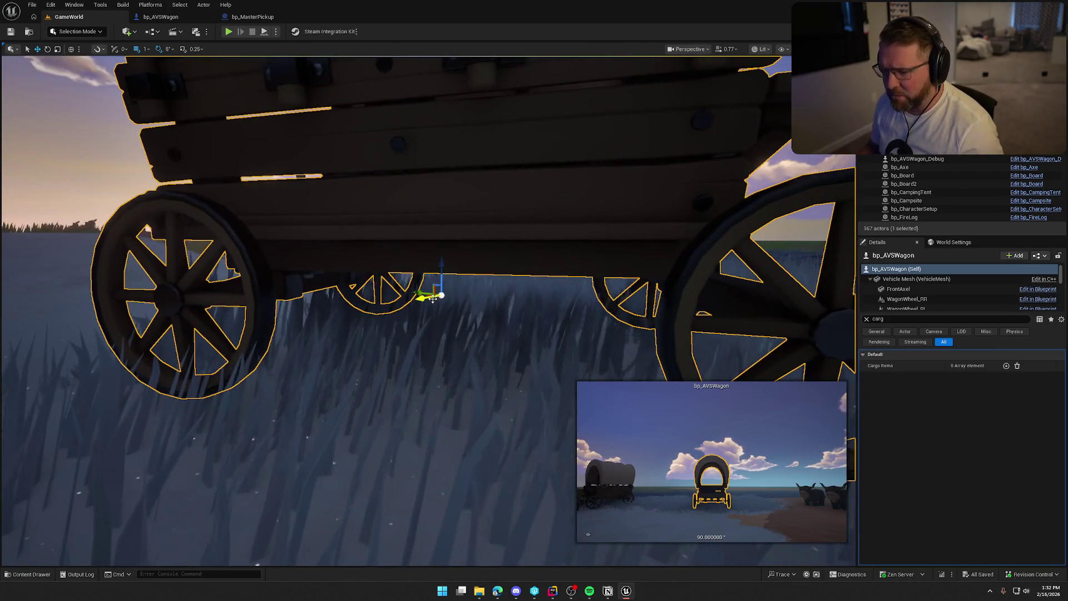
pyautogui.press('f')
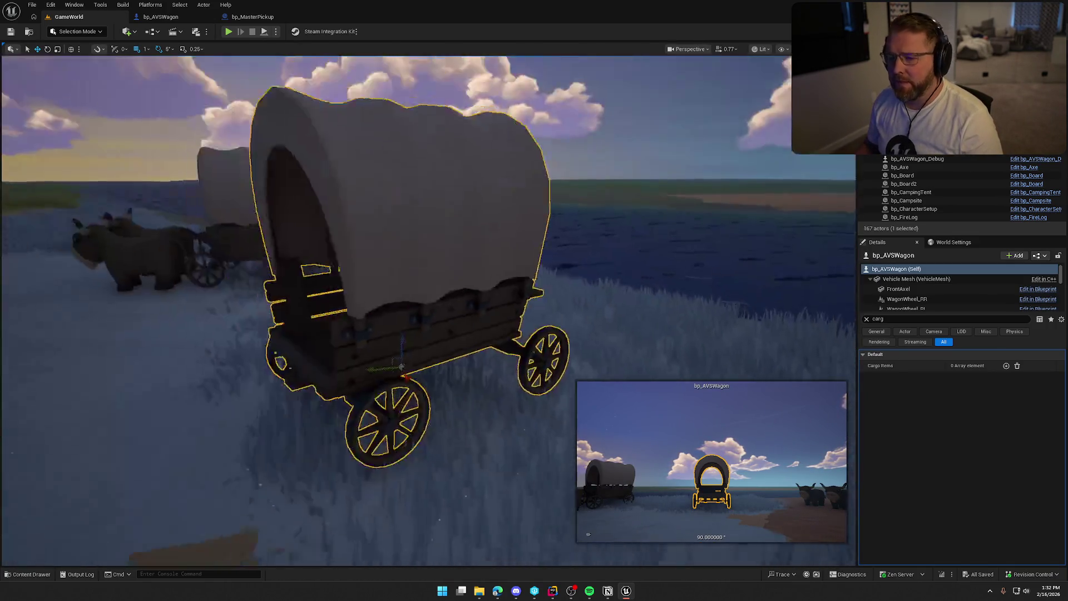
pyautogui.scroll(3, 381, 302)
pyautogui.press('Escape')
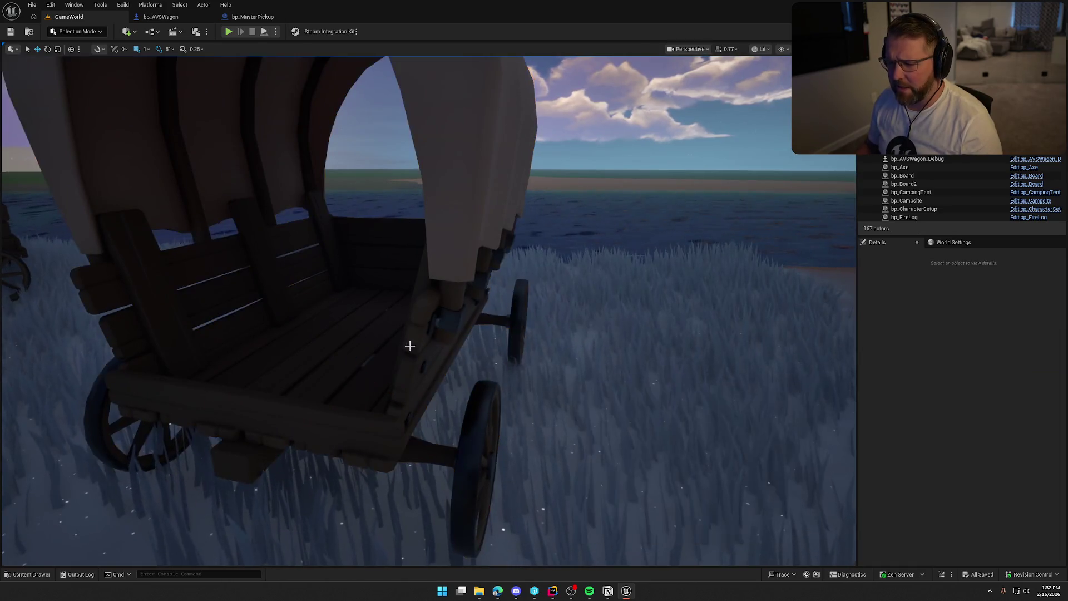
pyautogui.scroll(3, 401, 348)
pyautogui.scroll(5, 428, 312)
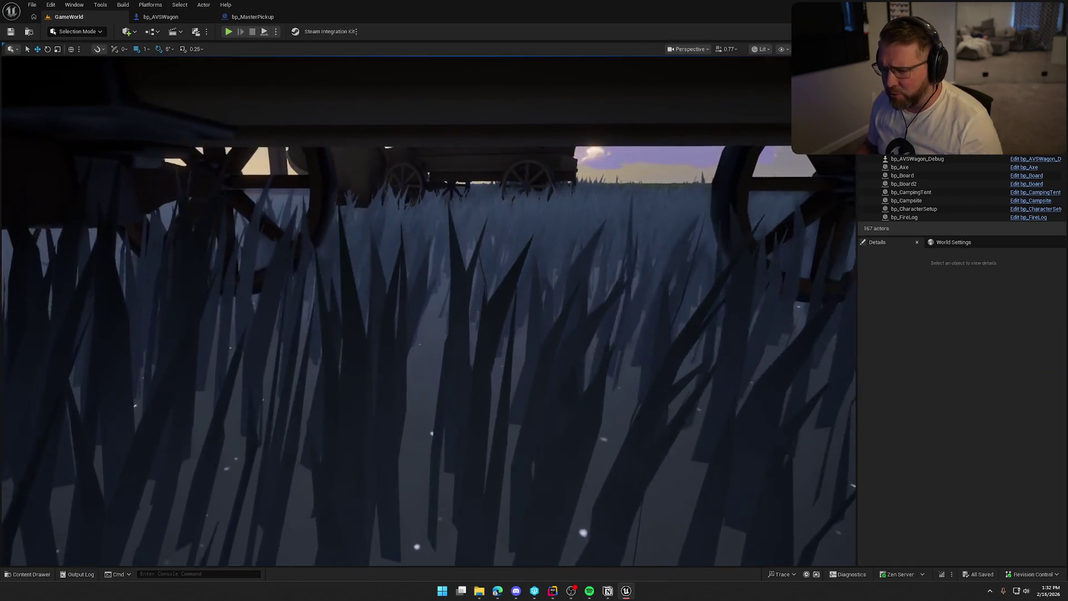
pyautogui.scroll(-10, 435, 342)
pyautogui.scroll(4, 436, 343)
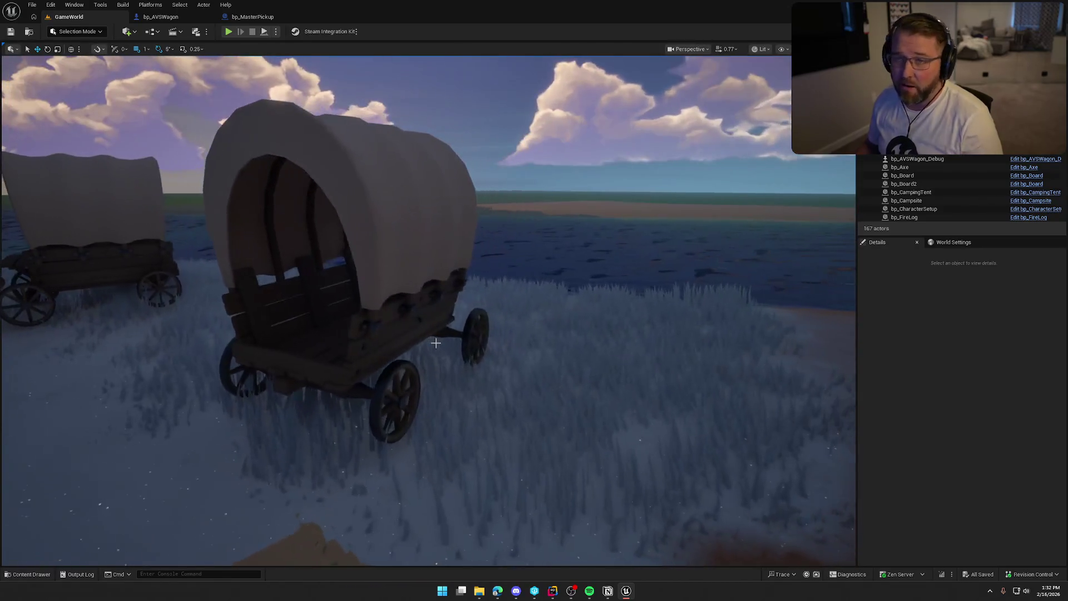
pyautogui.moveTo(435, 343); pyautogui.dragTo(436, 312)
pyautogui.moveTo(329, 270); pyautogui.dragTo(329, 269)
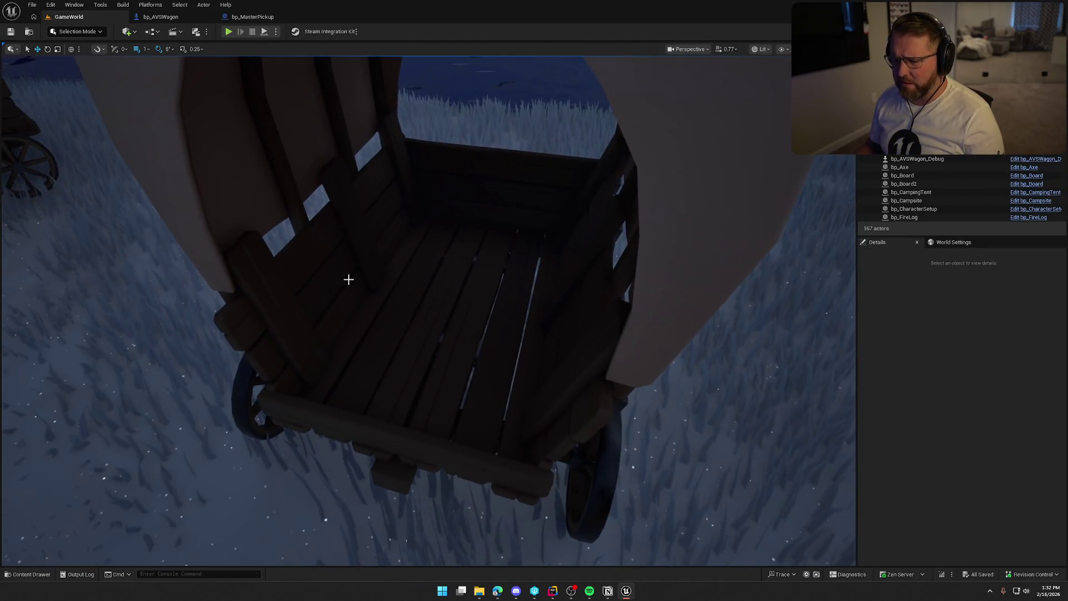
# - Reopen bp_MasterPickup's AttachToWagon graph with its Delay and Has Tag nodes, then return to GameWorld
pyautogui.click(161, 17)
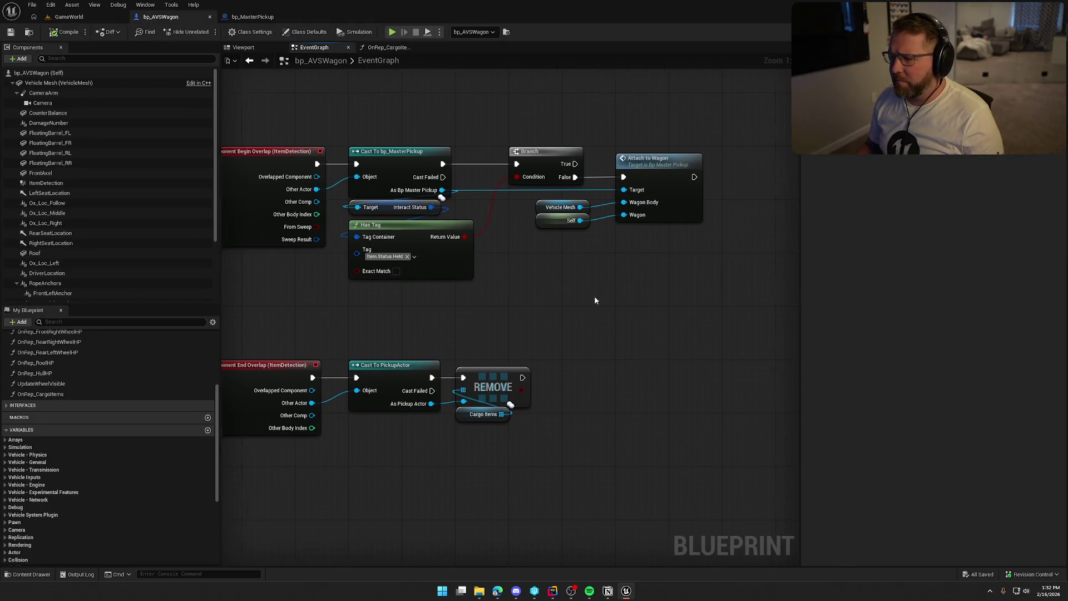
pyautogui.doubleClick(671, 167)
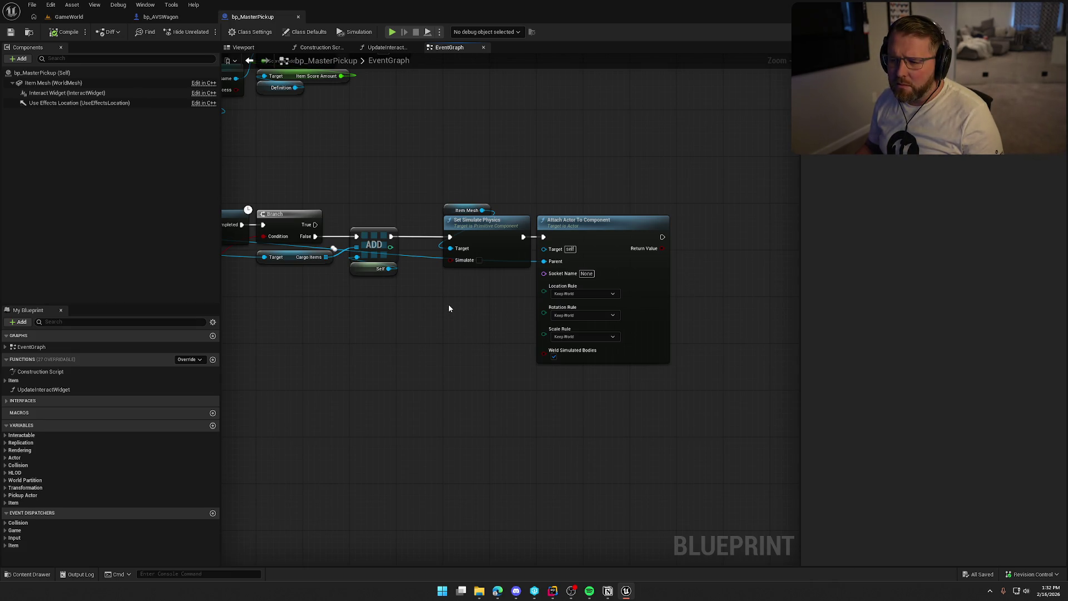
pyautogui.moveTo(449, 305); pyautogui.dragTo(620, 266)
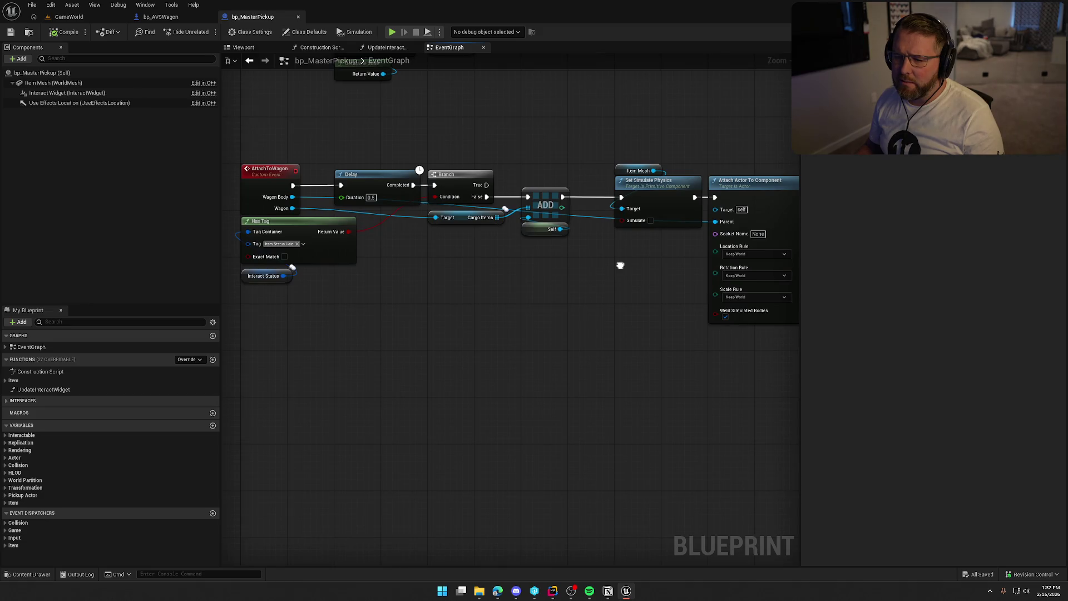
pyautogui.click(69, 17)
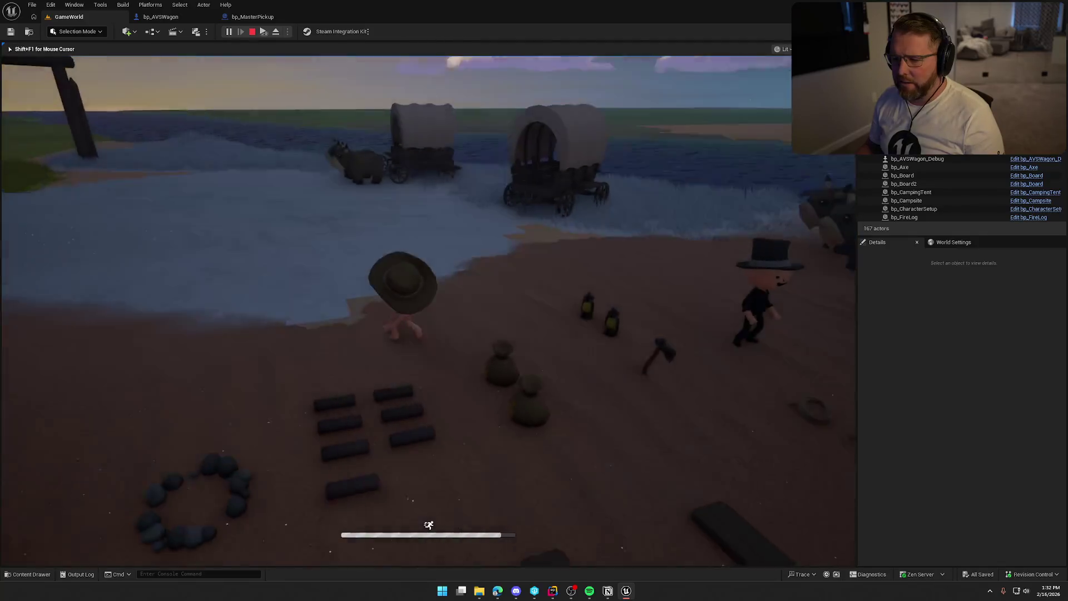
# - Play-test pickups at the wagon with an extra game client, then stop the session
pyautogui.press('super')
pyautogui.click(263, 35)
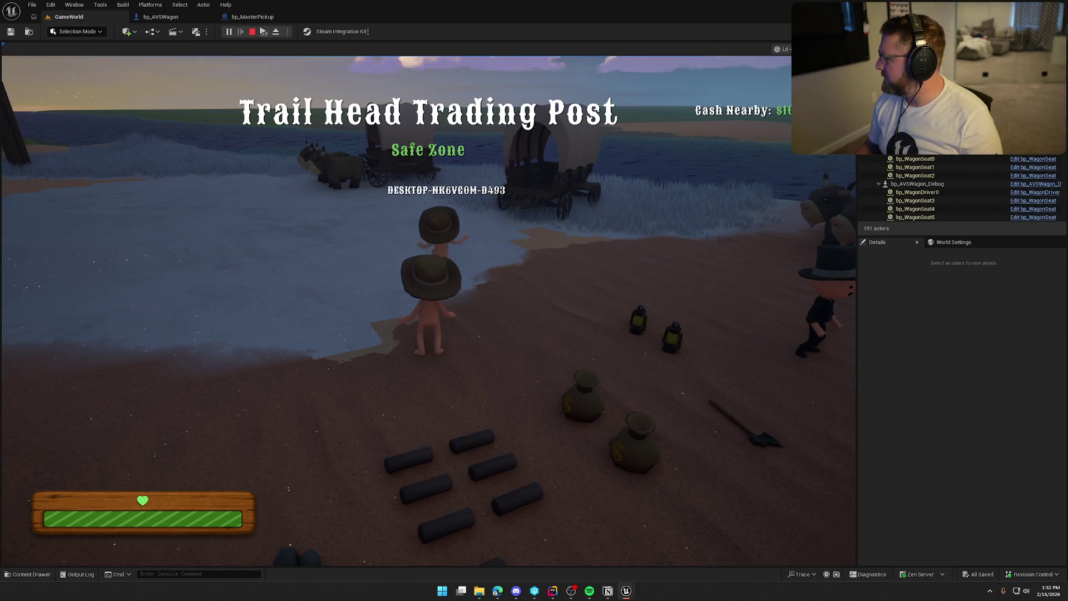
pyautogui.press('super')
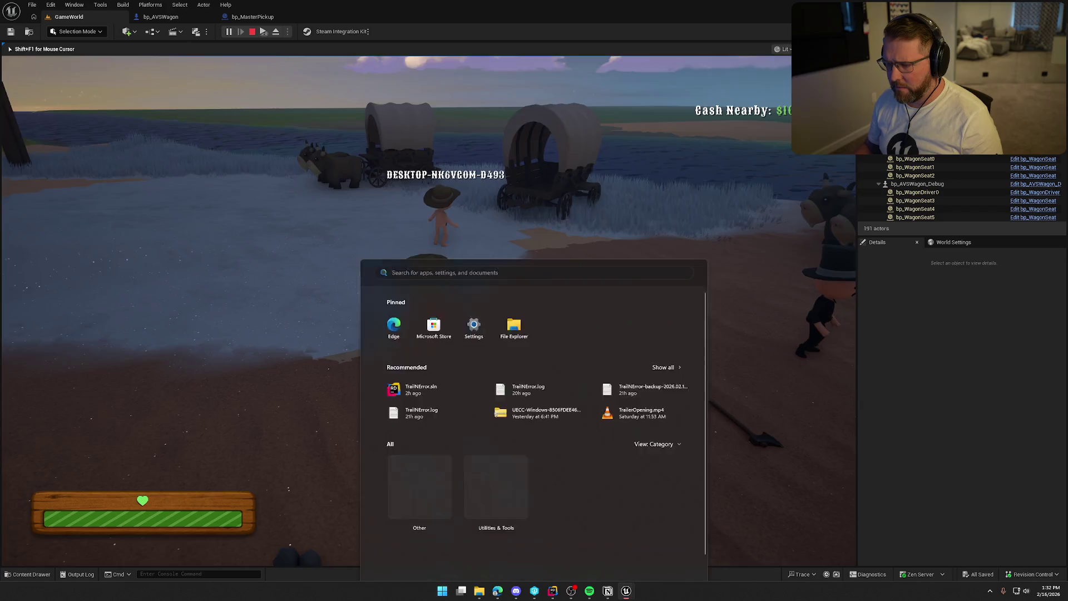
pyautogui.press('super')
pyautogui.hotkey('shift', 'w')
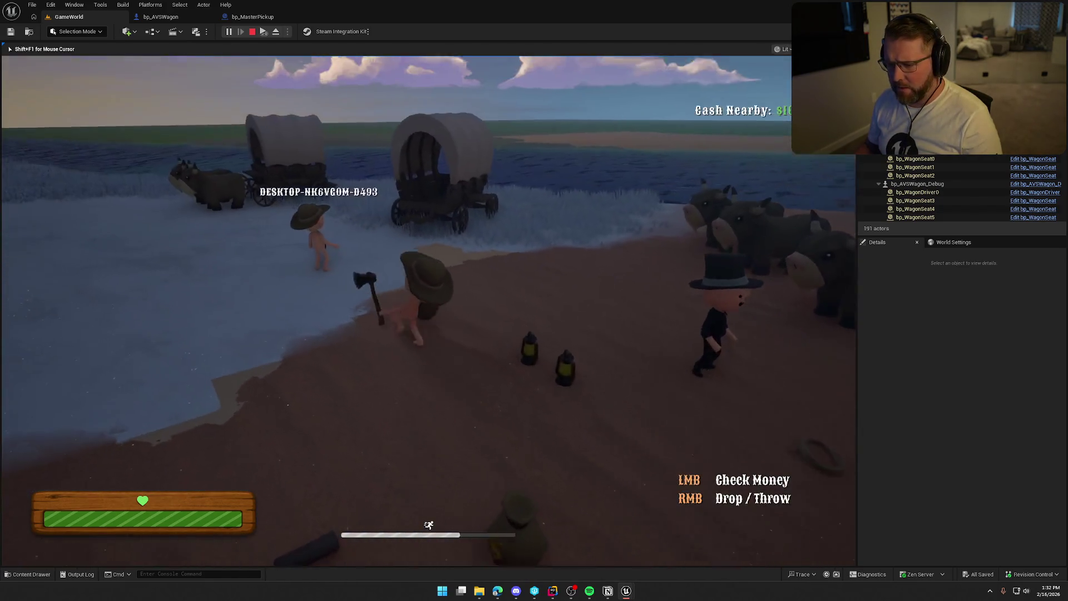
pyautogui.press('w')
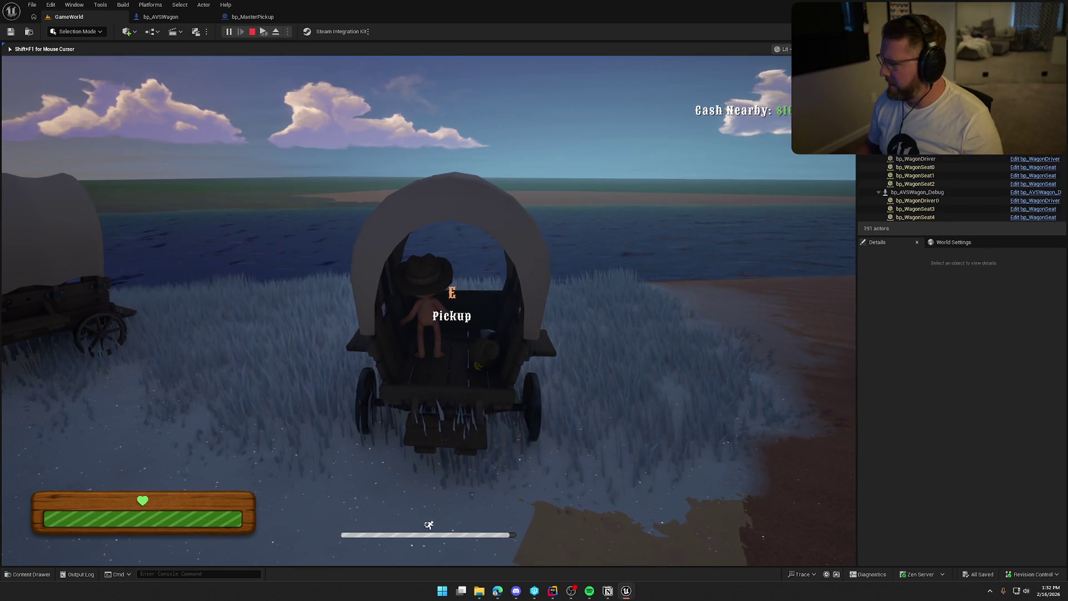
pyautogui.press('s')
pyautogui.press('w')
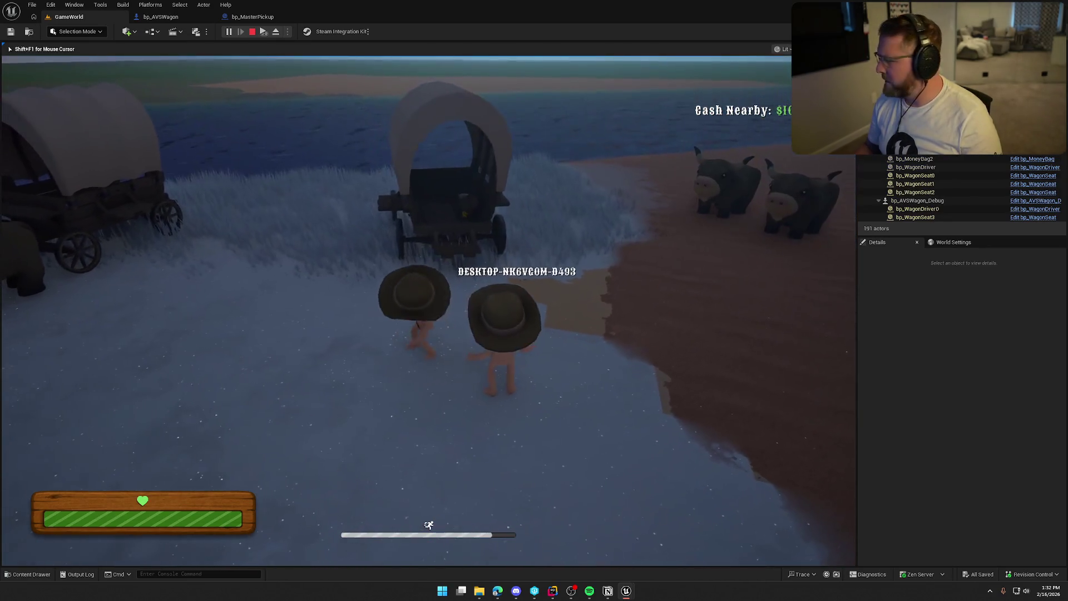
pyautogui.press('super')
pyautogui.press('super')
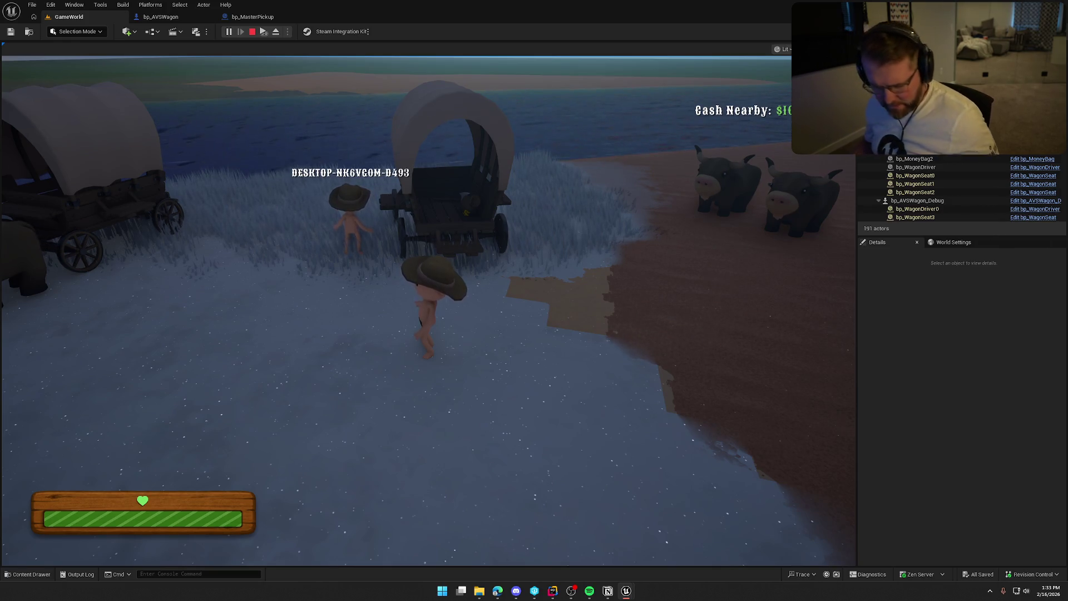
pyautogui.press('super')
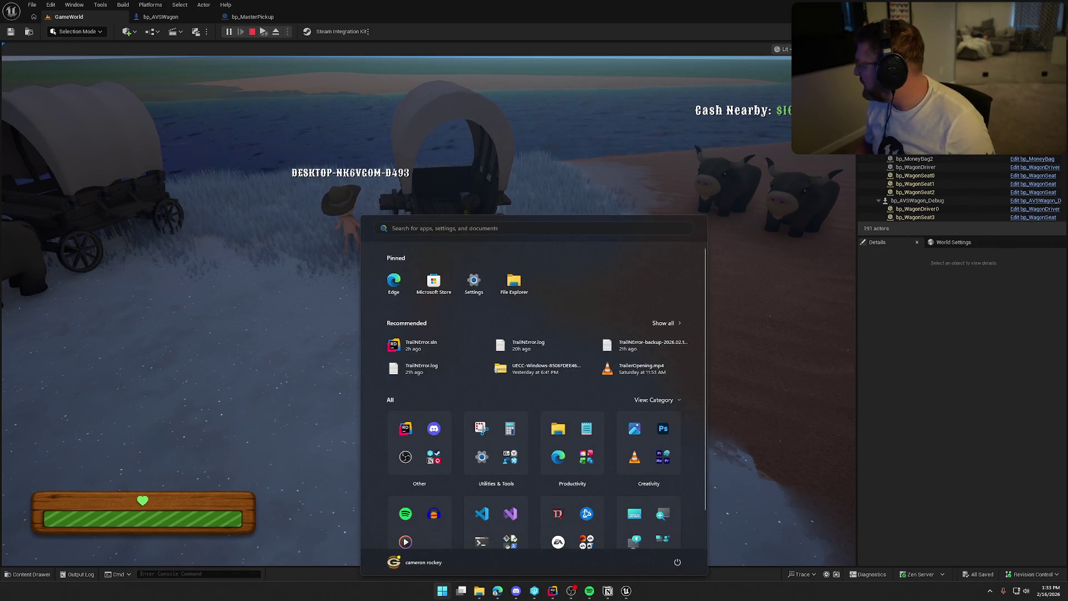
pyautogui.click(545, 151)
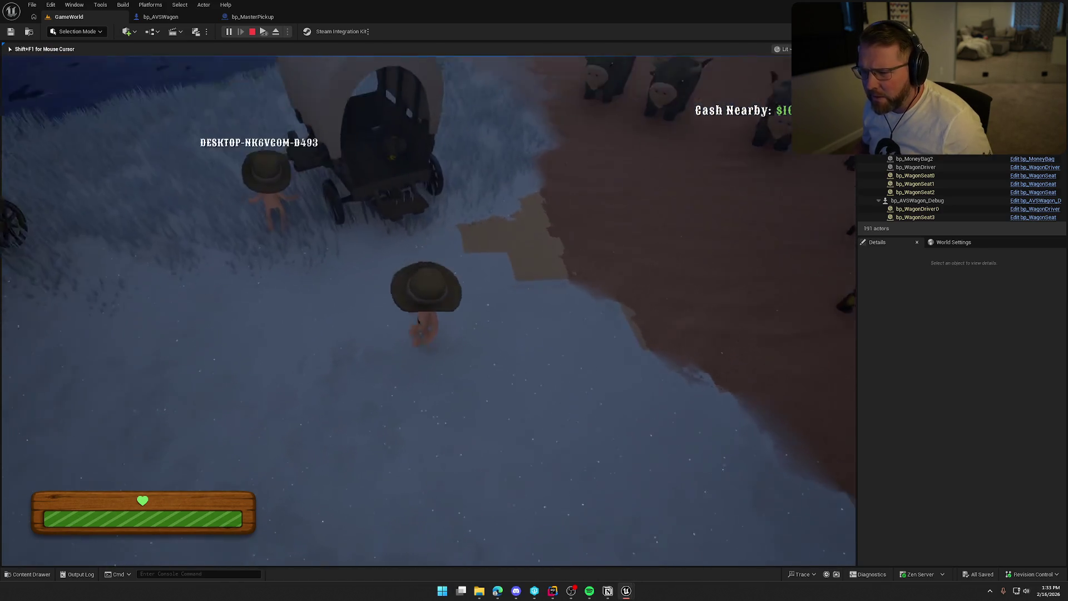
pyautogui.press('super')
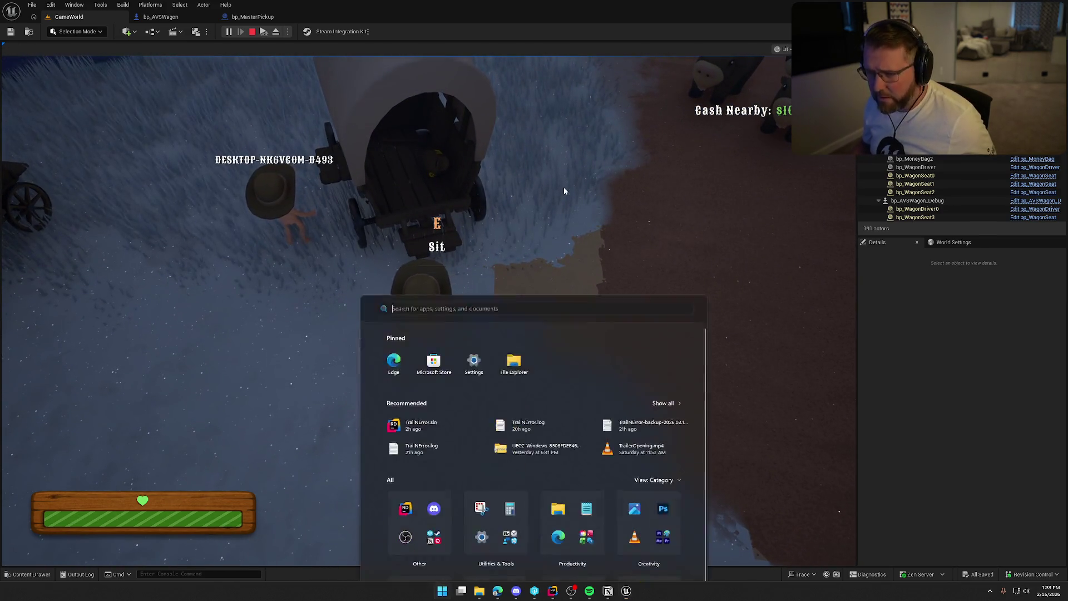
pyautogui.click(565, 190)
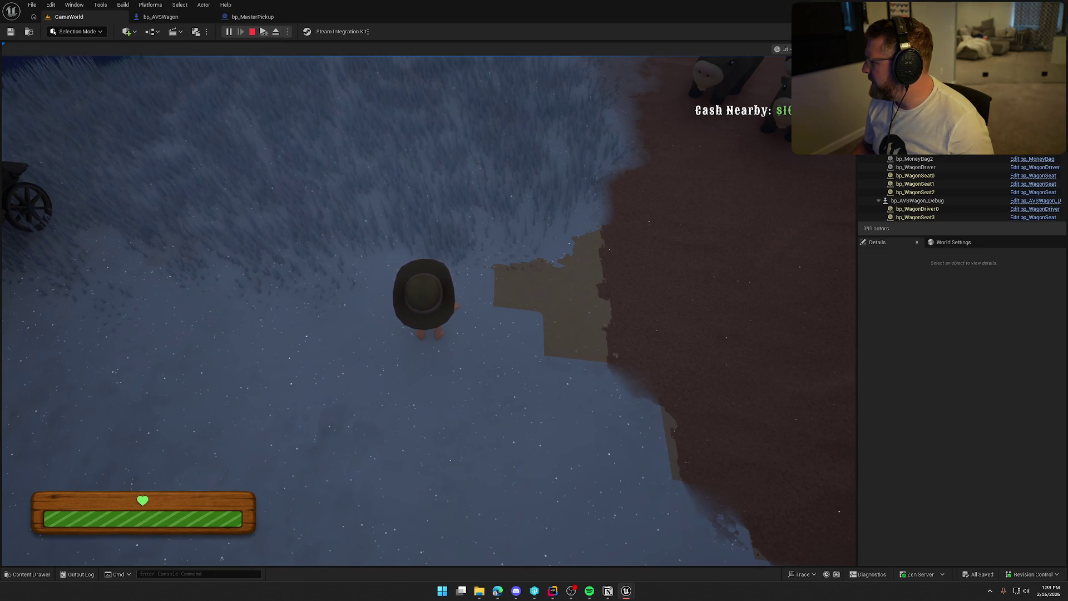
pyautogui.press('Escape')
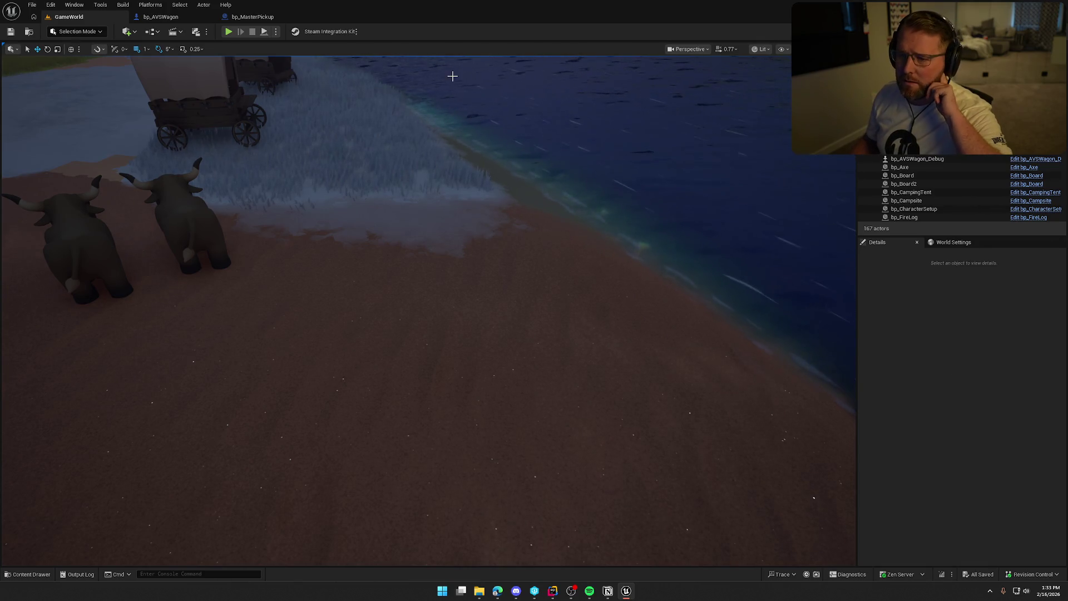
# - Review bp_AVSWagon's event graph, then bring up PickupActor.cpp in Rider
pyautogui.click(161, 17)
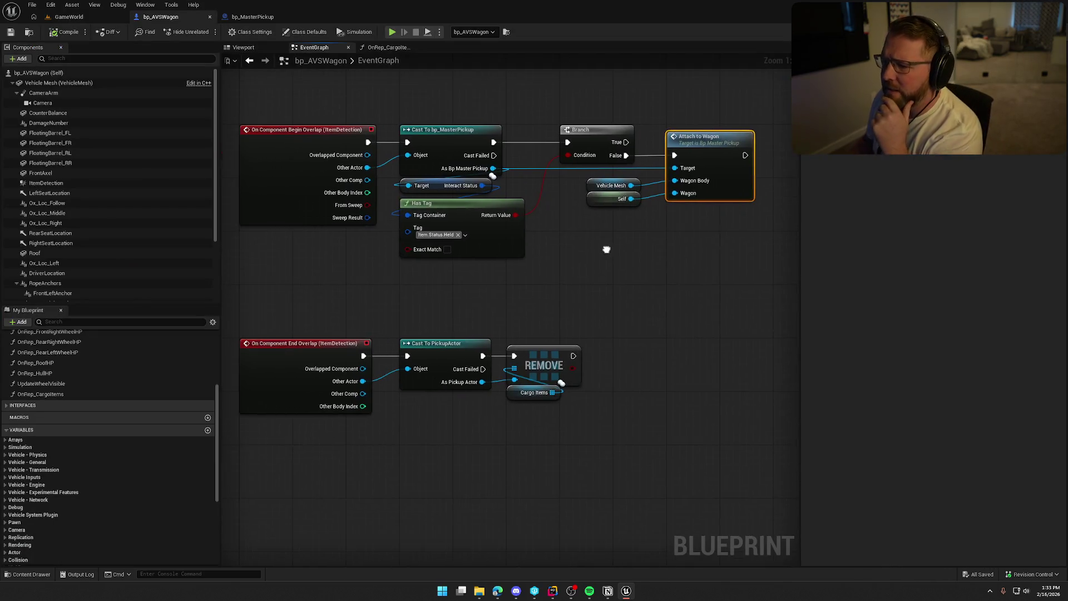
pyautogui.moveTo(606, 250); pyautogui.dragTo(596, 290)
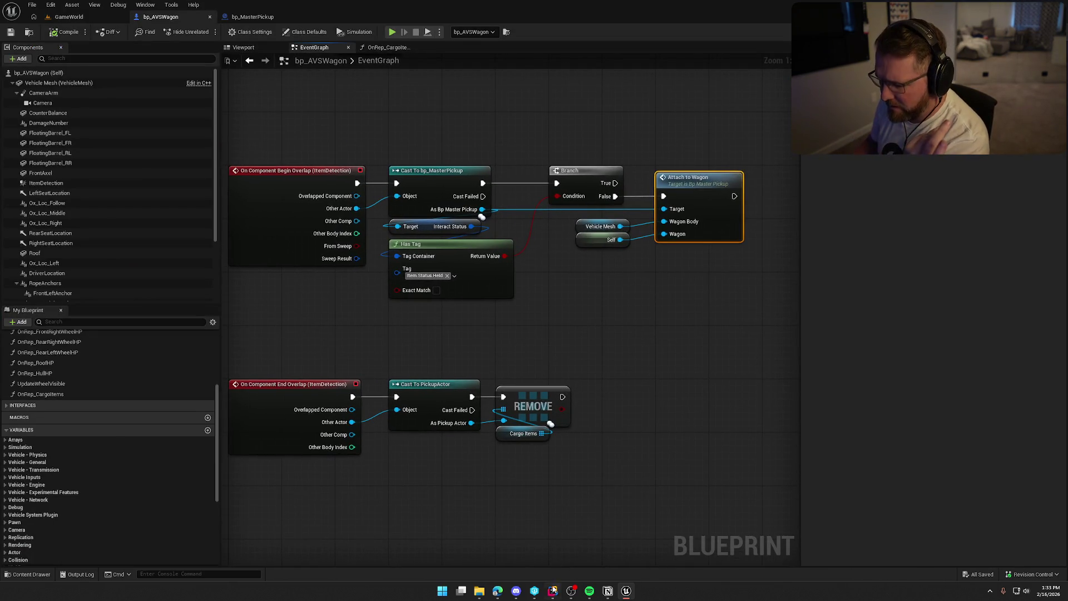
pyautogui.click(553, 590)
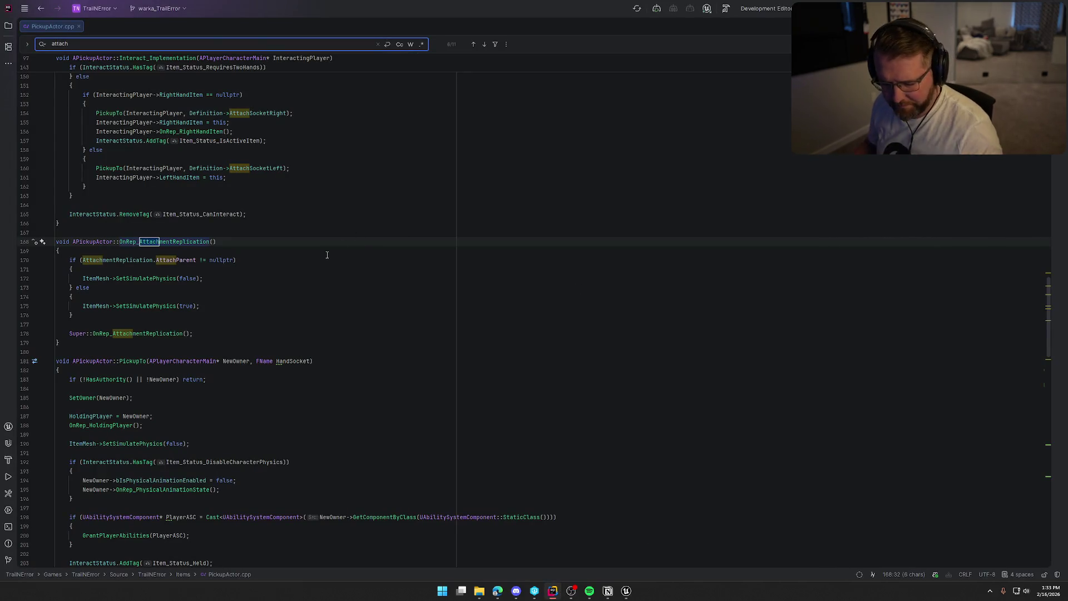
pyautogui.press('Escape')
# - Inspect PickupTo's AttachToComponent call on line 205 using SnapToTargetNotIncludingScale, then select BP_StylizedSky in GameWorld
pyautogui.scroll(-8, 328, 259)
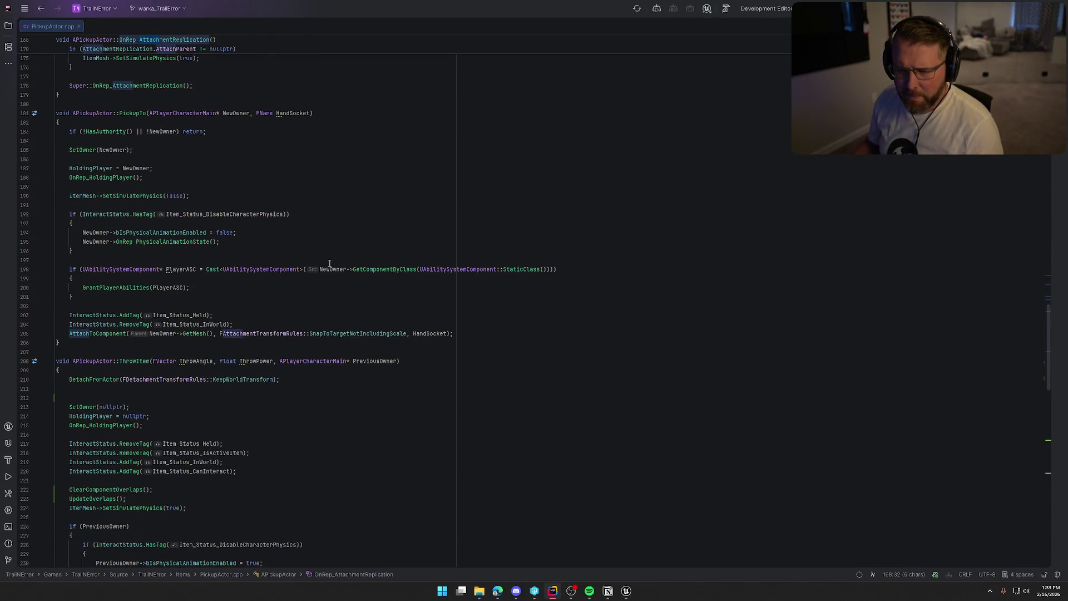
pyautogui.click(90, 333)
pyautogui.click(363, 334)
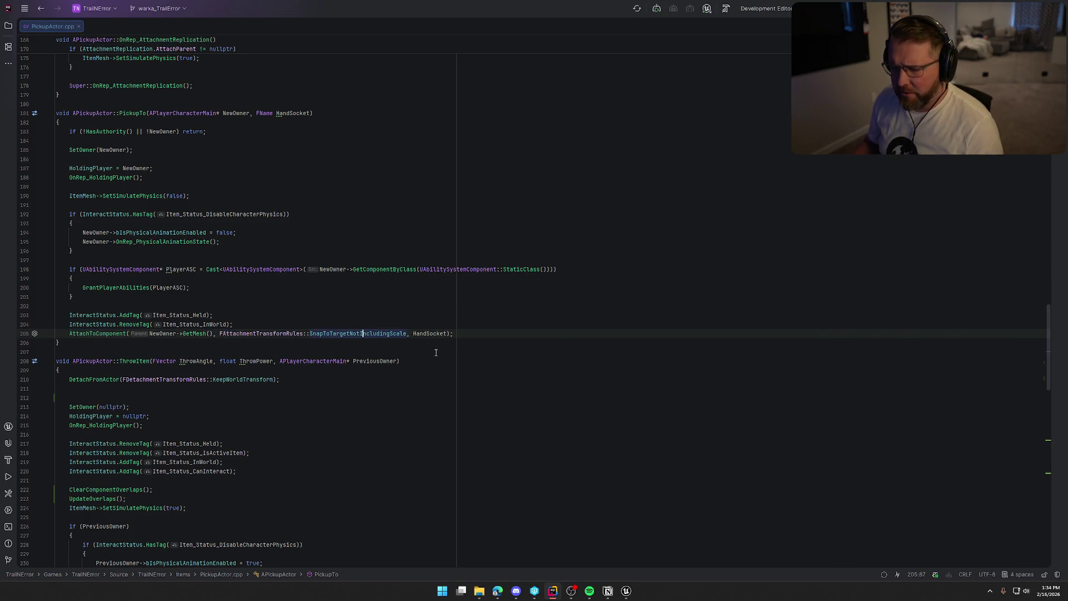
pyautogui.write(';')
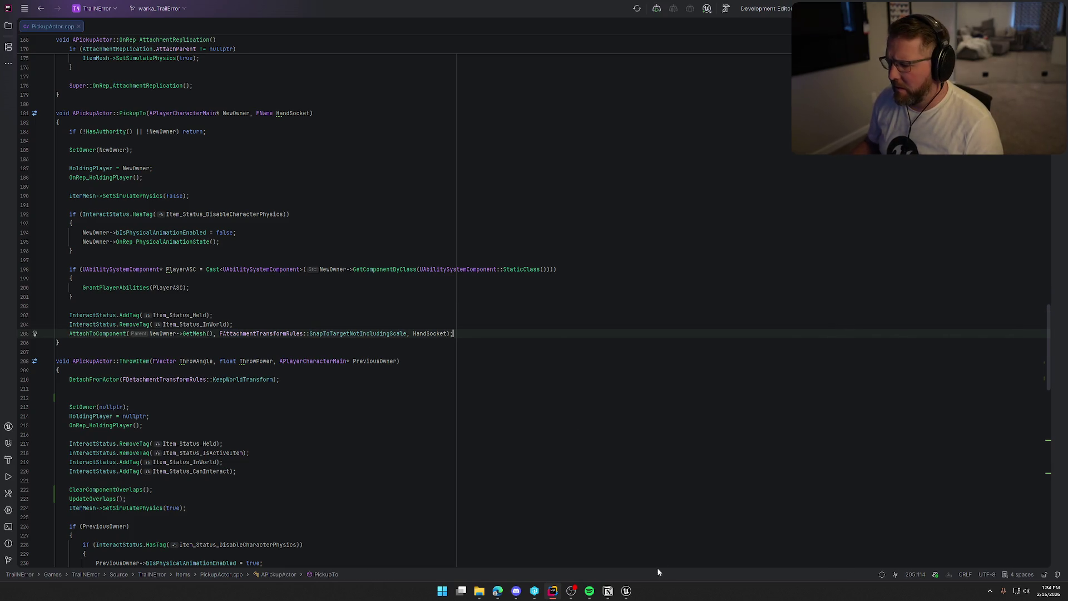
pyautogui.click(628, 591)
pyautogui.click(66, 16)
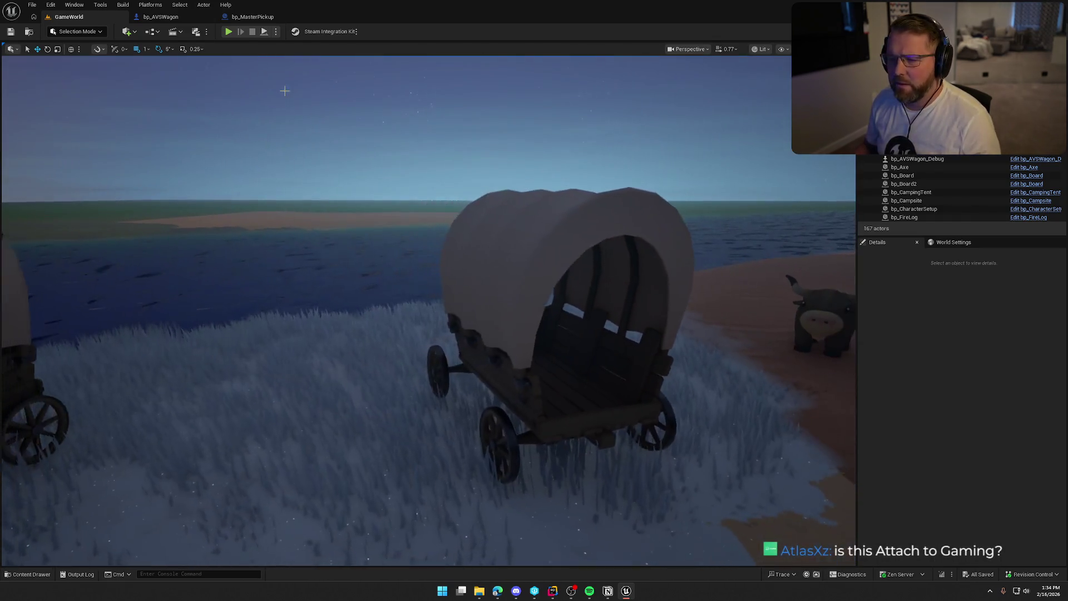
pyautogui.click(286, 88)
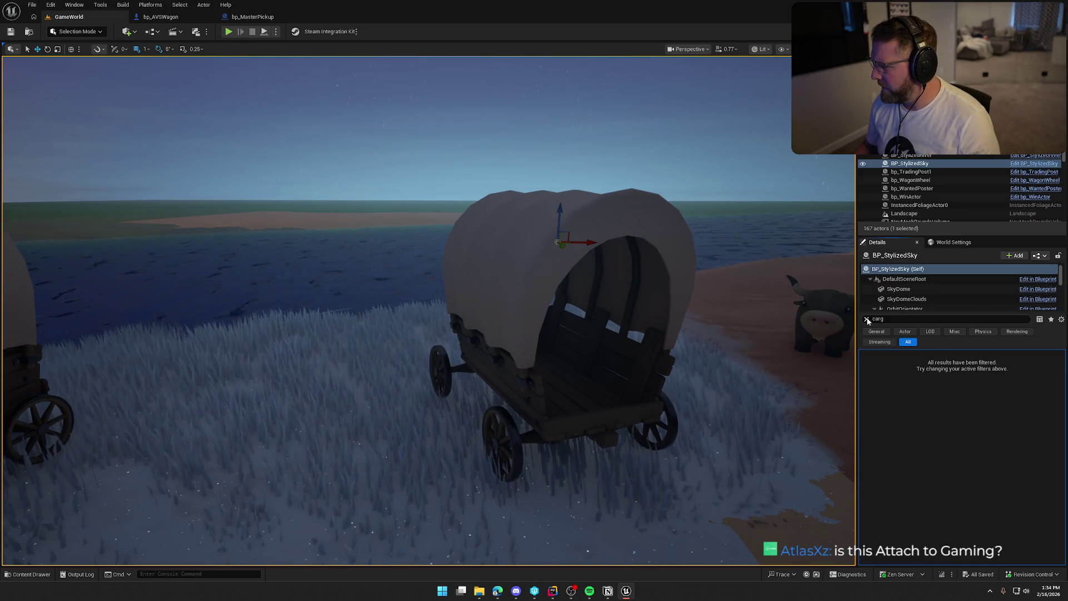
# - Set BP_StylizedSky's Start Time to 200 and view the daylit wagon from above
pyautogui.click(866, 319)
pyautogui.click(973, 445)
pyautogui.write('200')
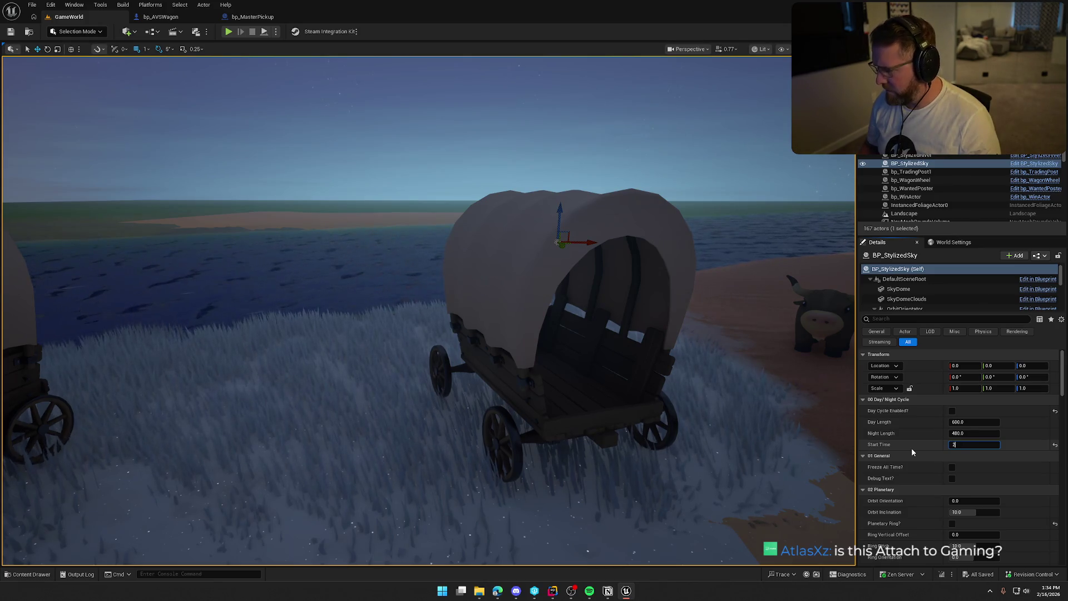
pyautogui.press('Return')
pyautogui.moveTo(501, 334)
pyautogui.mouseDown()
pyautogui.moveTo(557, 328)
pyautogui.moveTo(557, 312)
pyautogui.mouseUp()
pyautogui.moveTo(393, 249)
pyautogui.mouseDown()
pyautogui.moveTo(393, 278)
pyautogui.moveTo(393, 249)
pyautogui.mouseUp()
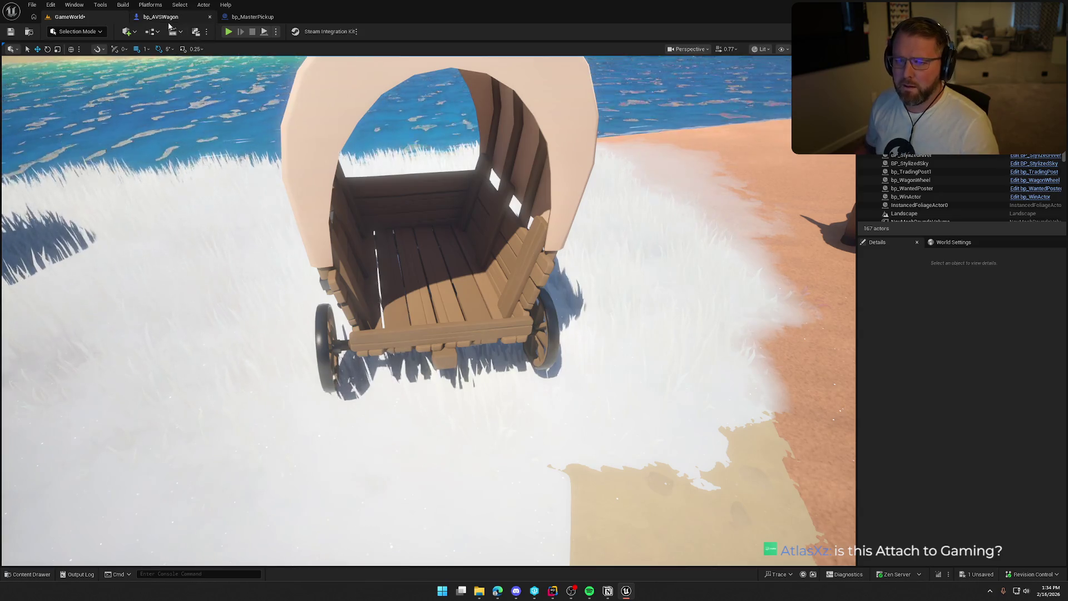
pyautogui.click(161, 17)
# - Open bp_MasterPickup's AttachToWagon event and review its Item Mesh, physics and attach nodes
pyautogui.doubleClick(714, 172)
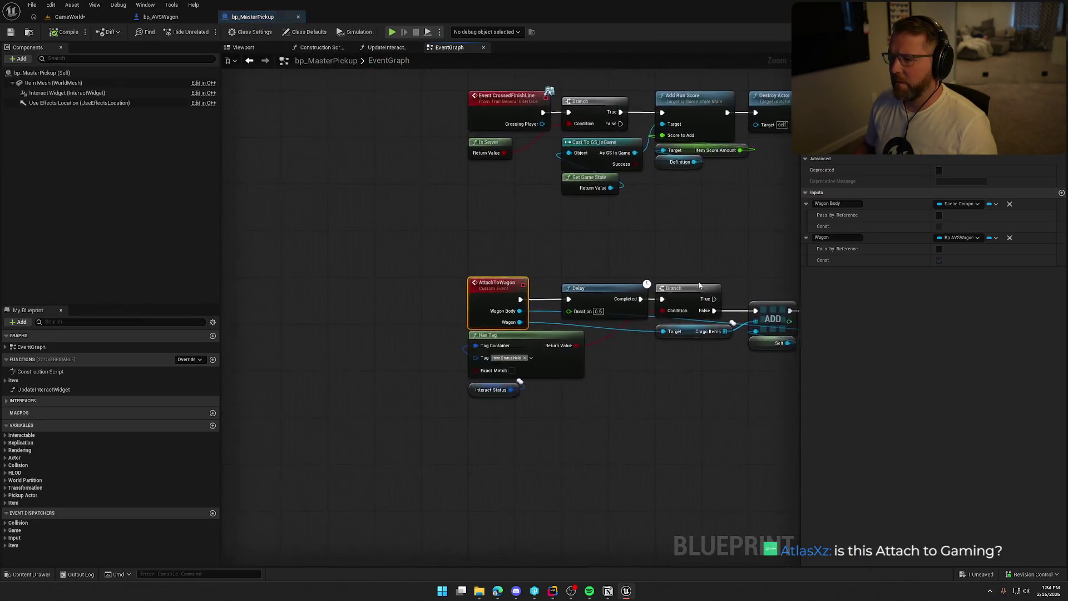
pyautogui.moveTo(434, 176); pyautogui.dragTo(459, 166)
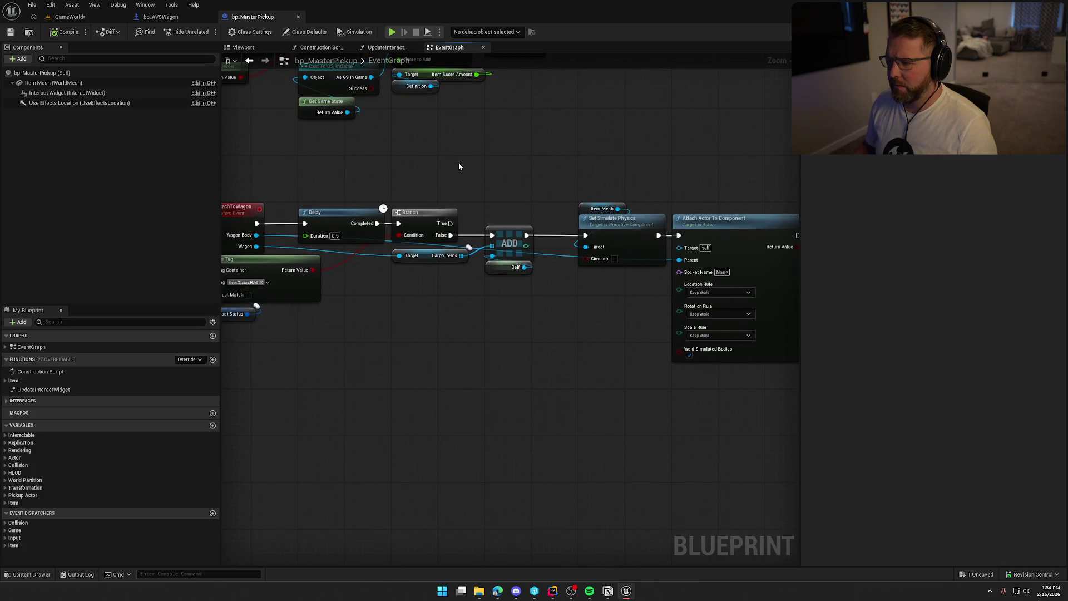
pyautogui.moveTo(614, 187); pyautogui.dragTo(504, 179)
pyautogui.moveTo(707, 370); pyautogui.dragTo(458, 152)
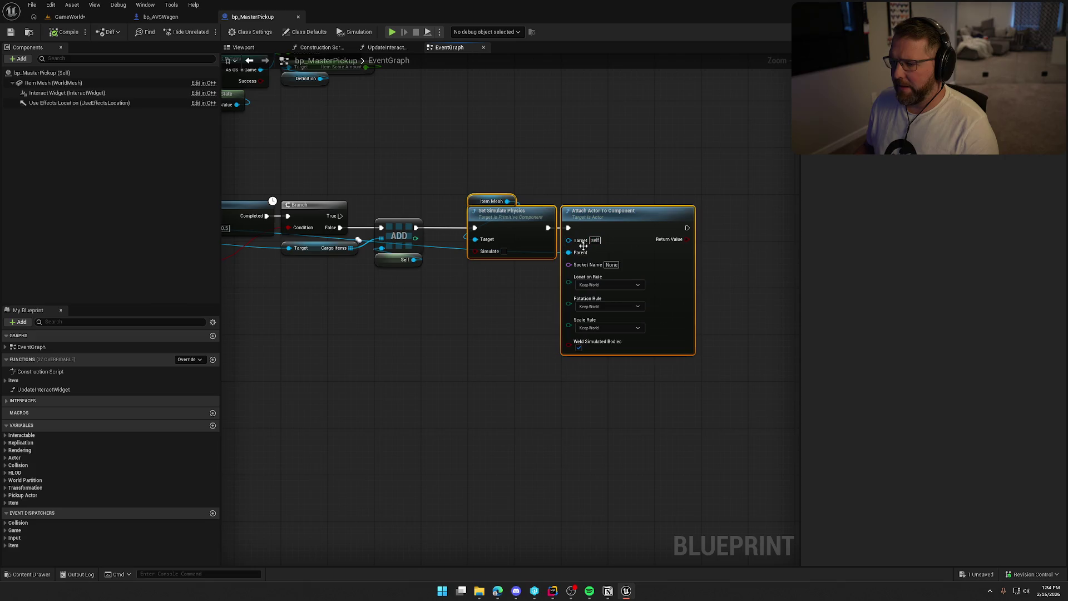
pyautogui.moveTo(470, 307)
pyautogui.mouseDown()
pyautogui.moveTo(704, 301)
pyautogui.moveTo(439, 252)
pyautogui.moveTo(479, 292)
pyautogui.moveTo(505, 300)
pyautogui.mouseUp()
# - Add a Get Vehicle Mesh node from Wagon as the attach Parent and compile the blueprint
pyautogui.moveTo(249, 216); pyautogui.dragTo(488, 262)
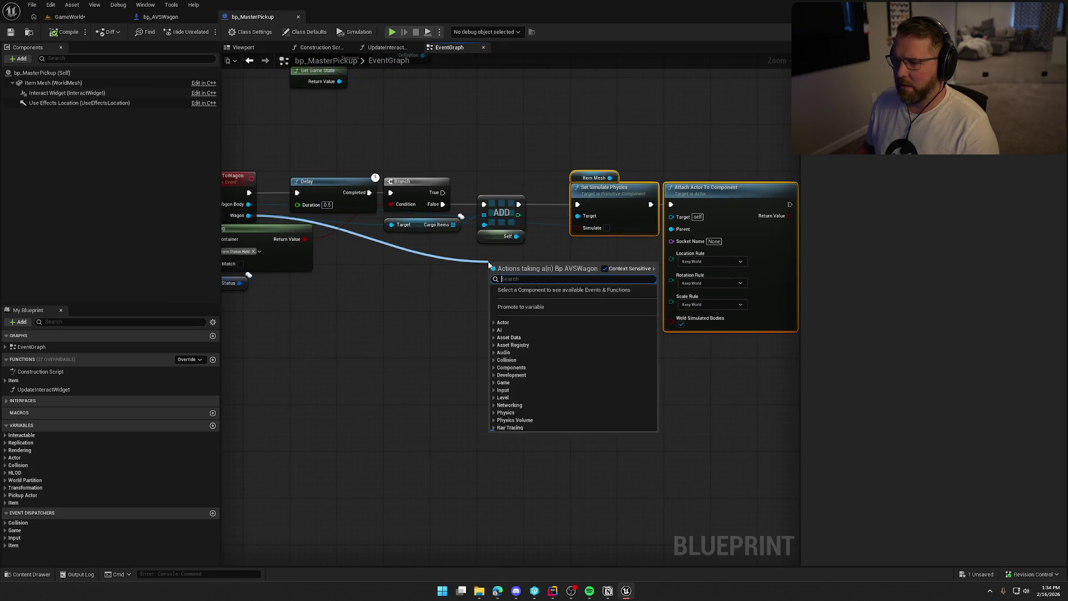
pyautogui.write('get vehicle')
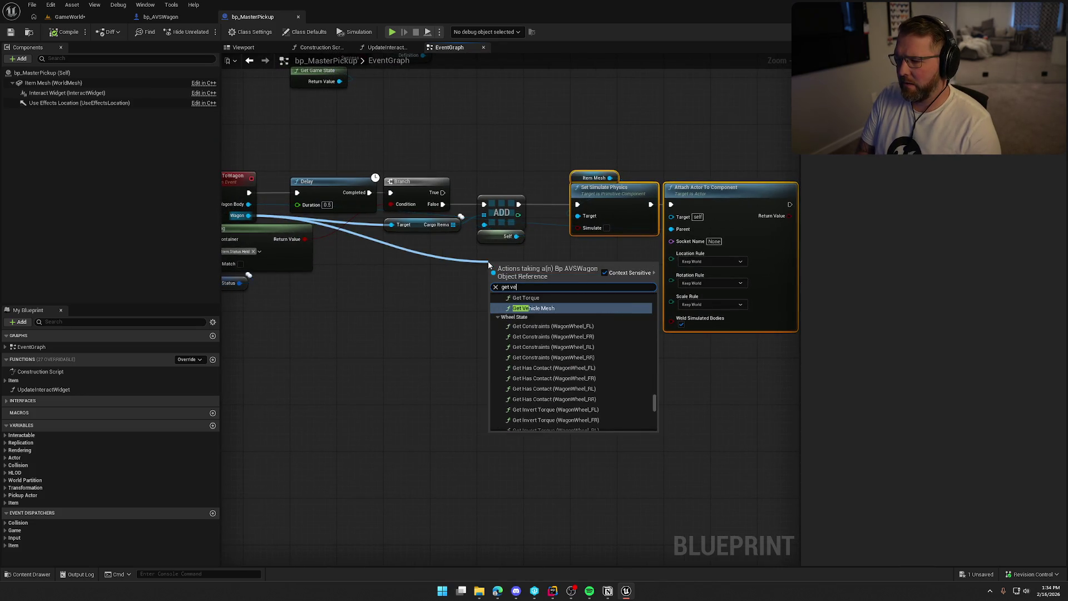
pyautogui.press('Return')
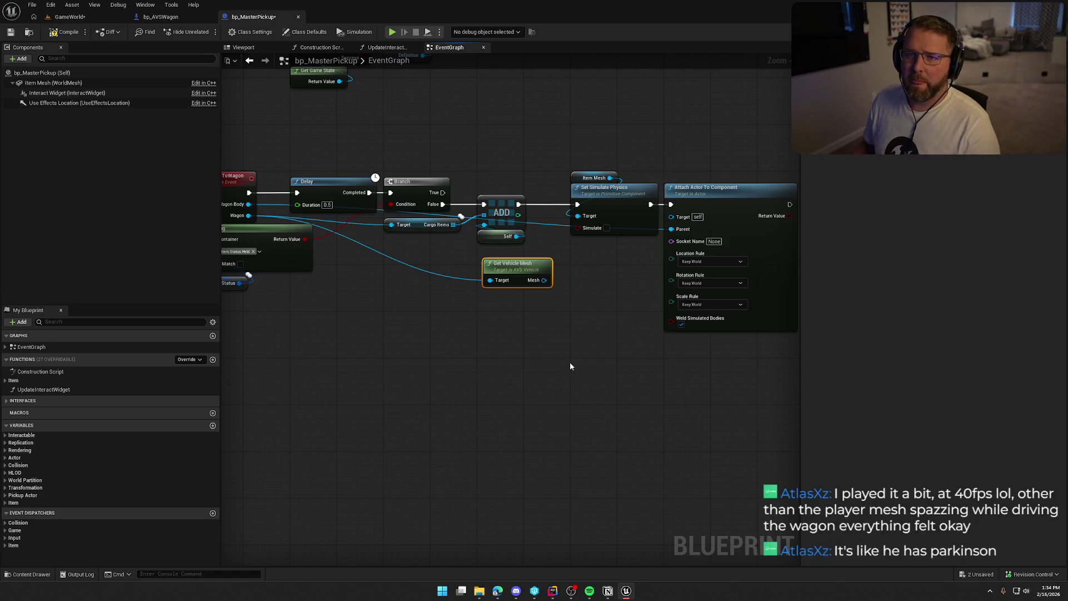
pyautogui.moveTo(522, 270)
pyautogui.mouseDown()
pyautogui.moveTo(470, 249)
pyautogui.moveTo(579, 243)
pyautogui.mouseUp()
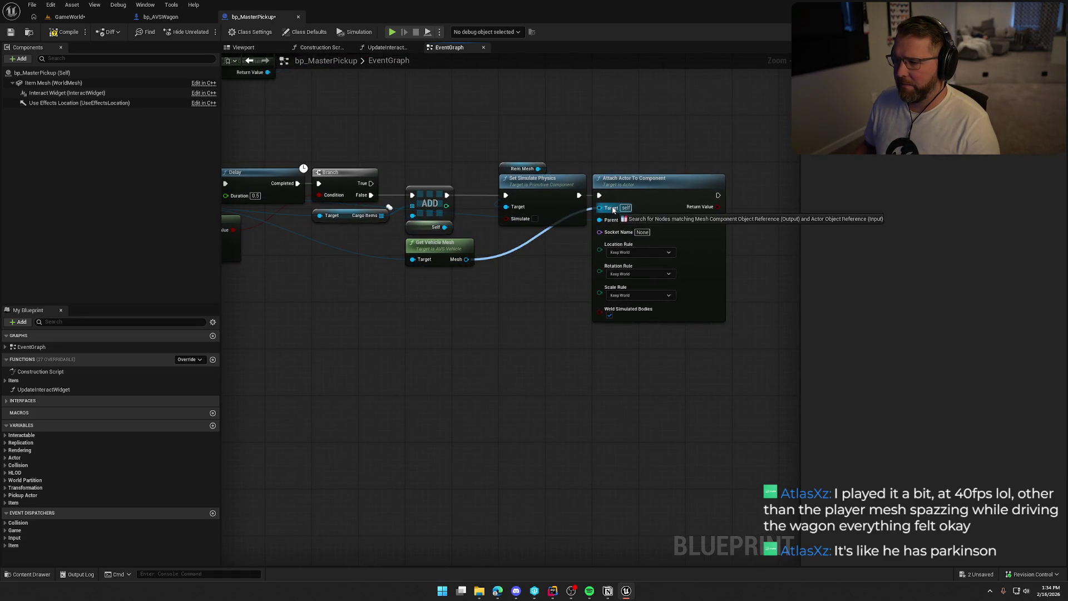
pyautogui.press('Escape')
pyautogui.moveTo(466, 259); pyautogui.dragTo(600, 219)
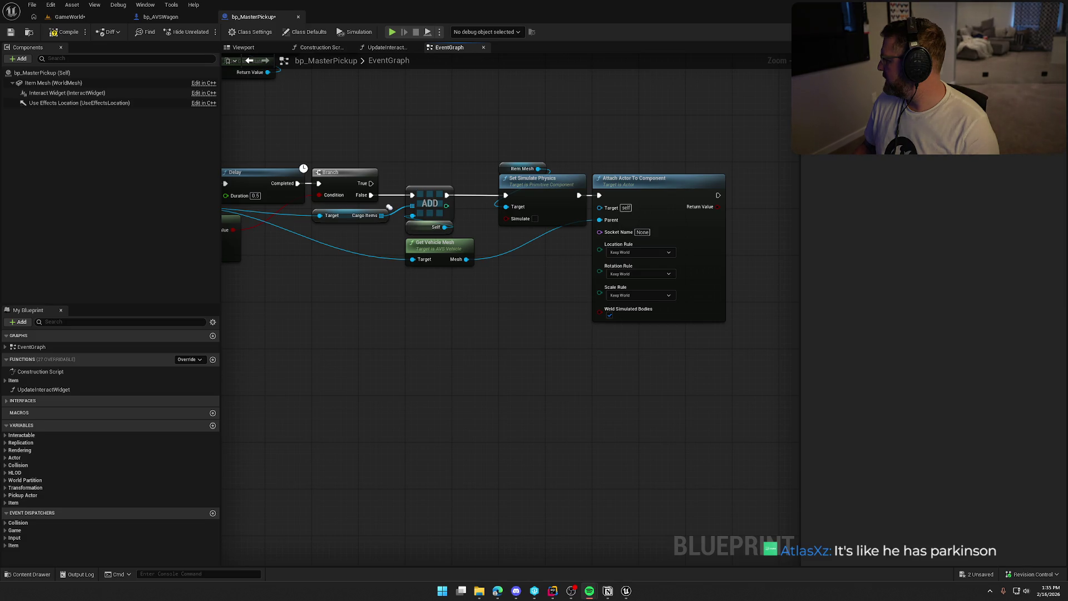
pyautogui.click(526, 363)
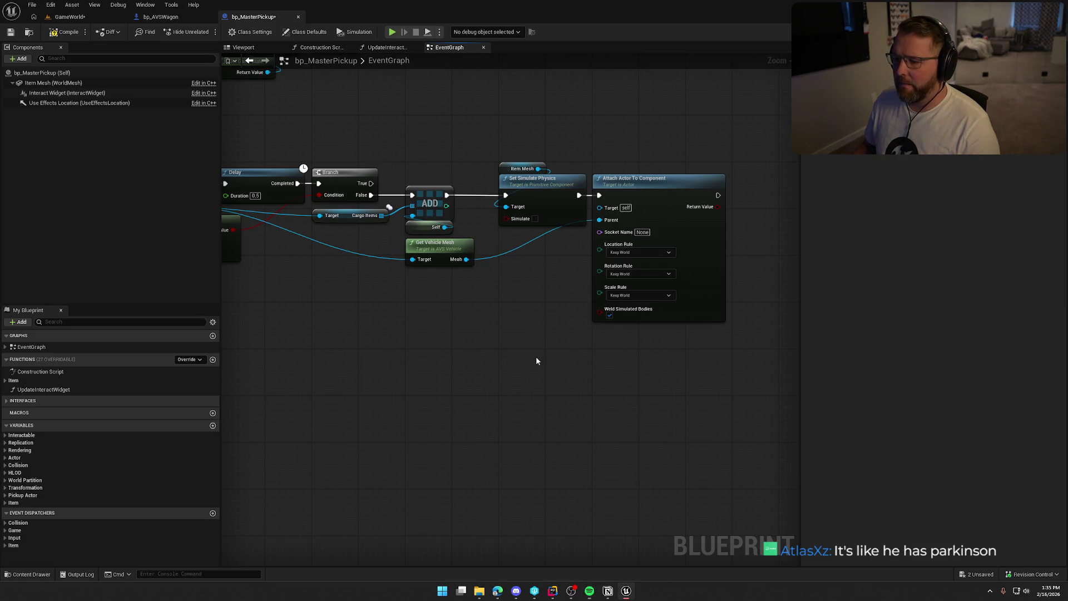
pyautogui.moveTo(446, 316); pyautogui.dragTo(516, 338)
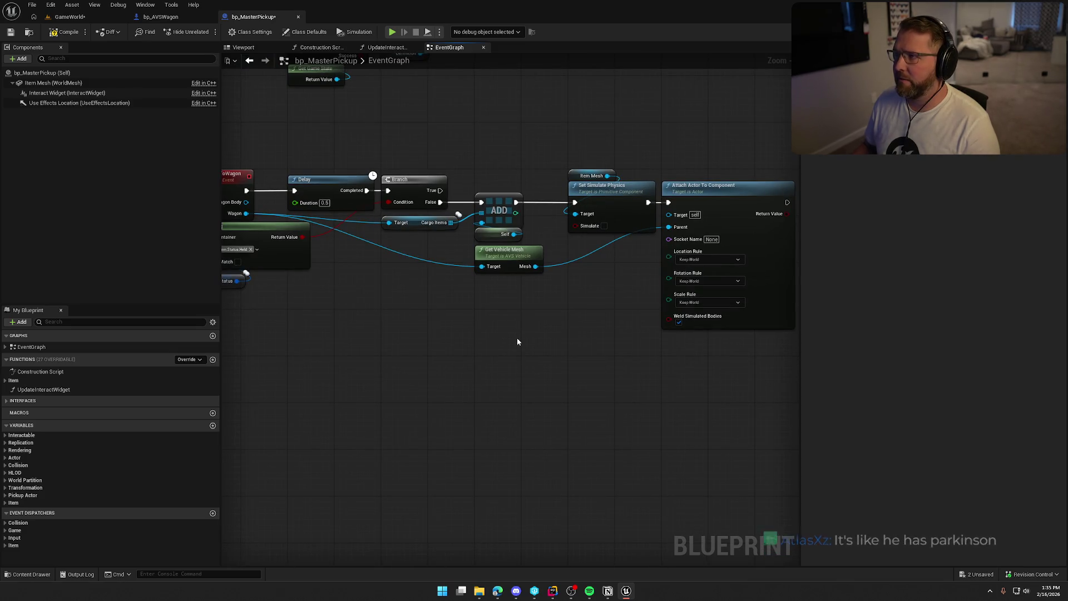
pyautogui.hotkey('ctrl', 's')
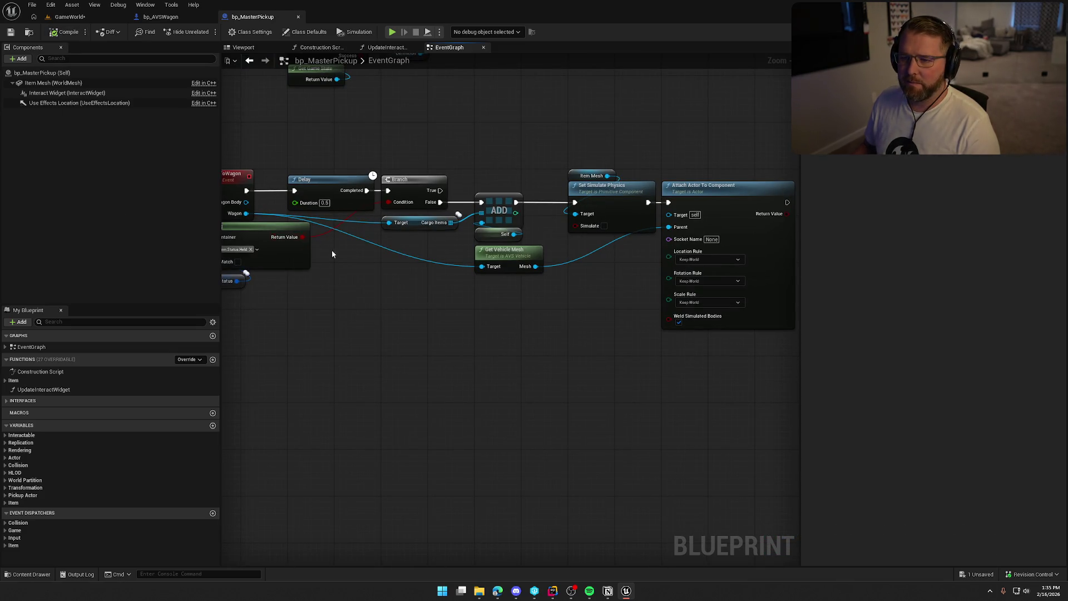
pyautogui.click(68, 16)
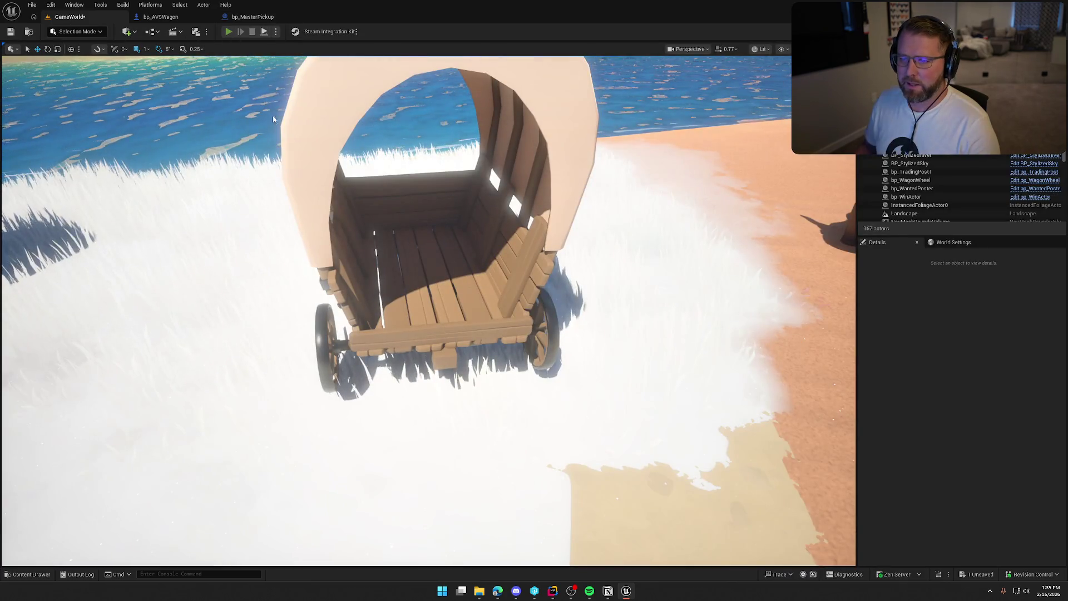
# - Start a play session, pick up the money bag and drop it onto the wagon floor
pyautogui.click(227, 32)
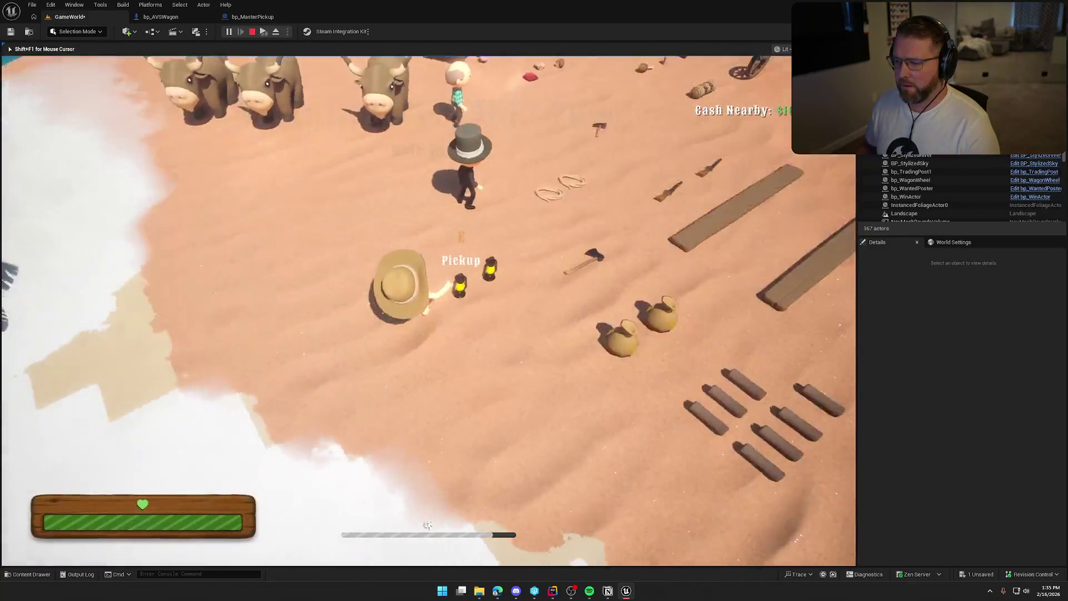
pyautogui.press('e')
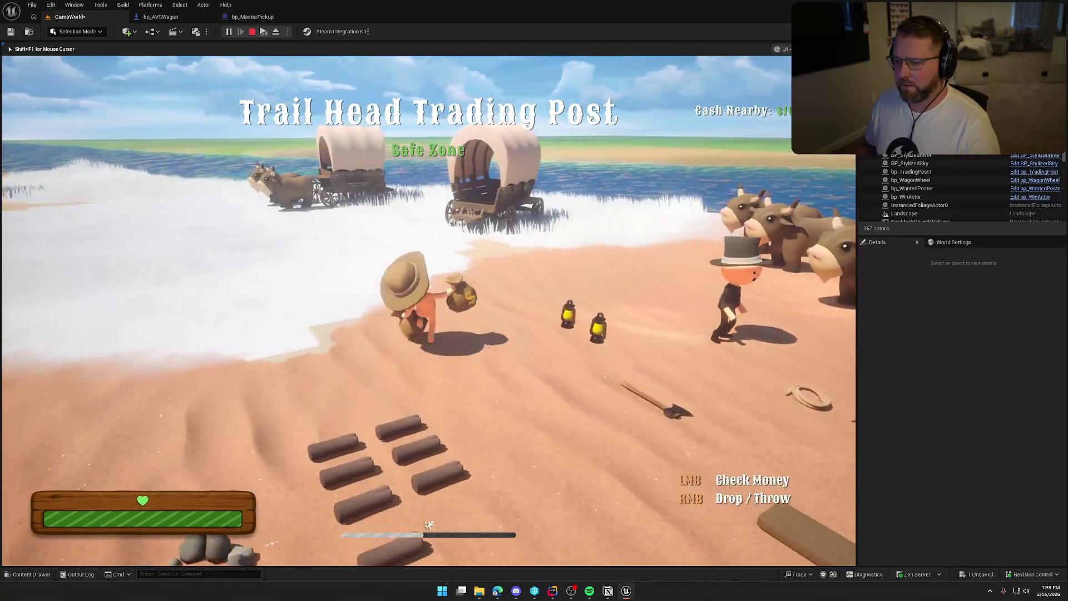
pyautogui.press('w')
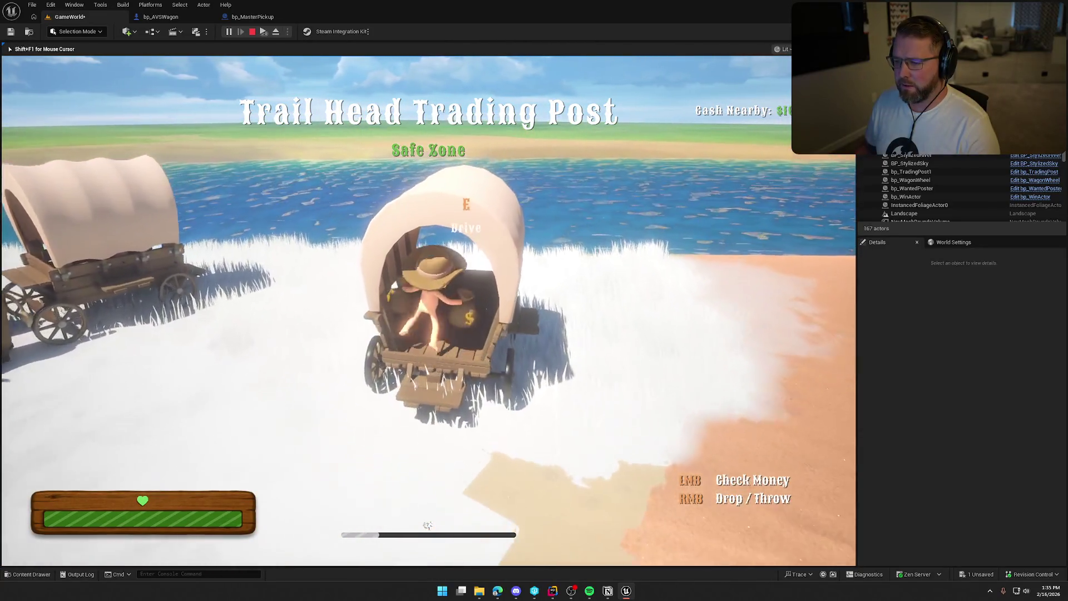
pyautogui.rightClick(428, 311)
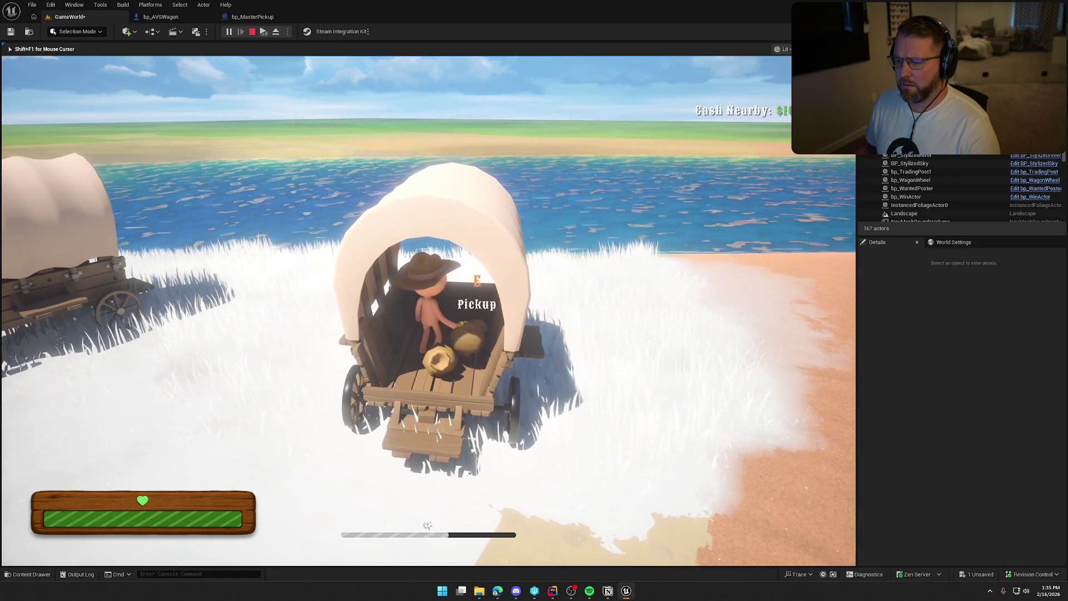
pyautogui.press('s')
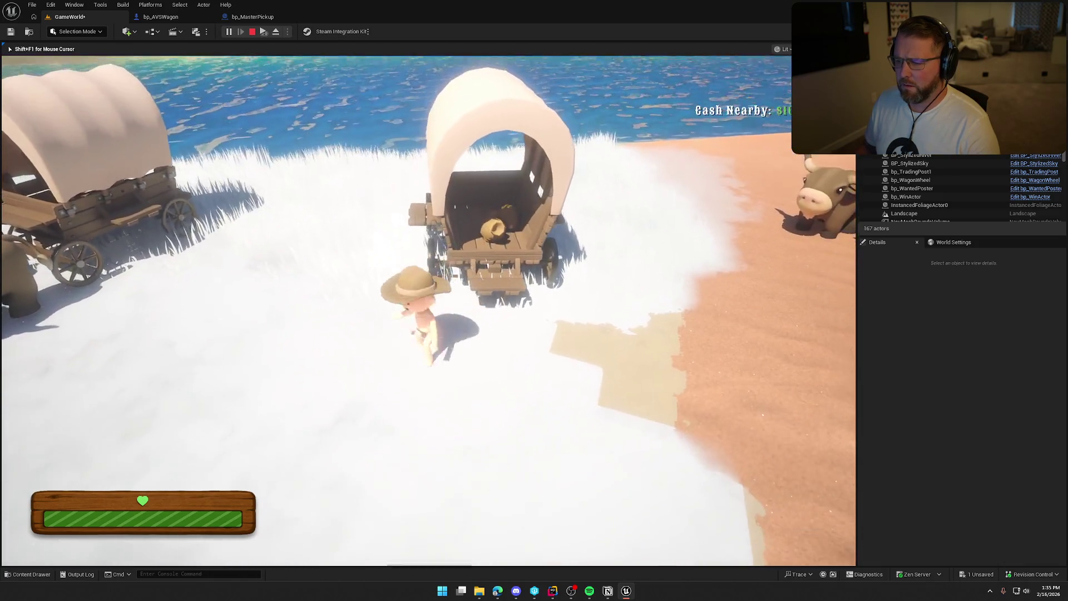
# - Walk the client's character beside the wagon to view the result, then stop play
pyautogui.press('super')
pyautogui.press('super')
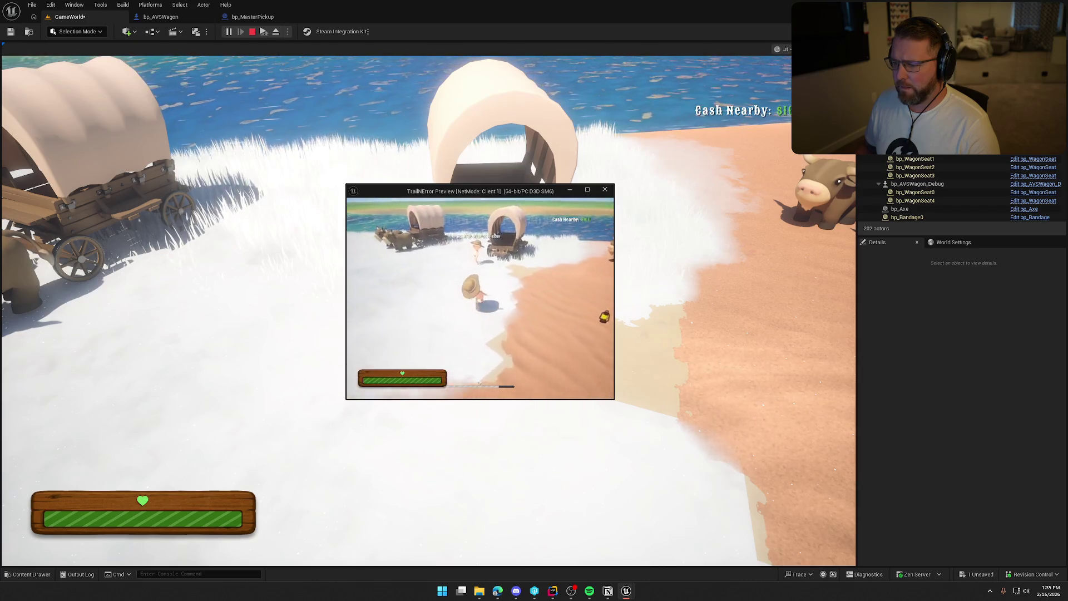
pyautogui.press('w')
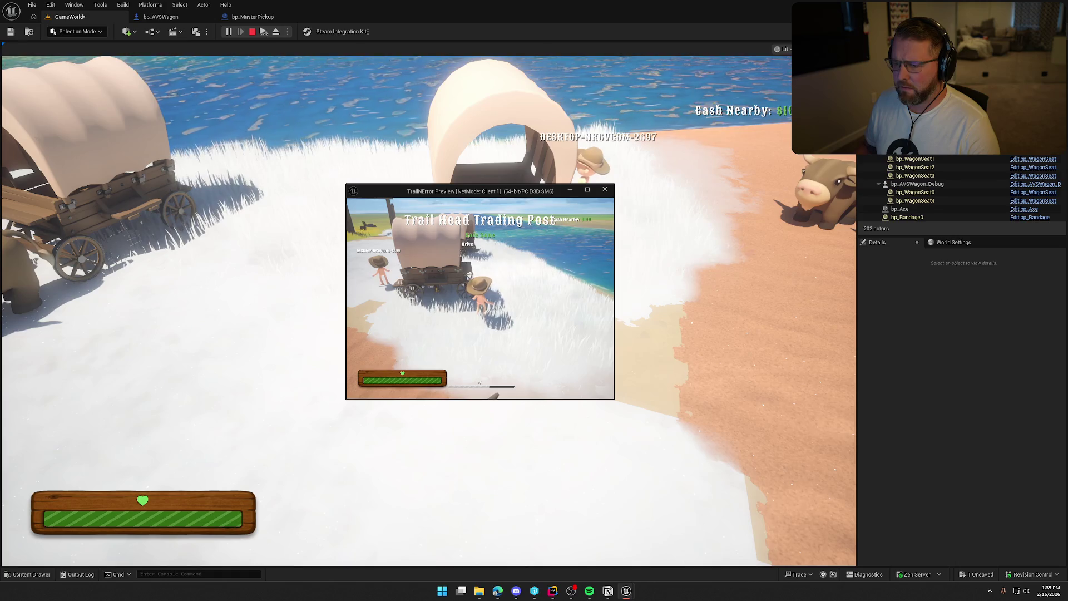
pyautogui.press('w')
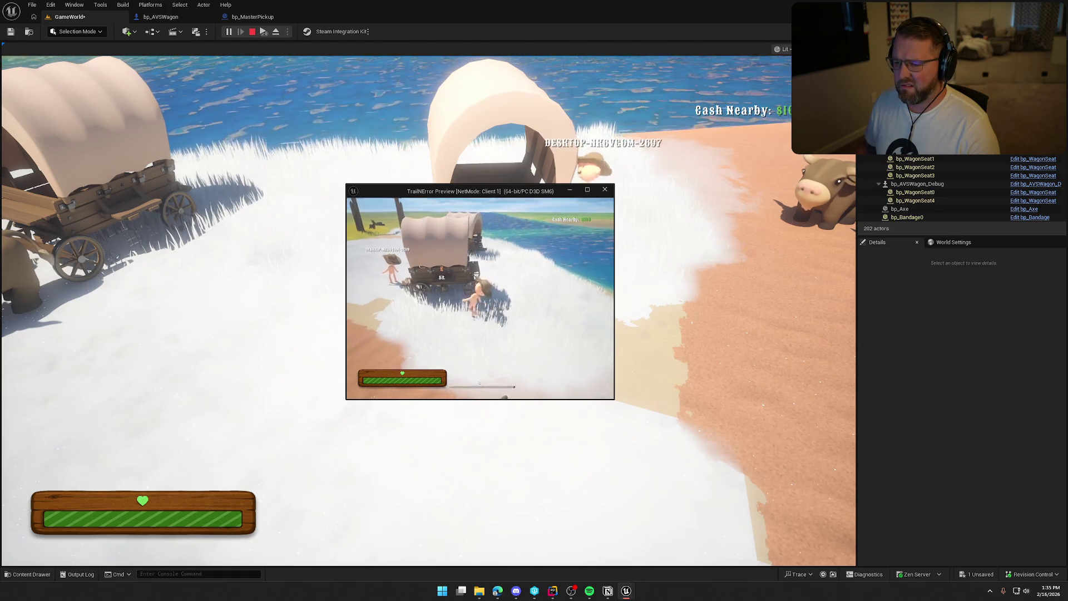
pyautogui.press('w')
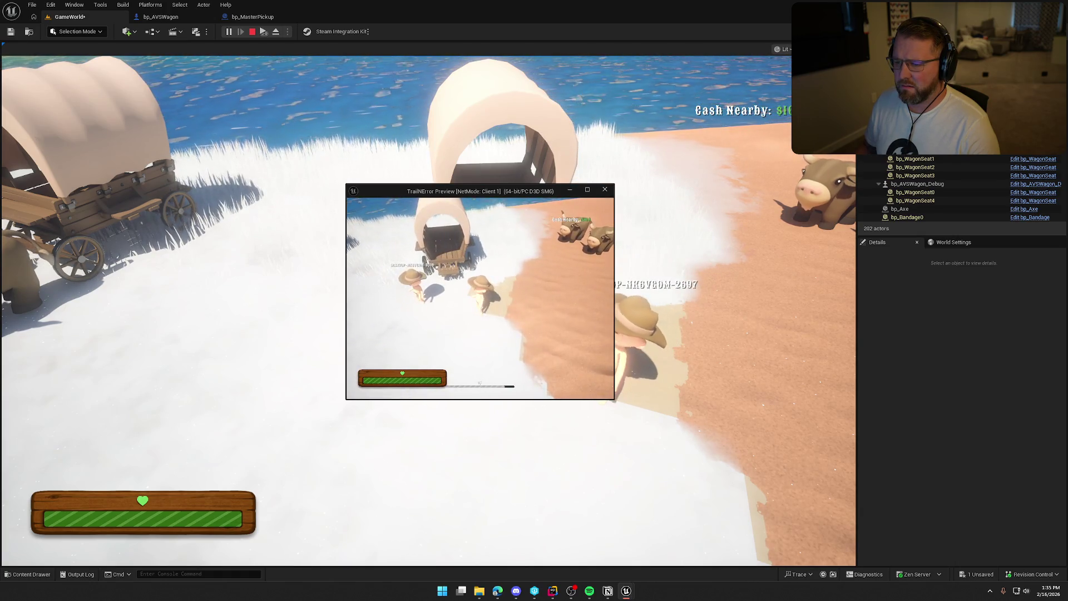
pyautogui.press('w')
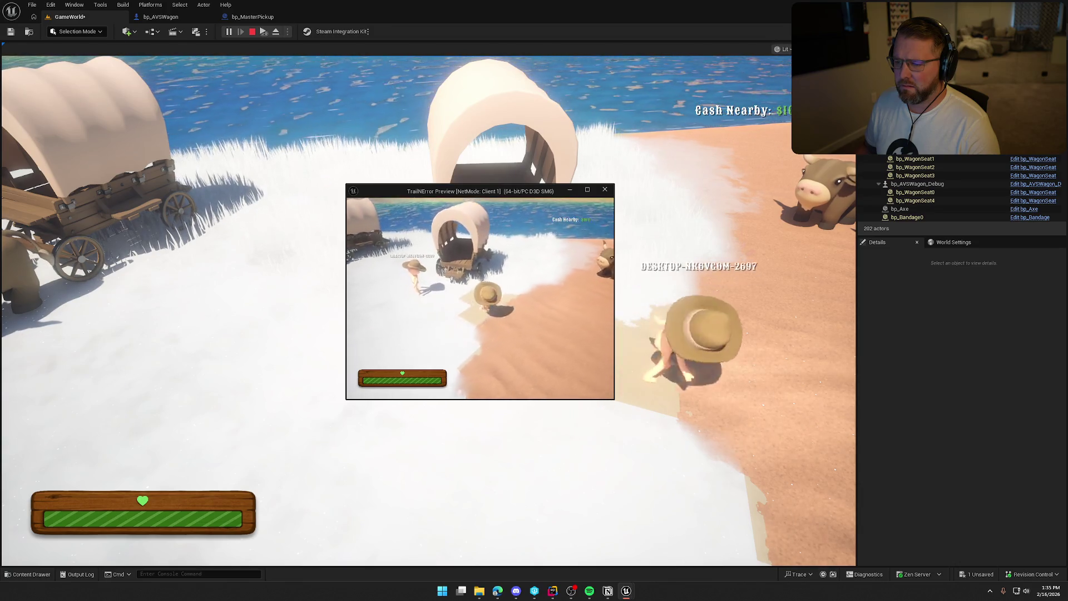
pyautogui.press('Escape')
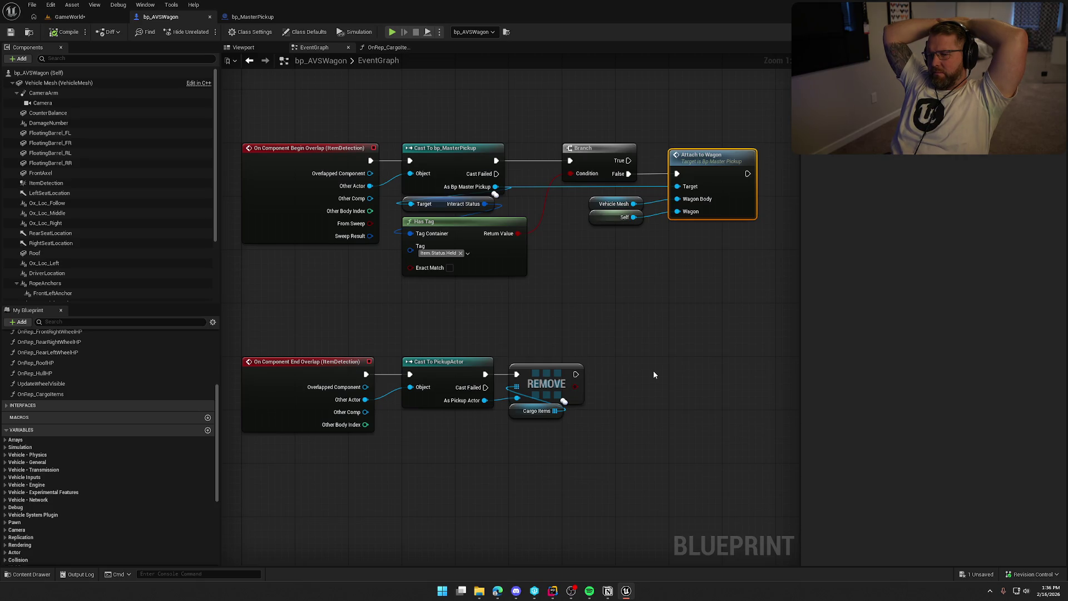
# - View AttachToWagon in bp_MasterPickup, then delete the Vehicle Mesh getter in bp_AVSWagon
pyautogui.doubleClick(714, 181)
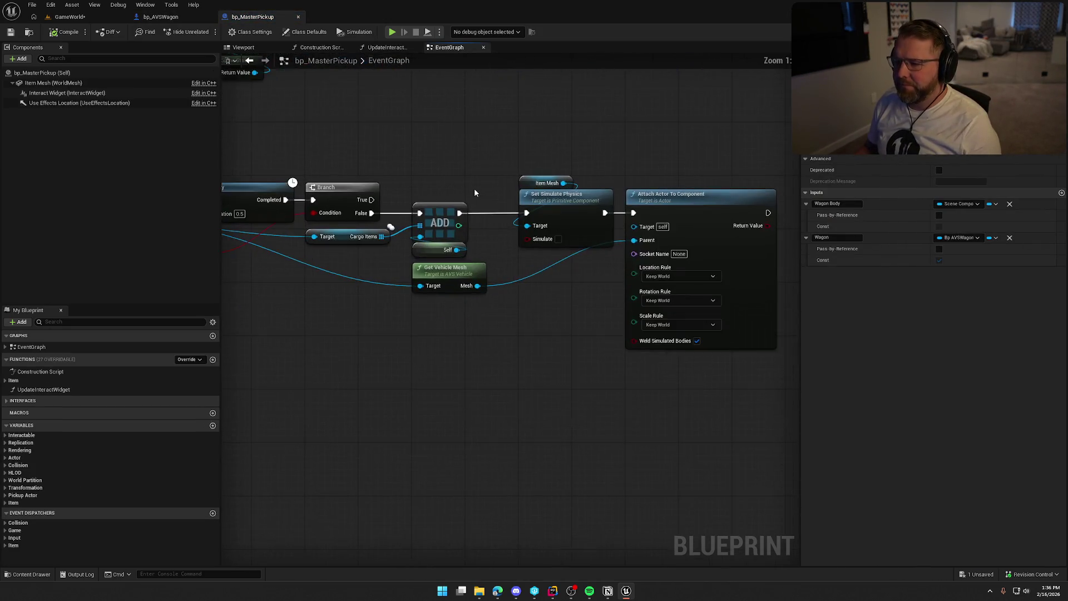
pyautogui.moveTo(436, 220)
pyautogui.mouseDown()
pyautogui.moveTo(576, 215)
pyautogui.moveTo(387, 222)
pyautogui.moveTo(684, 213)
pyautogui.mouseUp()
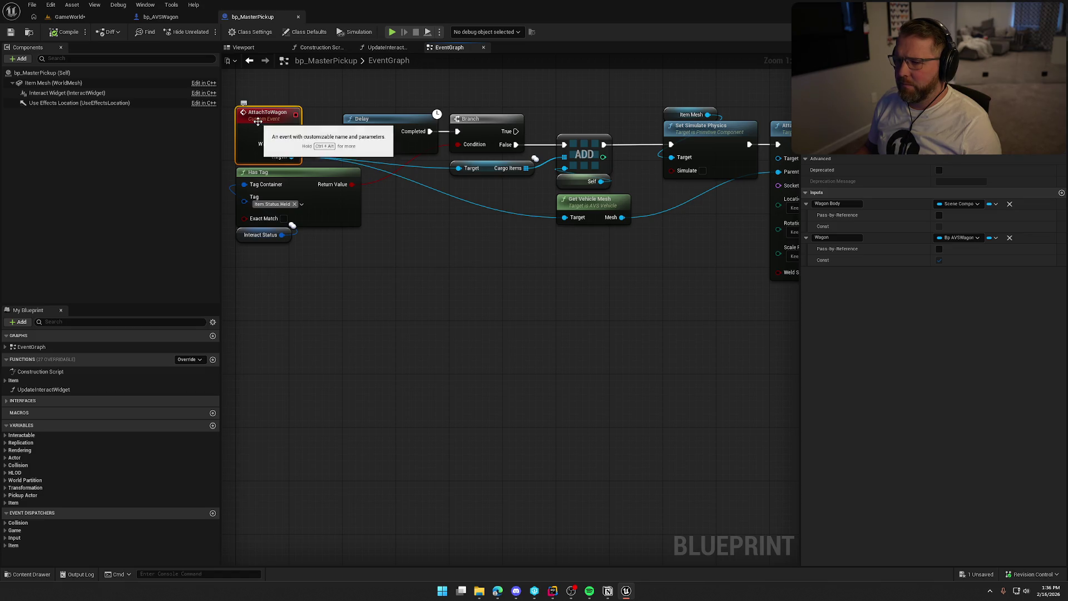
pyautogui.click(160, 17)
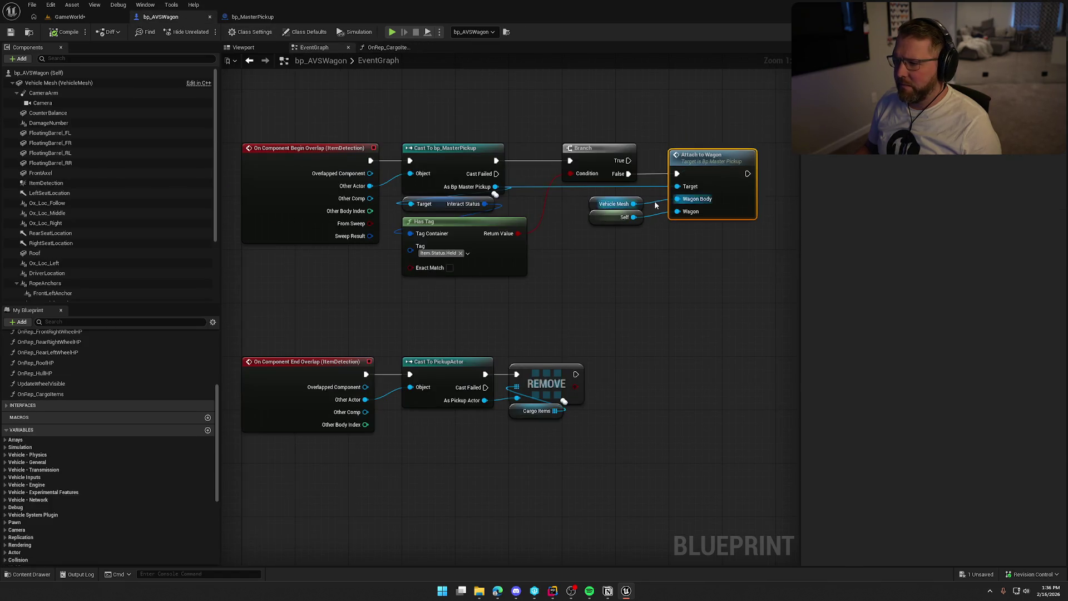
pyautogui.click(614, 203)
pyautogui.press('Delete')
# - Remove the Wagon Body input from the AttachToWagon event and save both blueprints
pyautogui.click(704, 177)
pyautogui.doubleClick(734, 170)
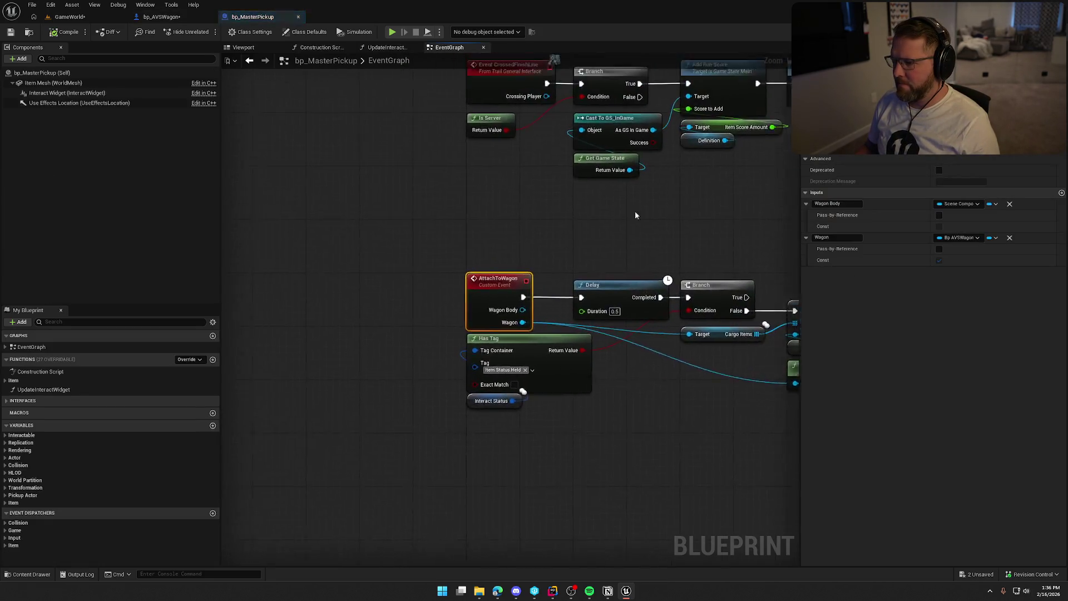
pyautogui.click(1010, 204)
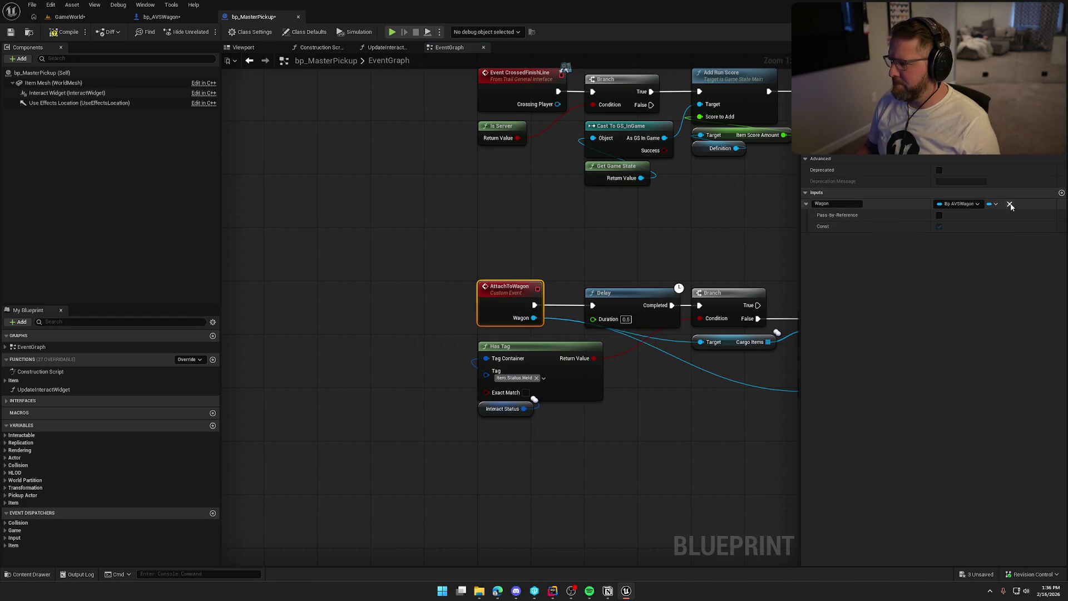
pyautogui.click(806, 204)
pyautogui.moveTo(636, 254); pyautogui.dragTo(301, 196)
pyautogui.hotkey('ctrl', 's')
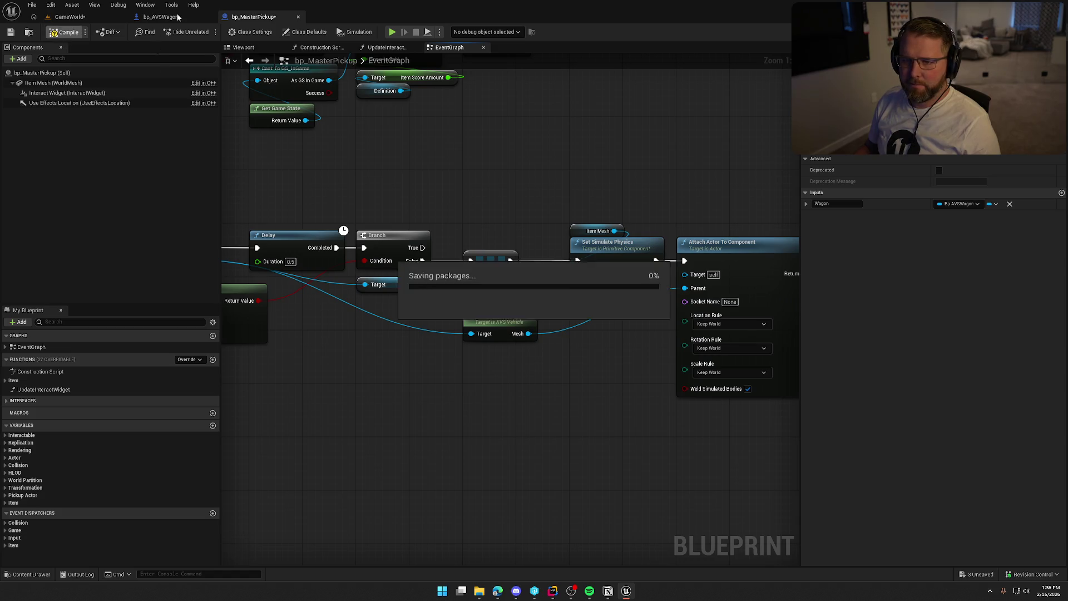
pyautogui.click(162, 16)
pyautogui.moveTo(607, 217); pyautogui.dragTo(686, 217)
pyautogui.click(253, 17)
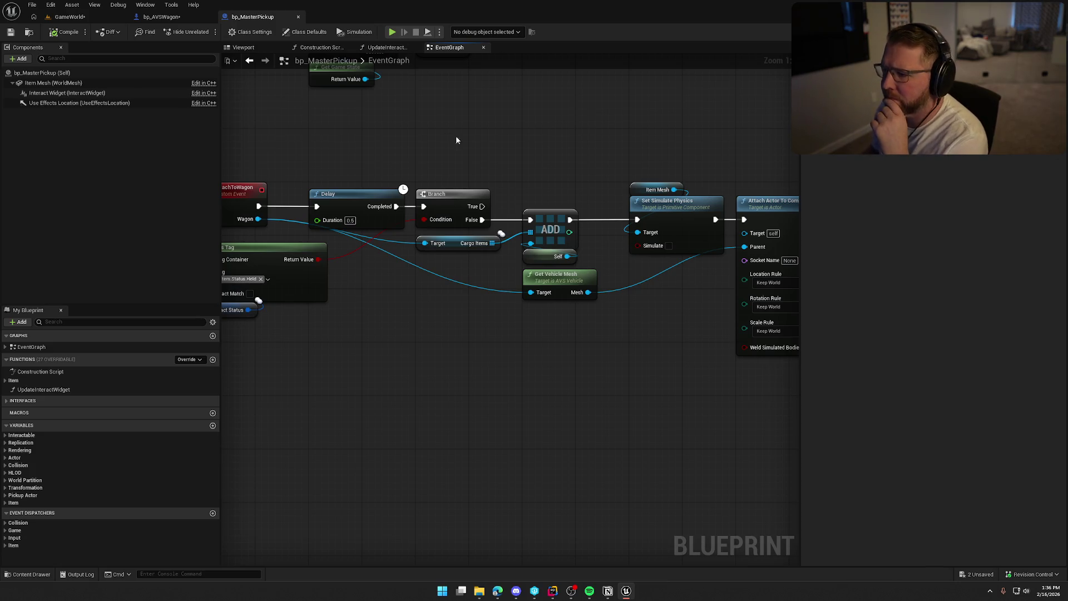
pyautogui.moveTo(453, 140); pyautogui.dragTo(297, 139)
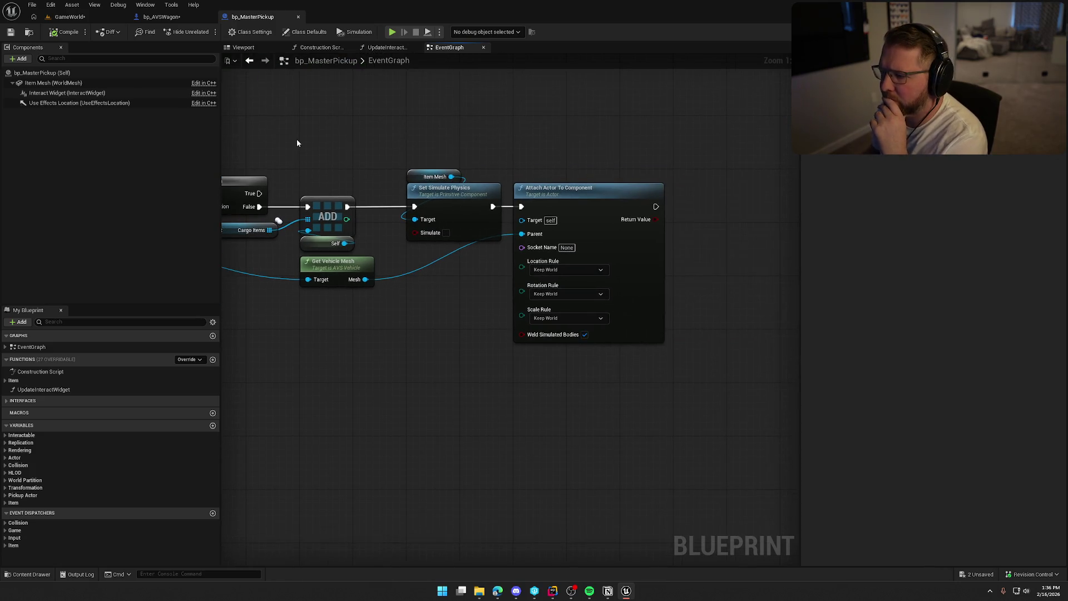
pyautogui.click(303, 32)
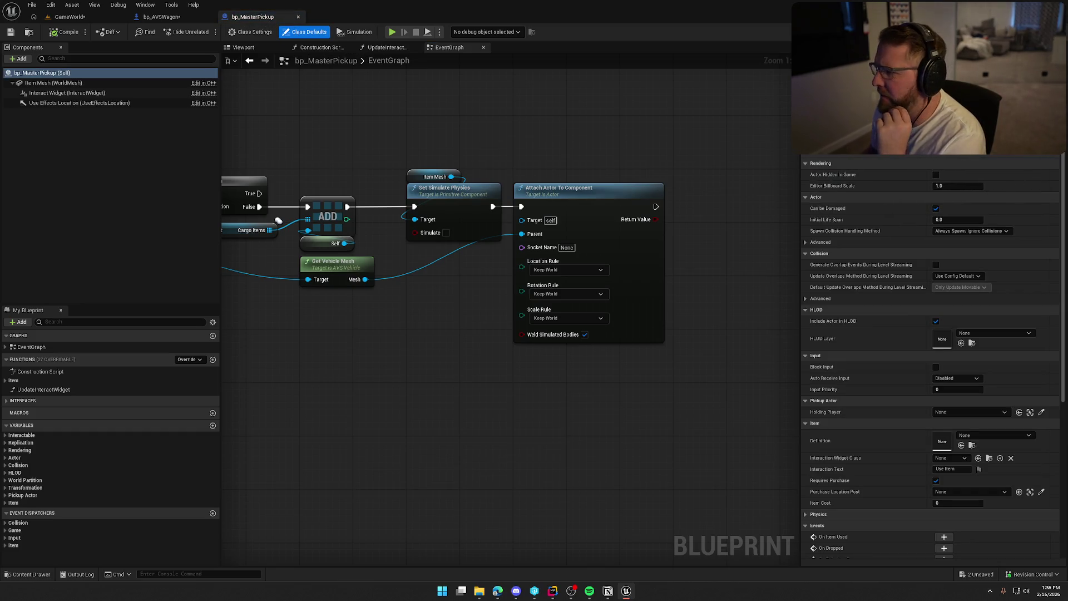
pyautogui.scroll(5, 818, 169)
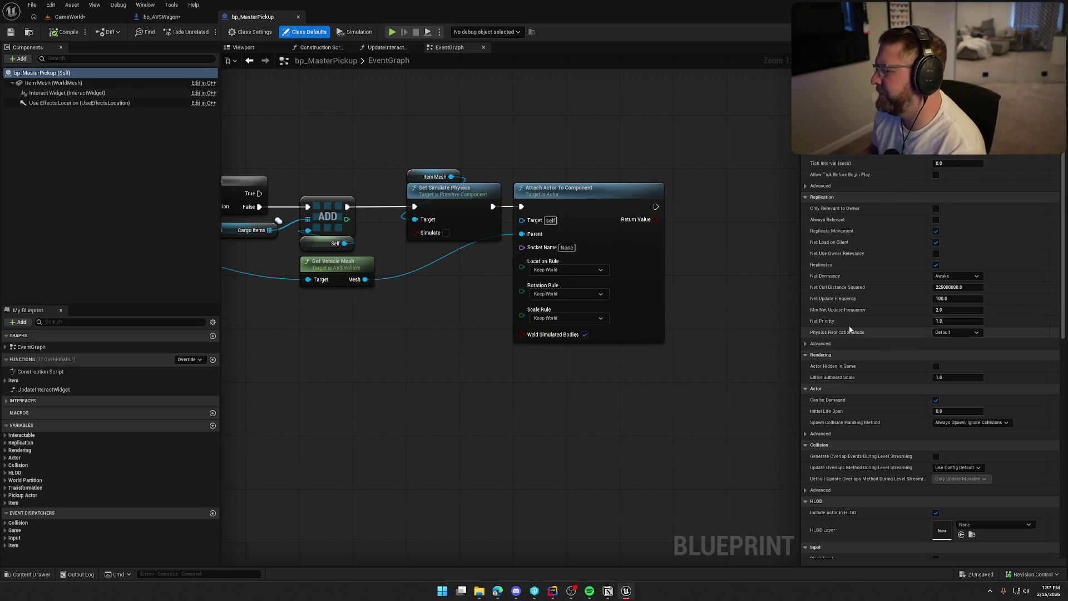
pyautogui.click(162, 18)
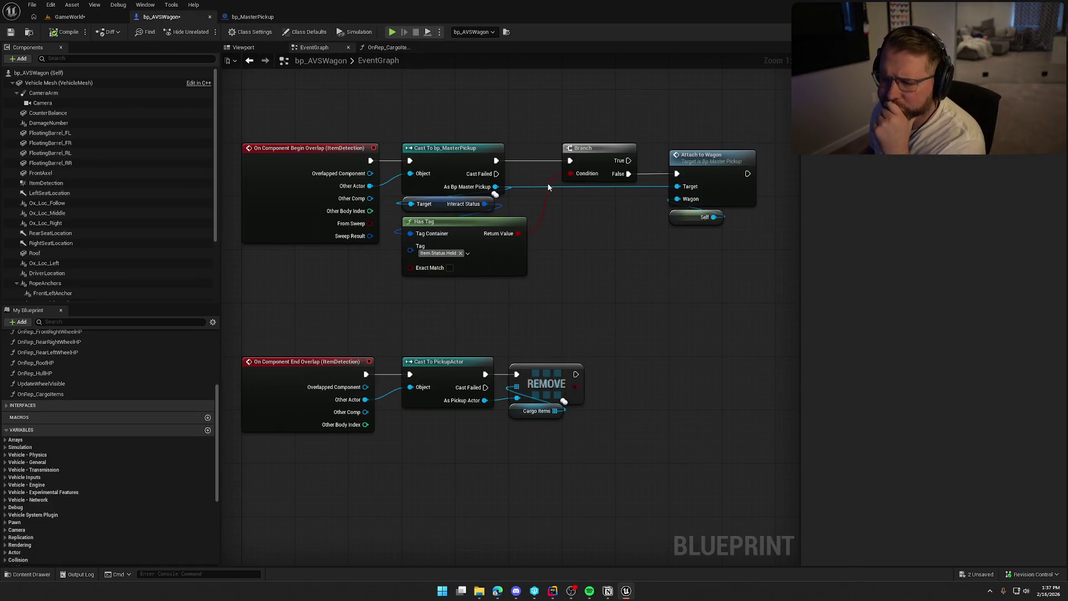
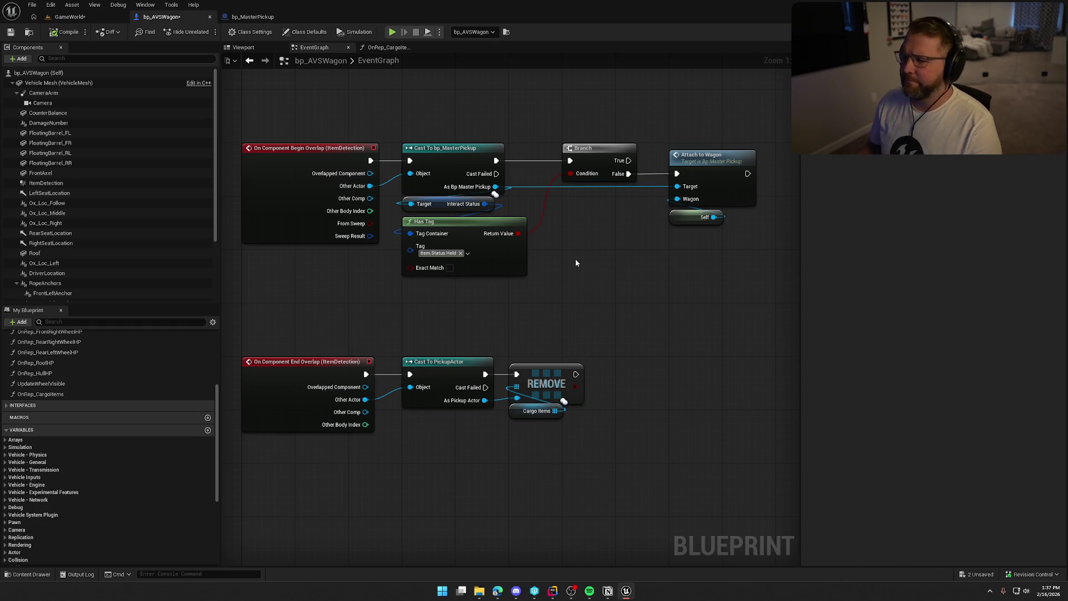
# - Confirm bp_MasterPickup's Attach Actor To Component Location Rule is Keep World, then view PickupActor.cpp in Rider
pyautogui.hotkey('ctrl', 'Tab')
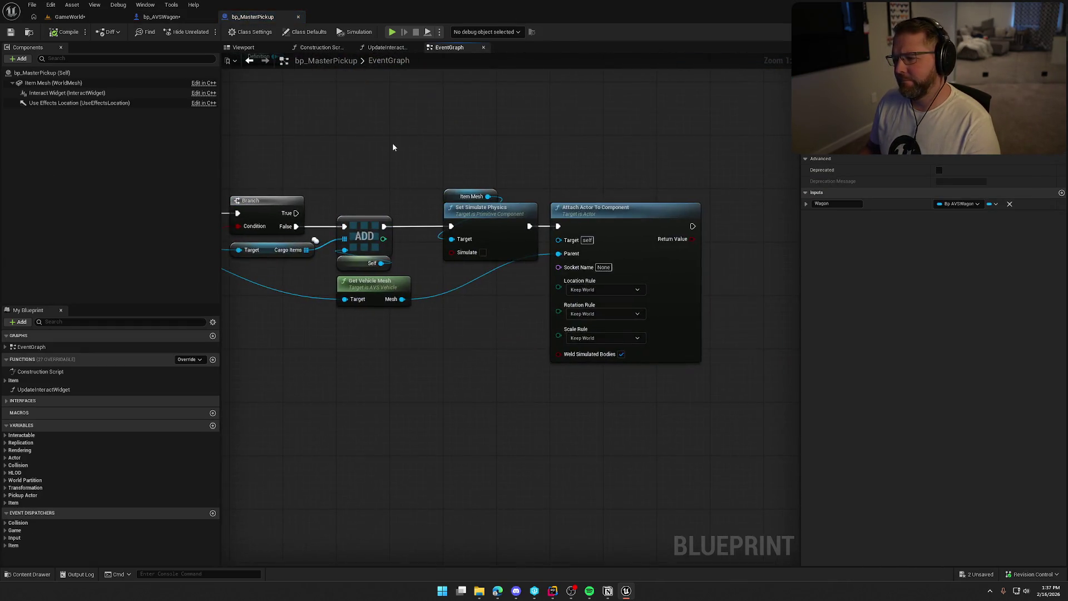
pyautogui.click(677, 254)
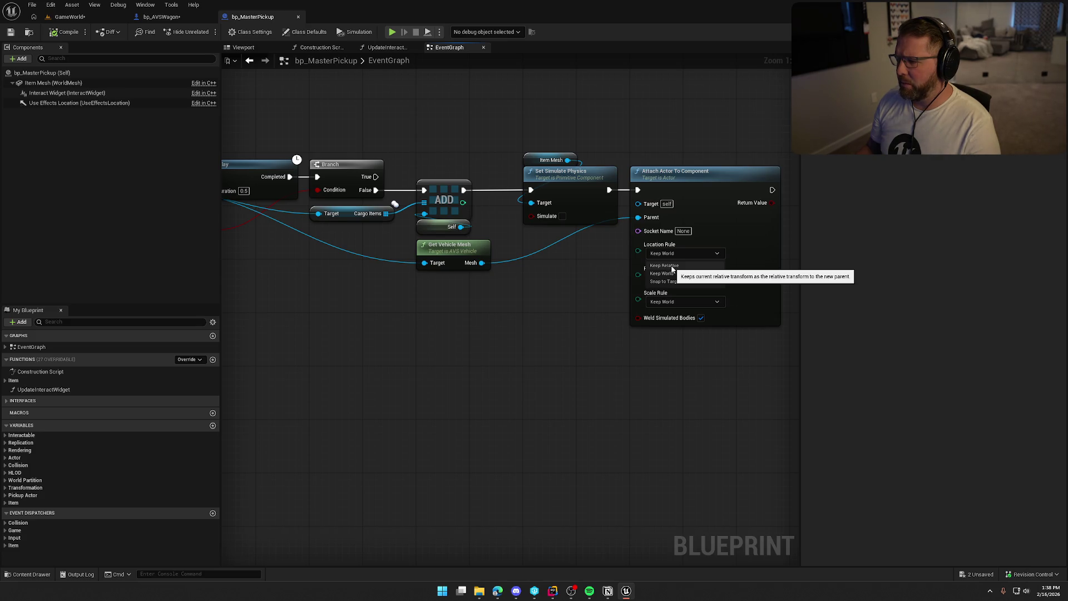
pyautogui.click(602, 278)
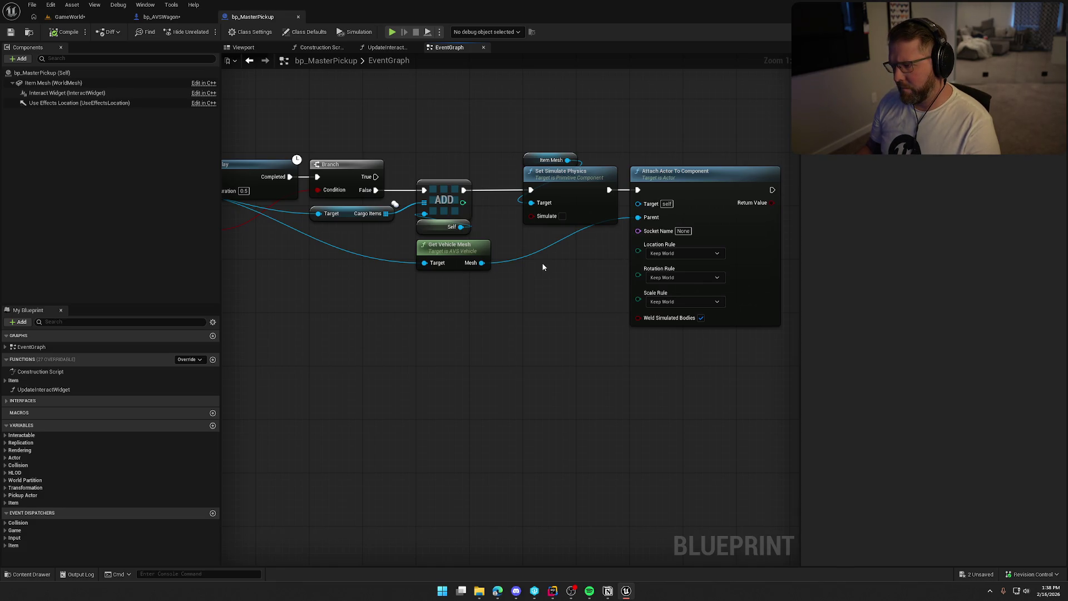
pyautogui.click(552, 591)
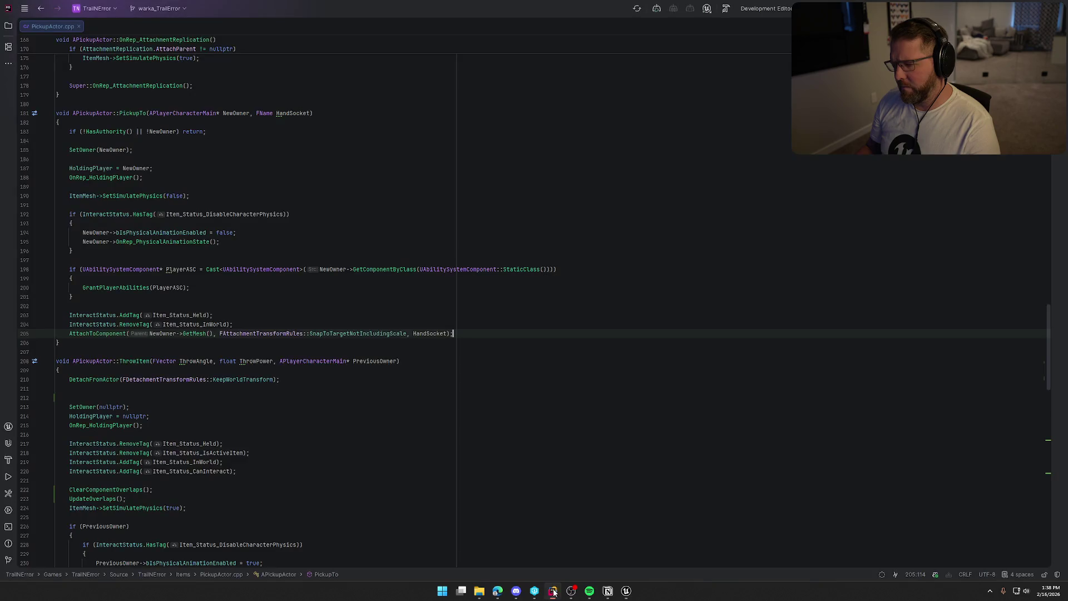
# - Search PickupActor.cpp for 'onrep_' and step through each OnRep_ function, then return to Unreal
pyautogui.click(398, 207)
pyautogui.hotkey('ctrl', 'f')
pyautogui.write('onrep_')
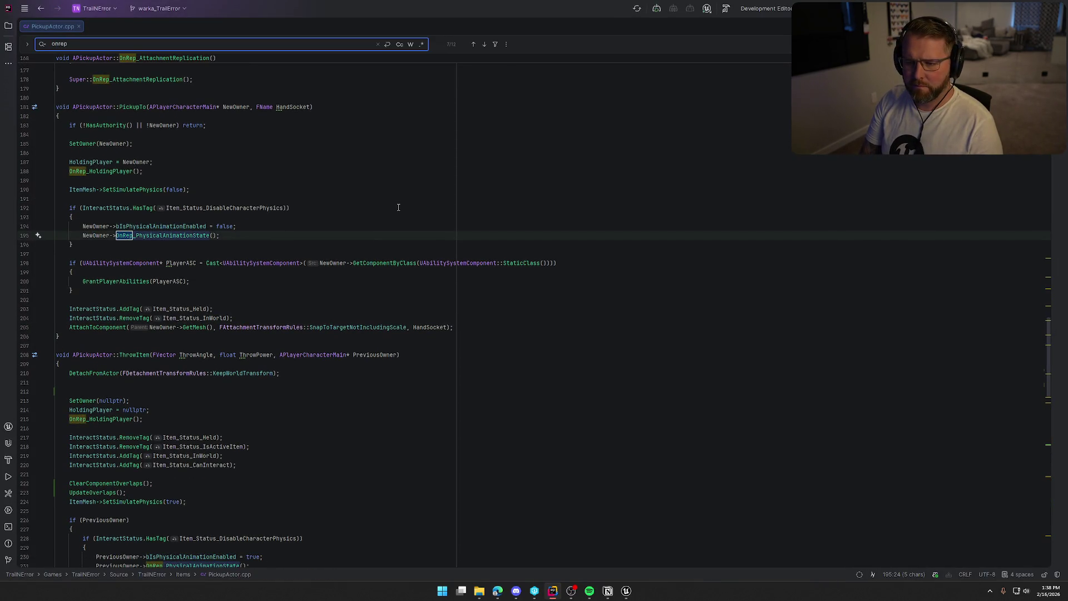
pyautogui.press('Return')
pyautogui.press('Return')
pyautogui.press('Return')
pyautogui.press('Return')
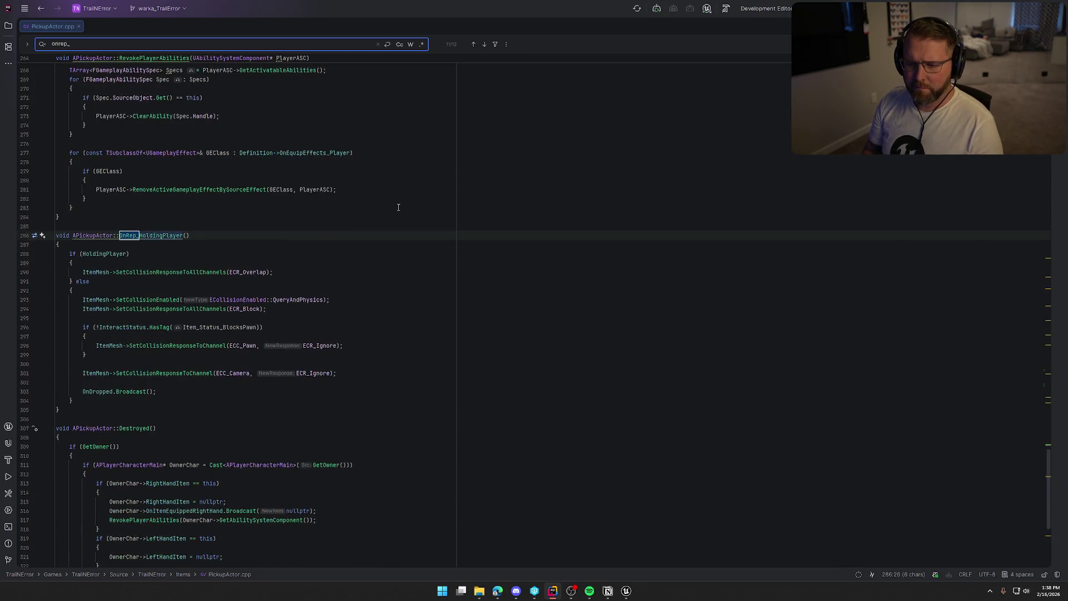
pyautogui.press('Return')
pyautogui.press('Return')
pyautogui.press('Return')
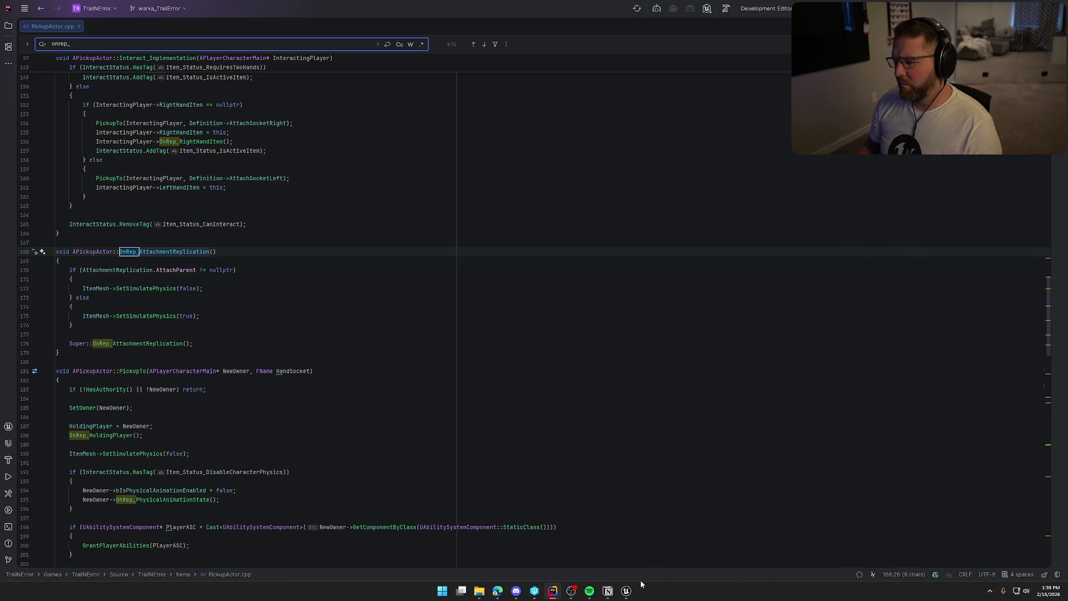
pyautogui.click(629, 591)
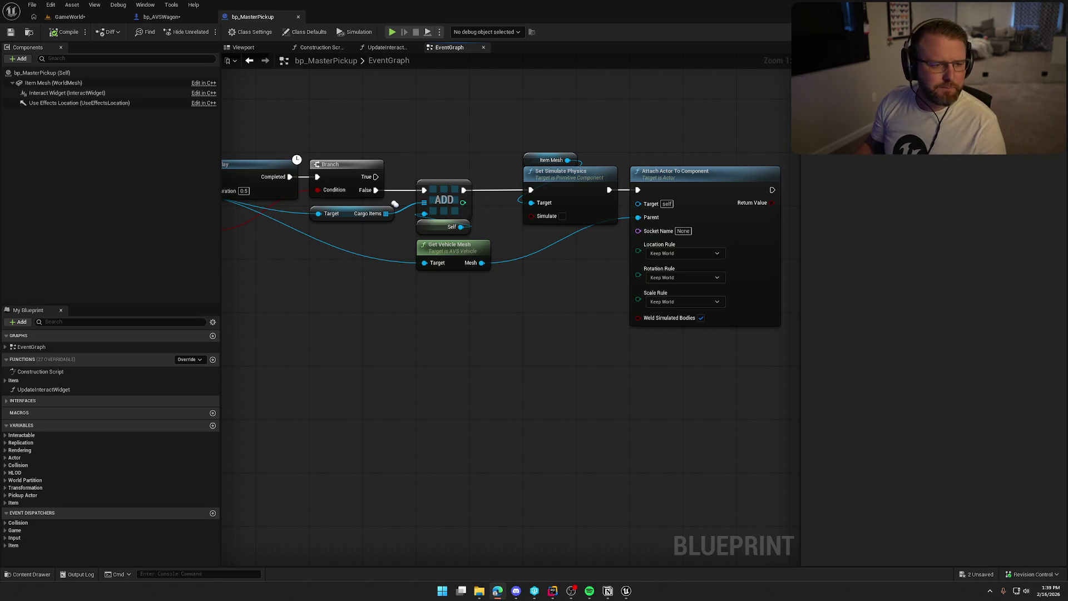
# - Ask ChatGPT why a server-attached actor snaps to the parent's origin for late-joining clients
pyautogui.doubleClick(462, 112)
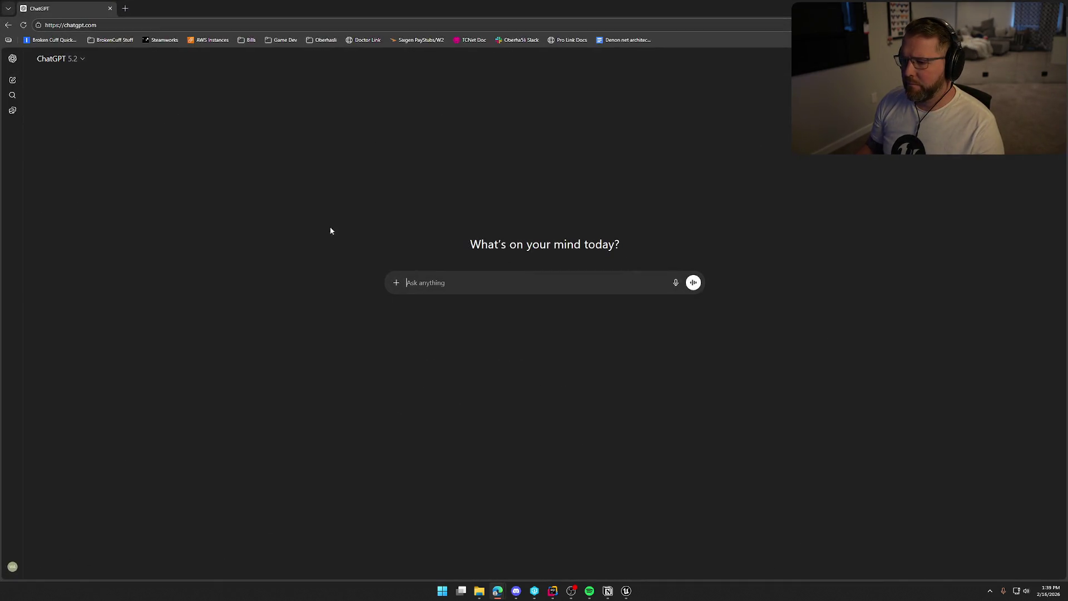
pyautogui.write('w')
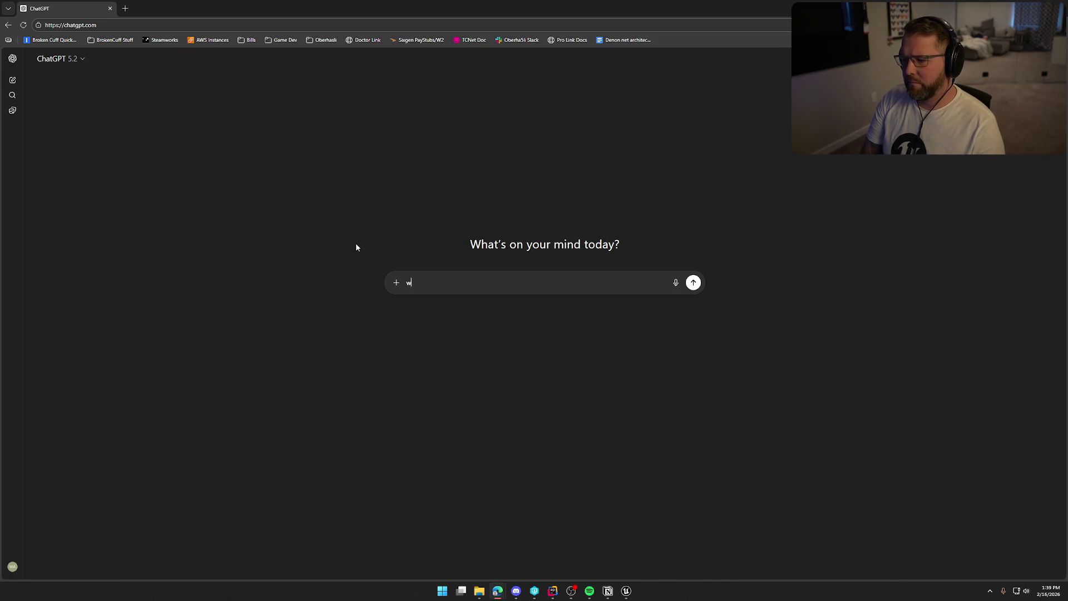
pyautogui.write('hen i attach')
pyautogui.write(' a')
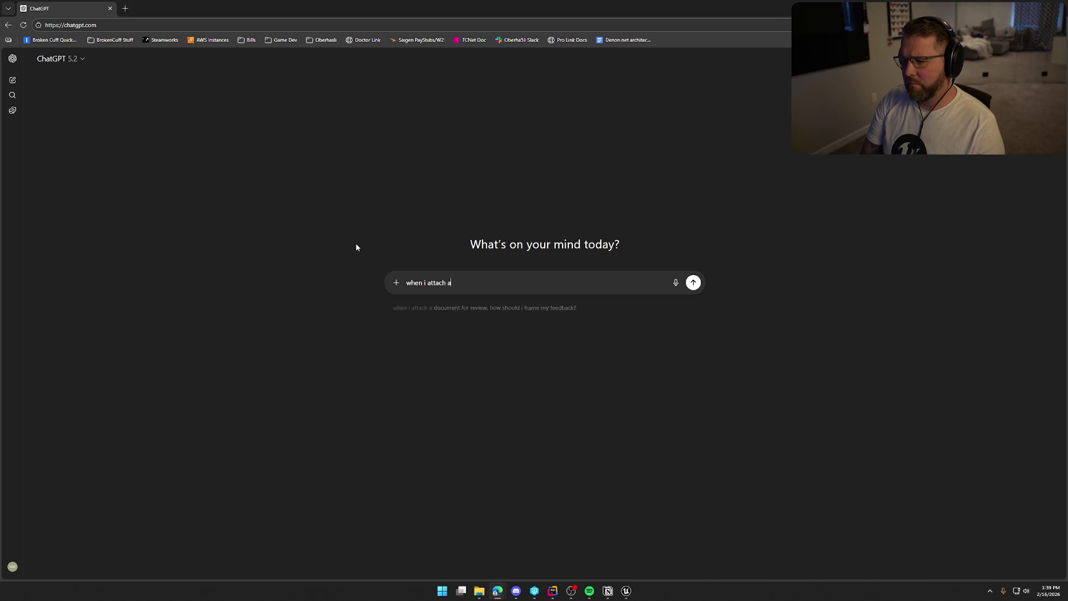
pyautogui.write('n actor to a compo')
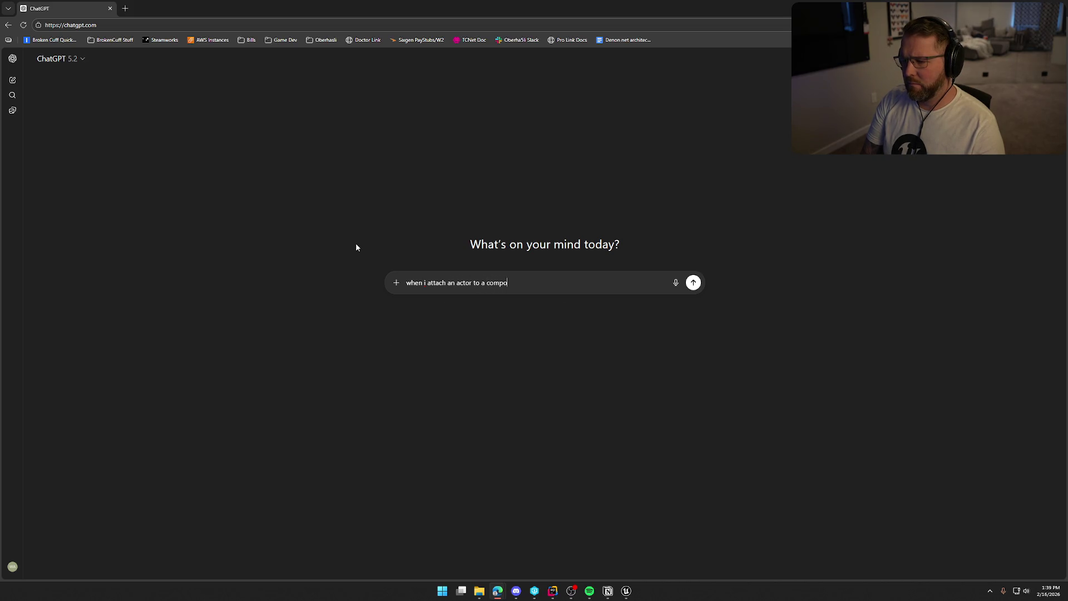
pyautogui.write('nent on the server ')
pyautogui.write('and a clien')
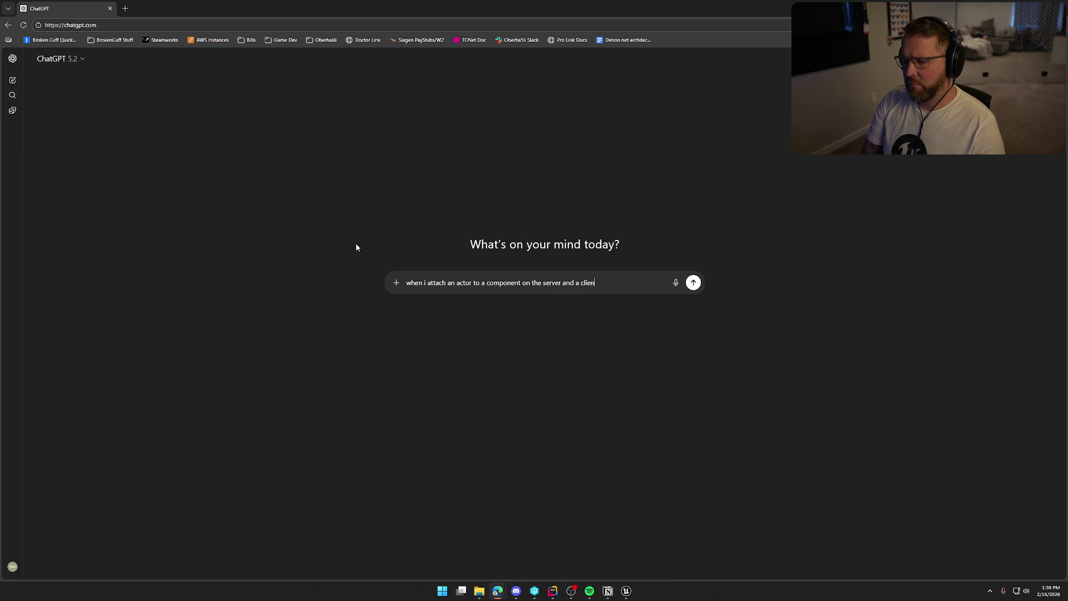
pyautogui.write('t late joins ')
pyautogui.write('the game the ')
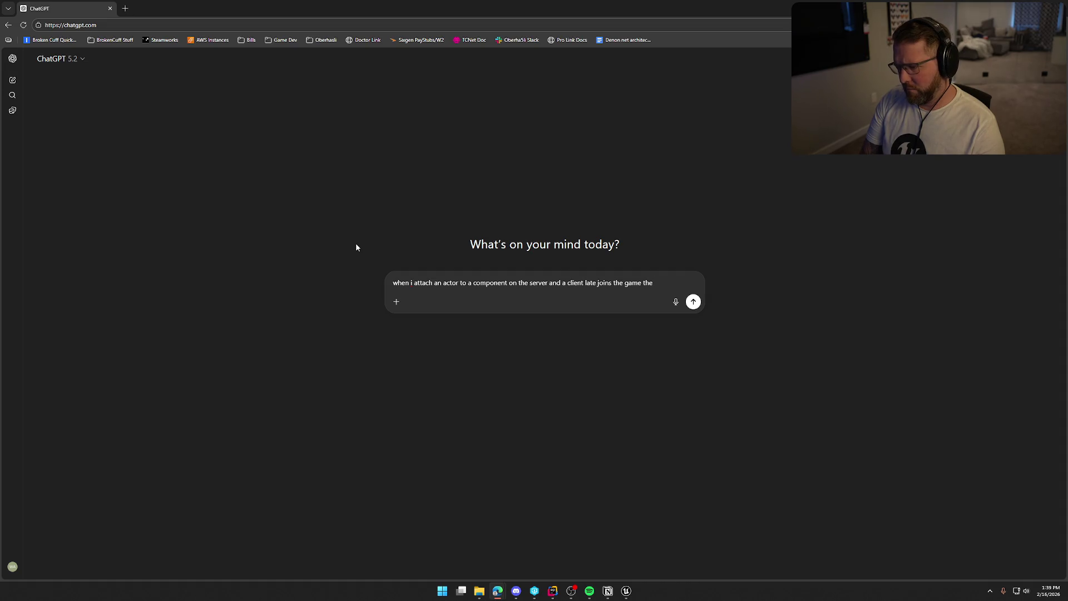
pyautogui.write('actor that ')
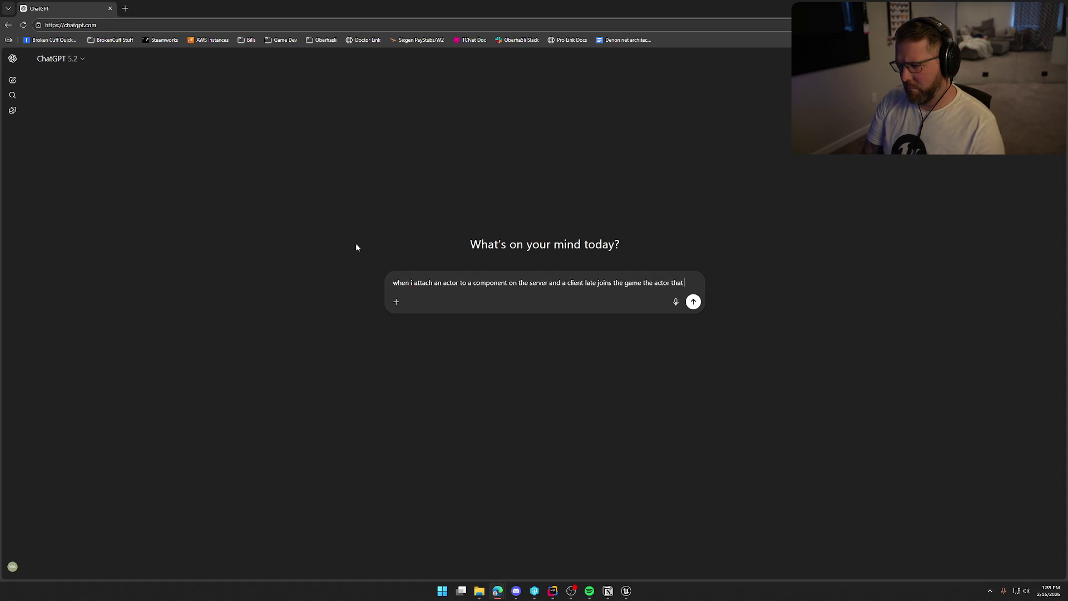
pyautogui.write('got attac')
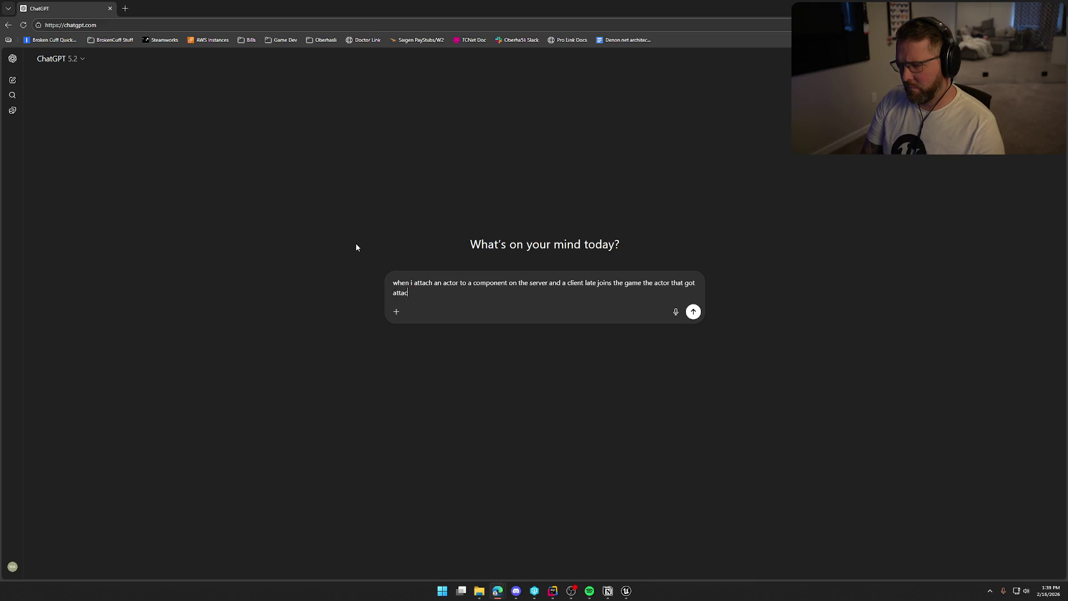
pyautogui.write('hed is')
pyautogui.write(' connec')
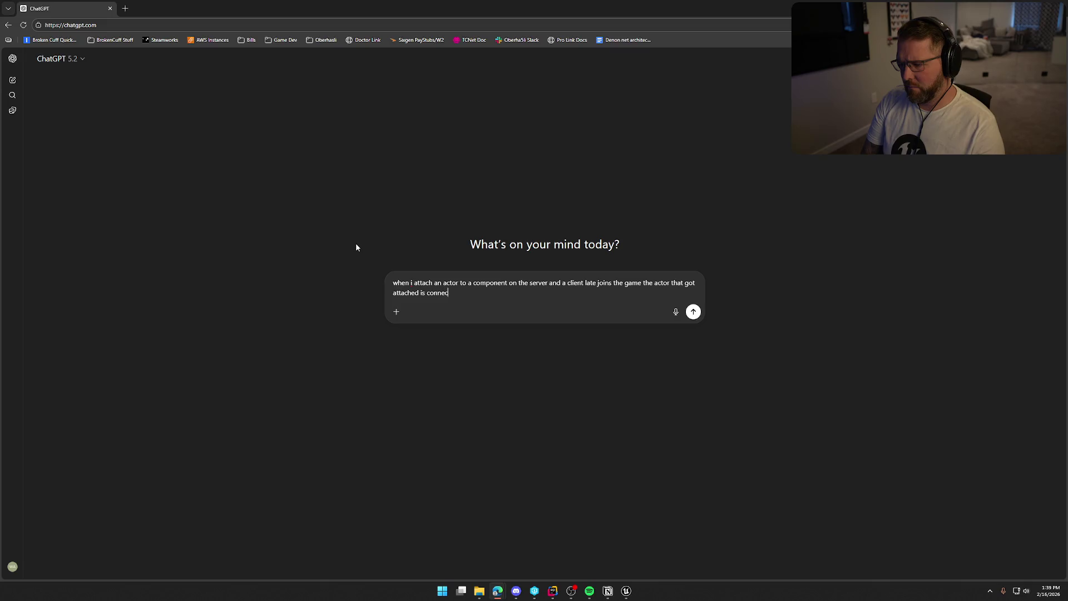
pyautogui.write('ted to the o')
pyautogui.write('ther actors orig')
pyautogui.write('in point an')
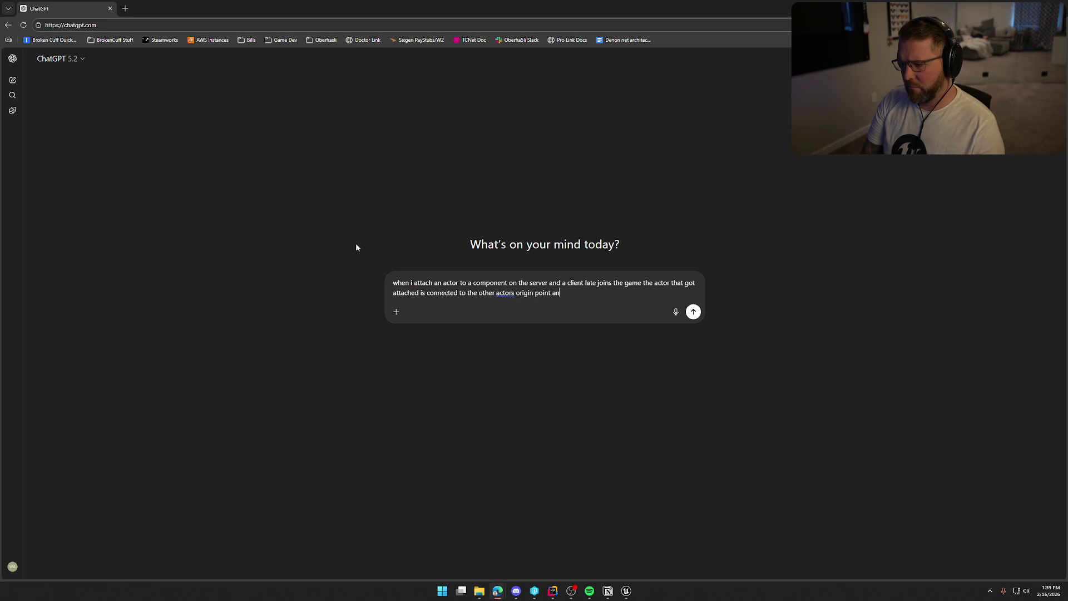
pyautogui.write('d not keeping wor')
pyautogui.write('ld transform ')
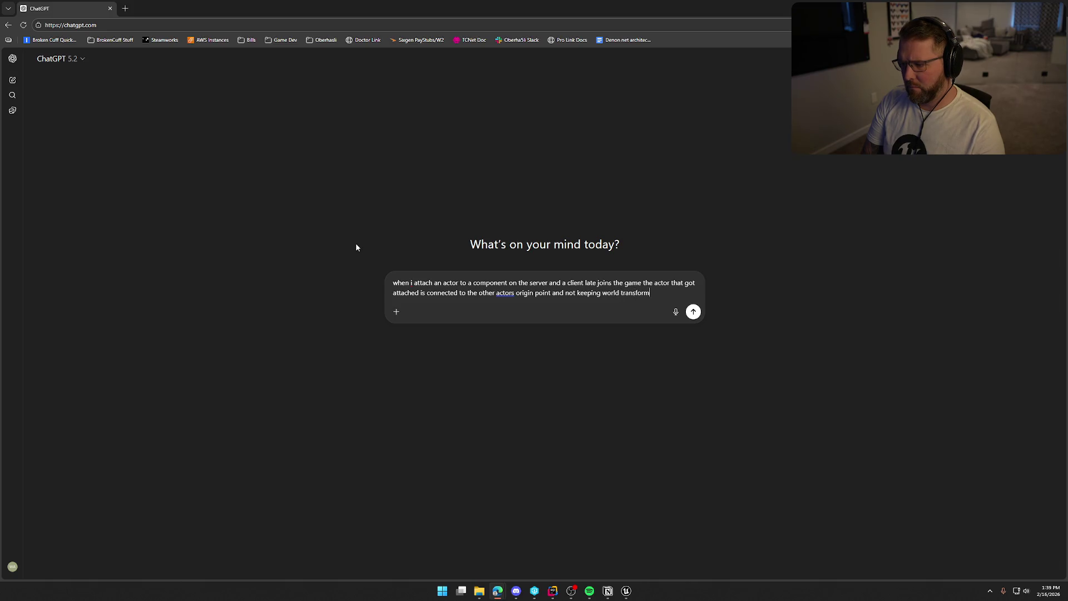
pyautogui.write('like ')
pyautogui.write('it does on the serv')
pyautogui.write('er....what is causin')
pyautogui.write('g that?')
pyautogui.press('Return')
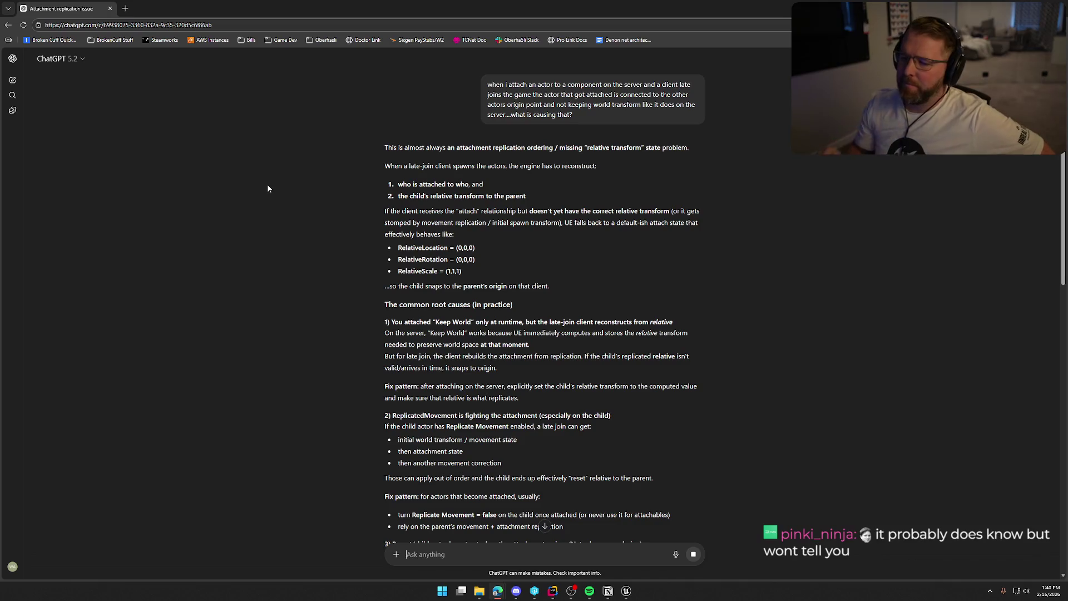
# - Scroll through ChatGPT's root causes, including relevancy ordering and mismatched components, and the fix patterns
pyautogui.scroll(-2, 284, 204)
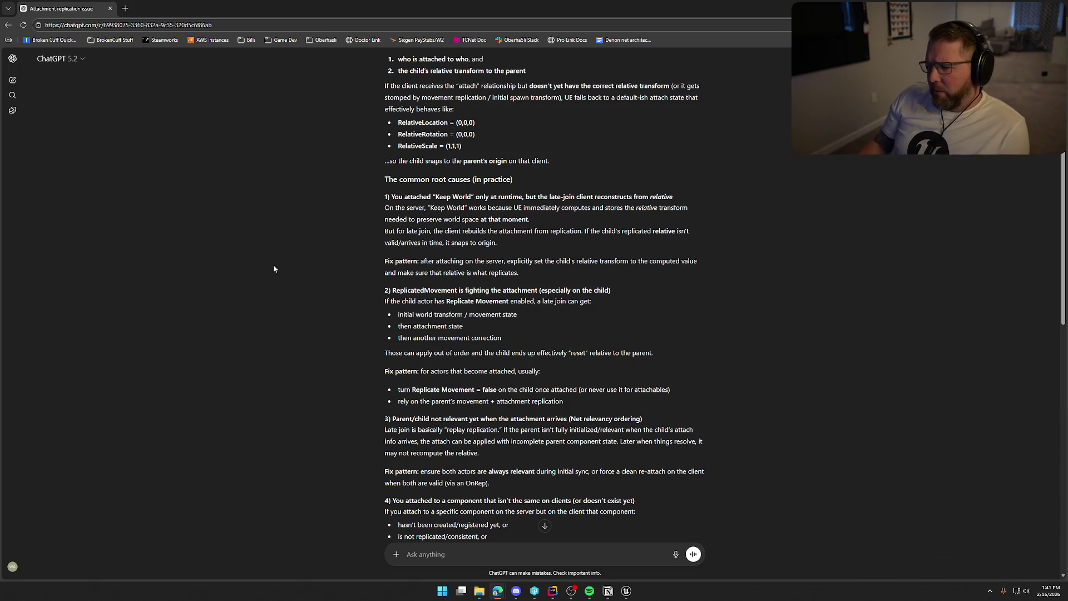
pyautogui.scroll(-1, 328, 274)
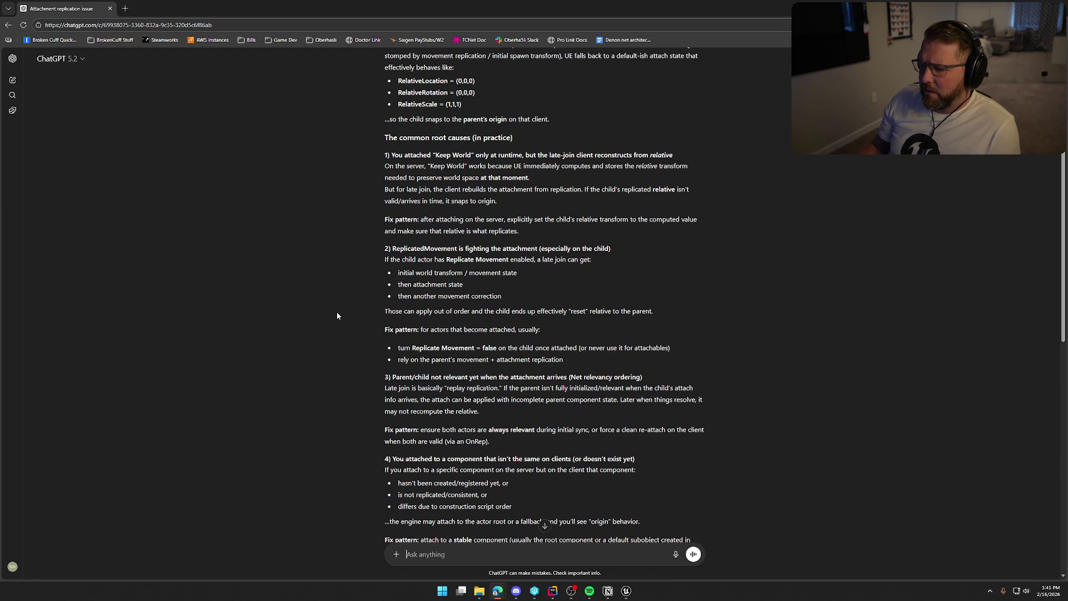
pyautogui.scroll(-2, 336, 316)
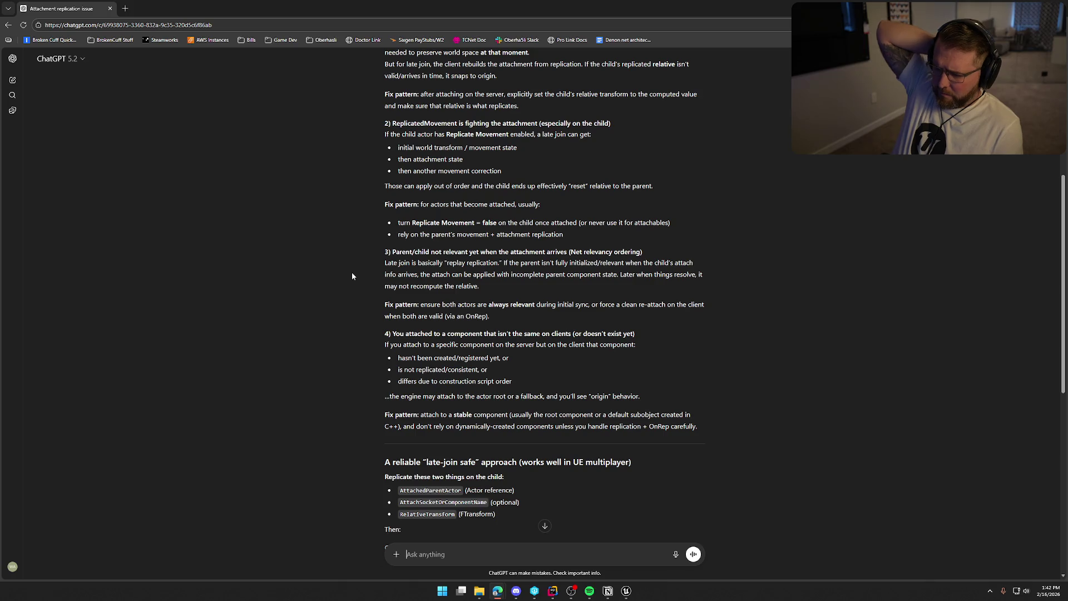
# - Read the reply's late-join-safe approach and checklist, then go back to Unreal Editor
pyautogui.scroll(-2, 315, 303)
pyautogui.scroll(-1, 314, 303)
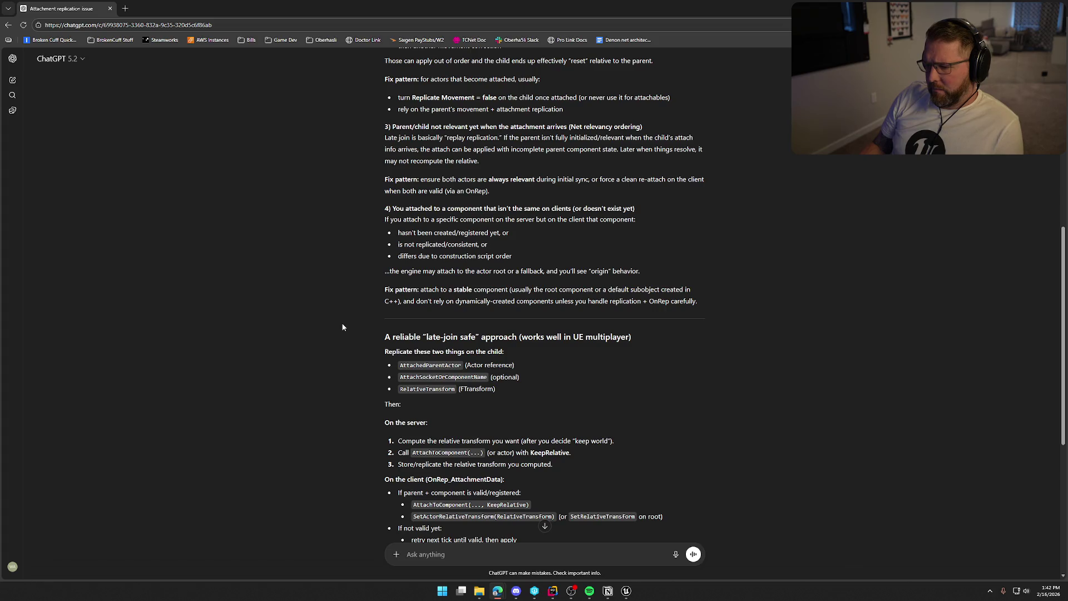
pyautogui.scroll(-3, 343, 327)
pyautogui.scroll(15, 347, 328)
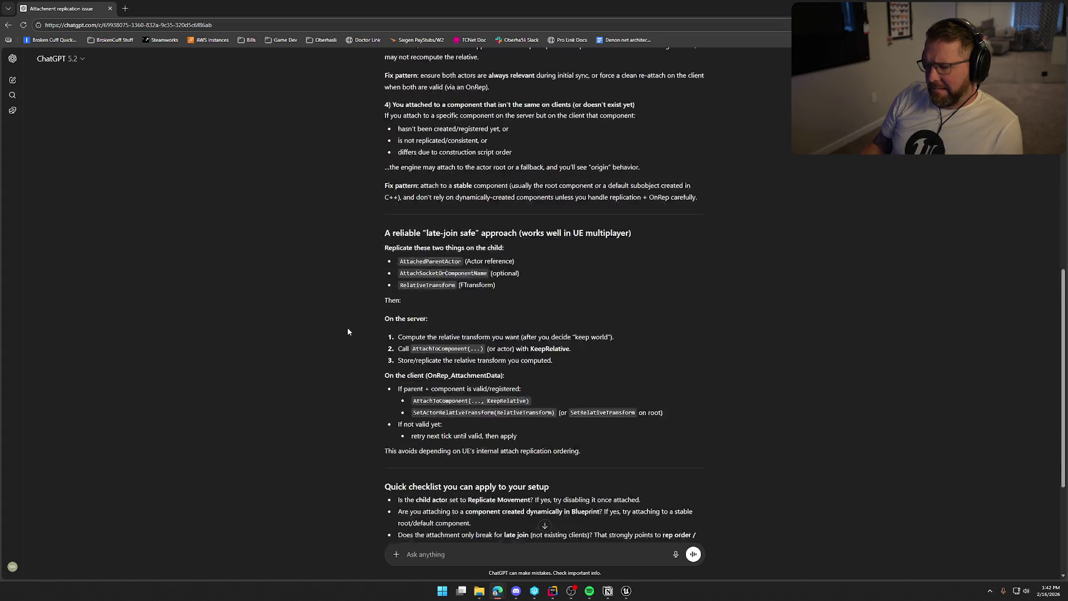
pyautogui.scroll(-1, 360, 329)
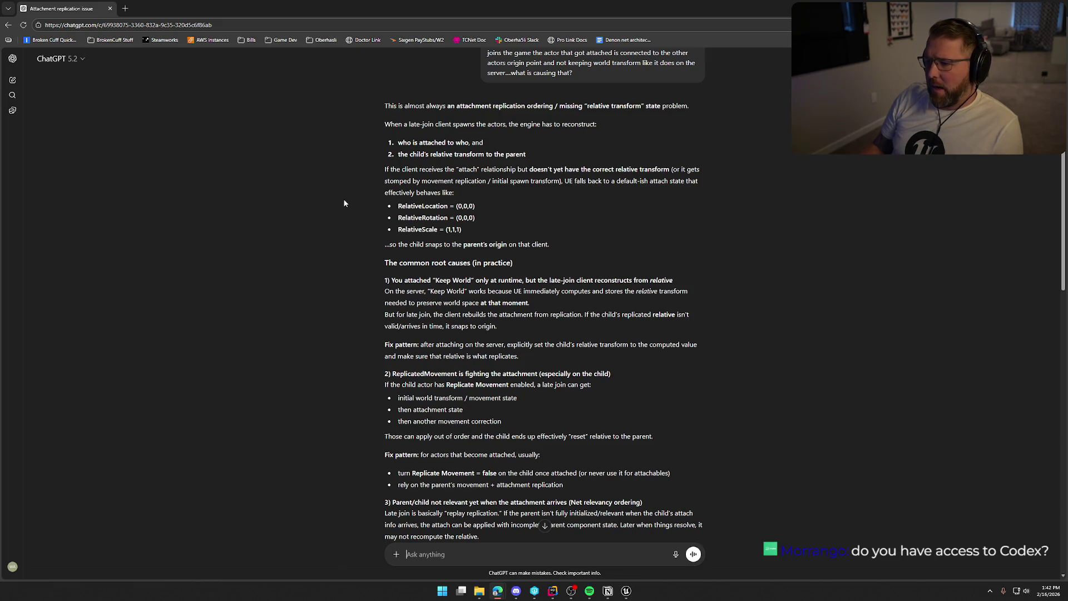
pyautogui.scroll(1, 379, 148)
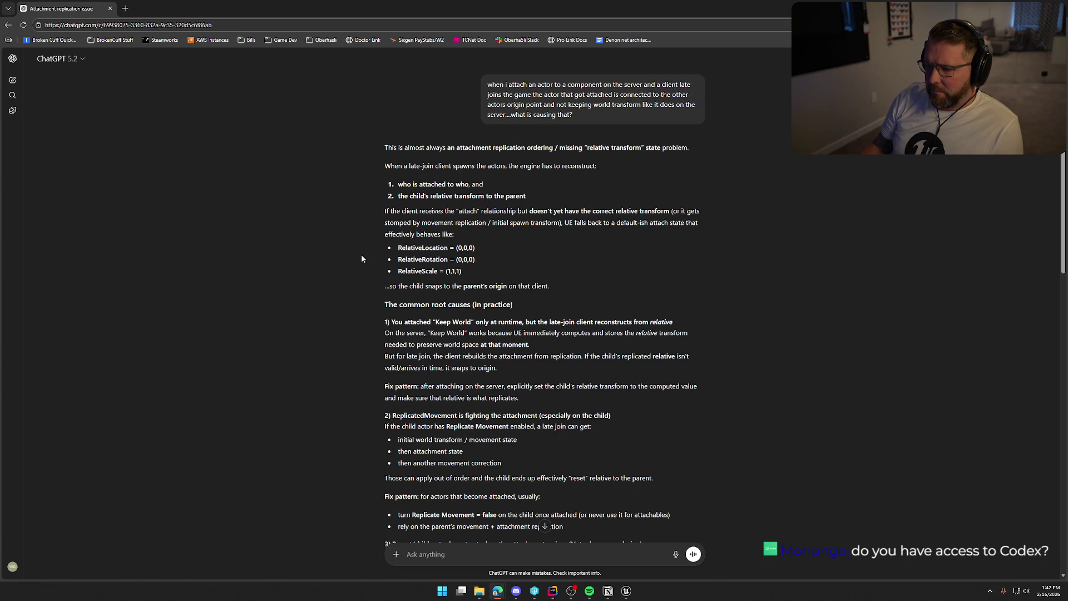
pyautogui.scroll(-3, 342, 260)
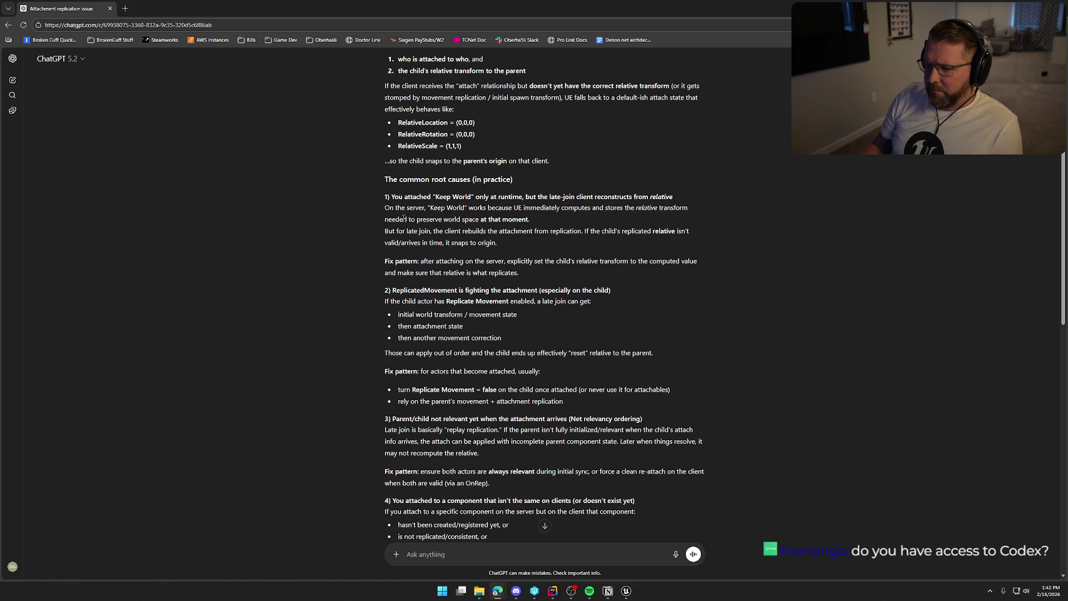
pyautogui.hotkey('alt', 'Tab')
# - Place an unwired Set Actor Relative Transform node beside Attach Actor To Component in bp_MasterPickup
pyautogui.moveTo(671, 408); pyautogui.dragTo(427, 406)
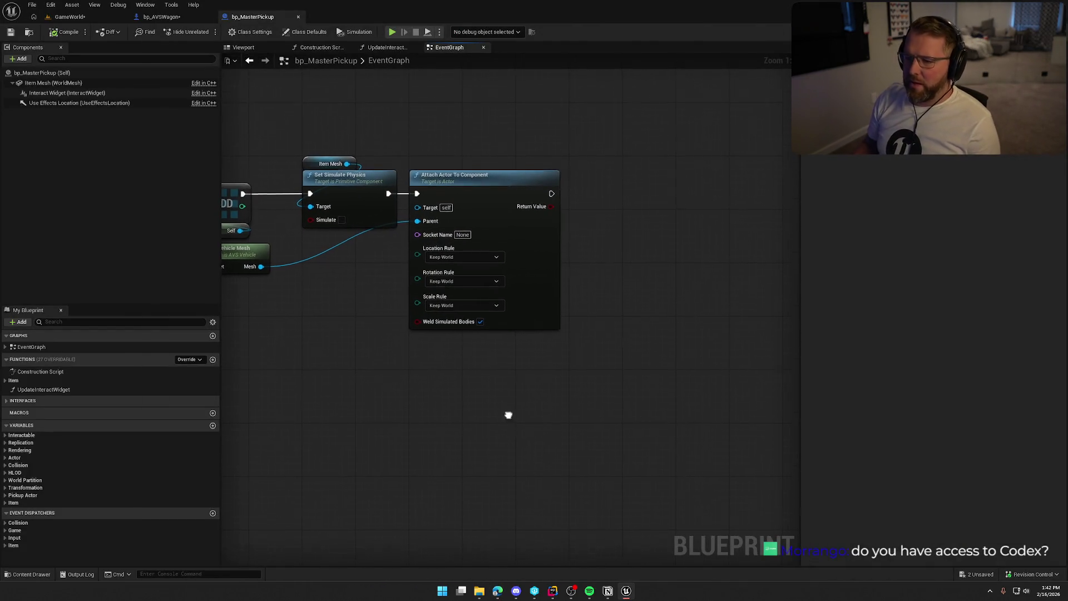
pyautogui.moveTo(513, 422); pyautogui.dragTo(746, 398)
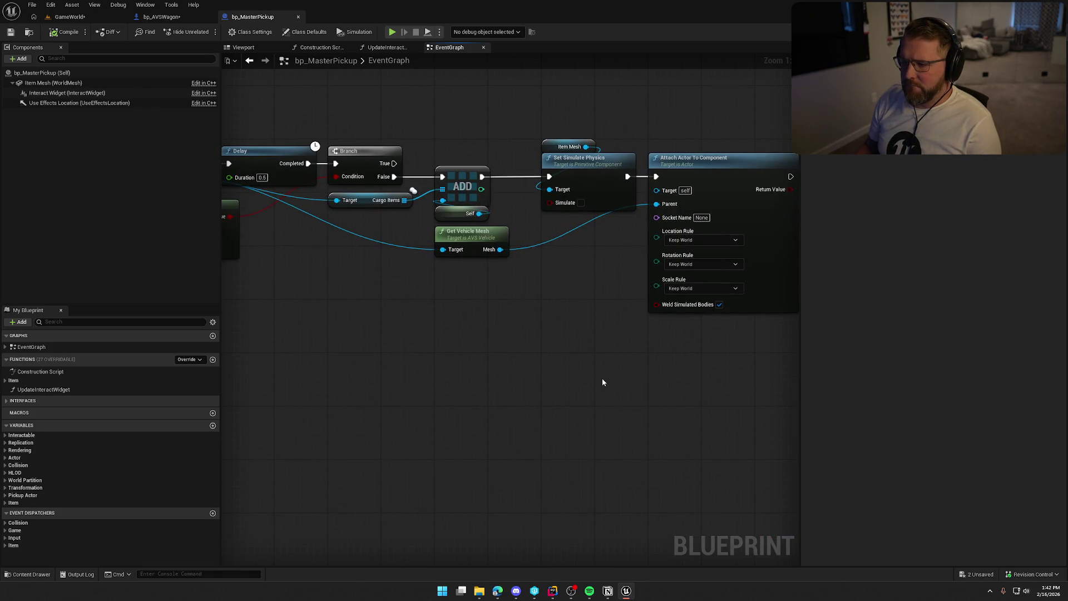
pyautogui.moveTo(609, 376)
pyautogui.mouseDown()
pyautogui.moveTo(807, 381)
pyautogui.moveTo(387, 360)
pyautogui.mouseUp()
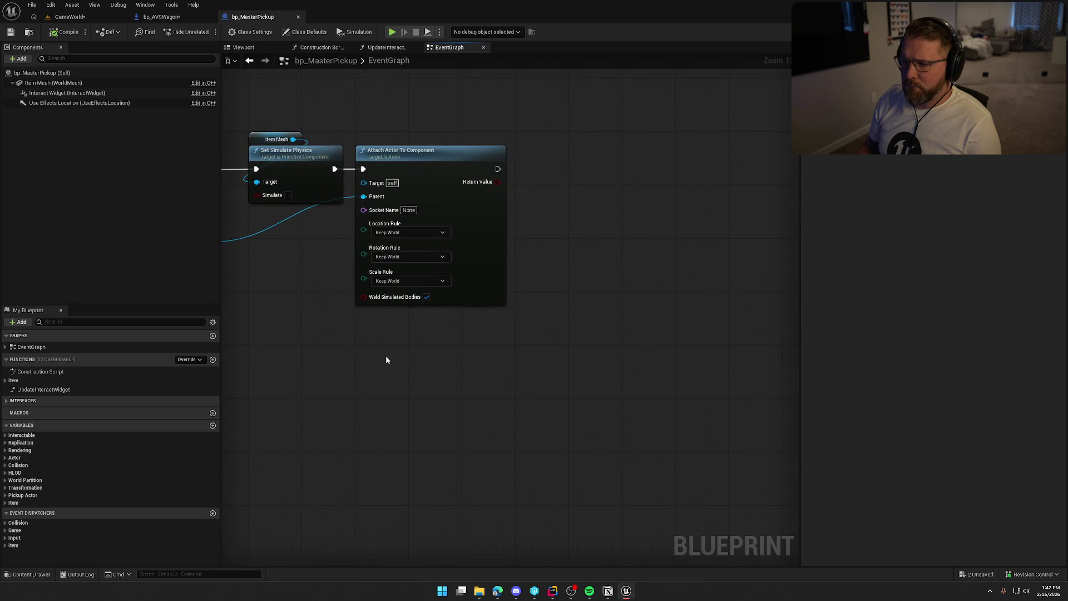
pyautogui.rightClick(538, 182)
pyautogui.write('set relative loca')
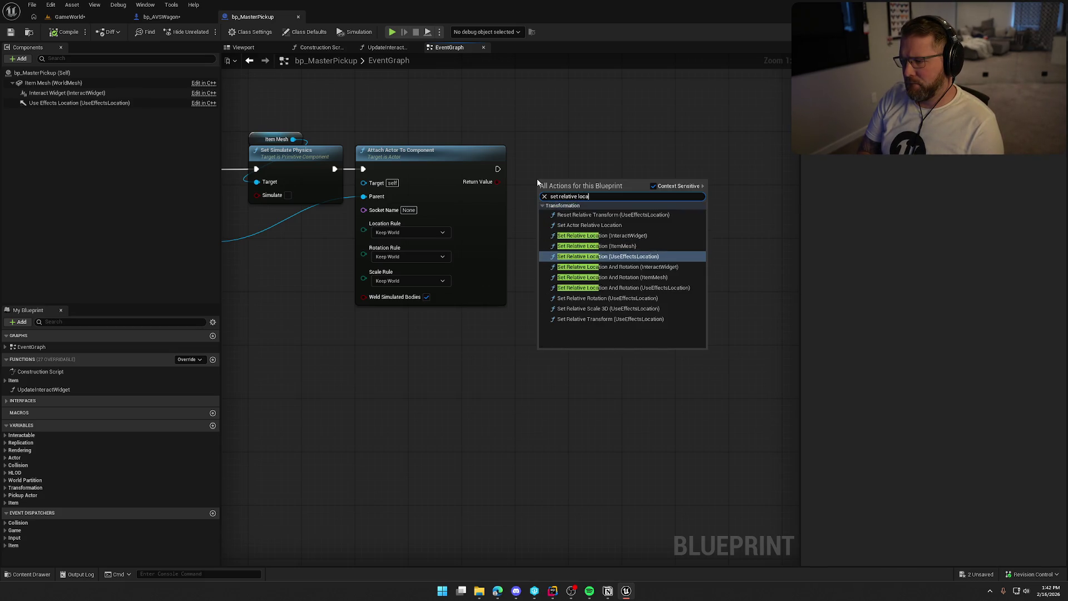
pyautogui.press('BackSpace')
pyautogui.press('BackSpace')
pyautogui.press('BackSpace')
pyautogui.write('transform')
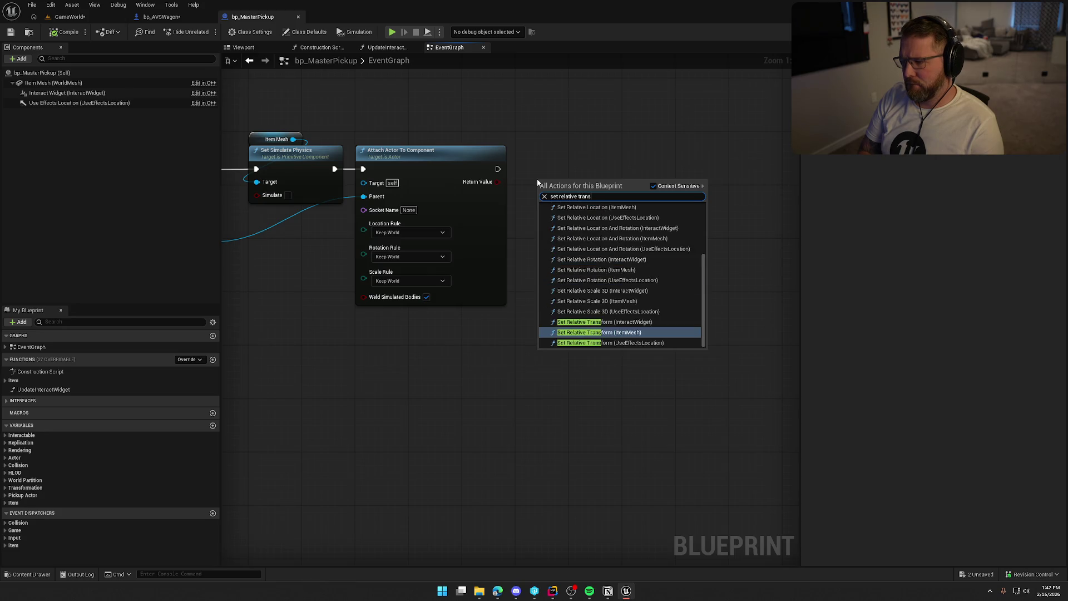
pyautogui.click(646, 273)
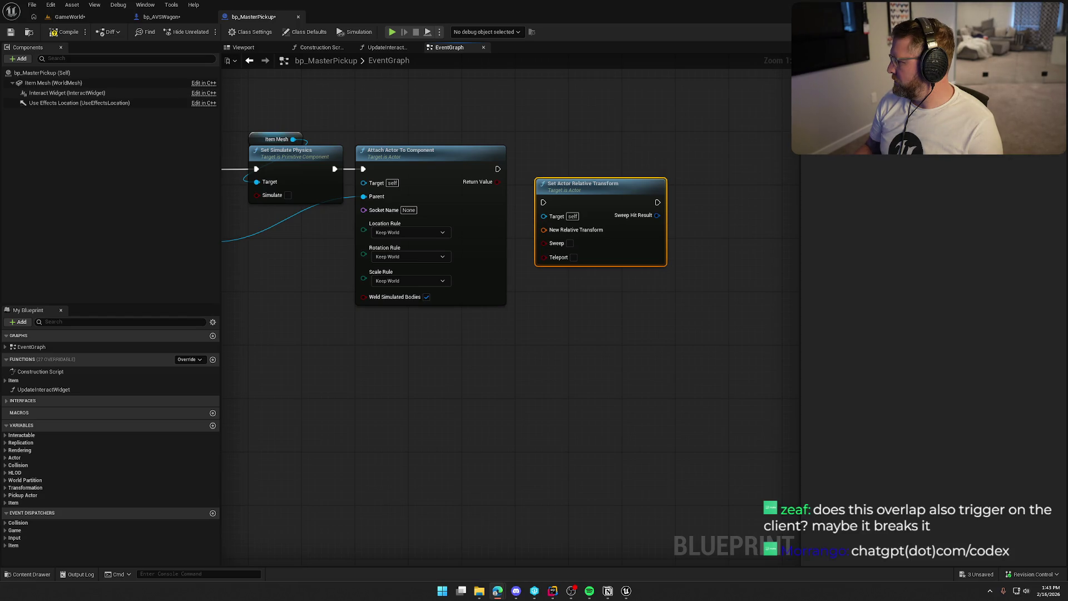
pyautogui.moveTo(625, 199); pyautogui.dragTo(699, 173)
# - Search the node menu for 'get actor relative transform' options
pyautogui.rightClick(555, 281)
pyautogui.write('get act')
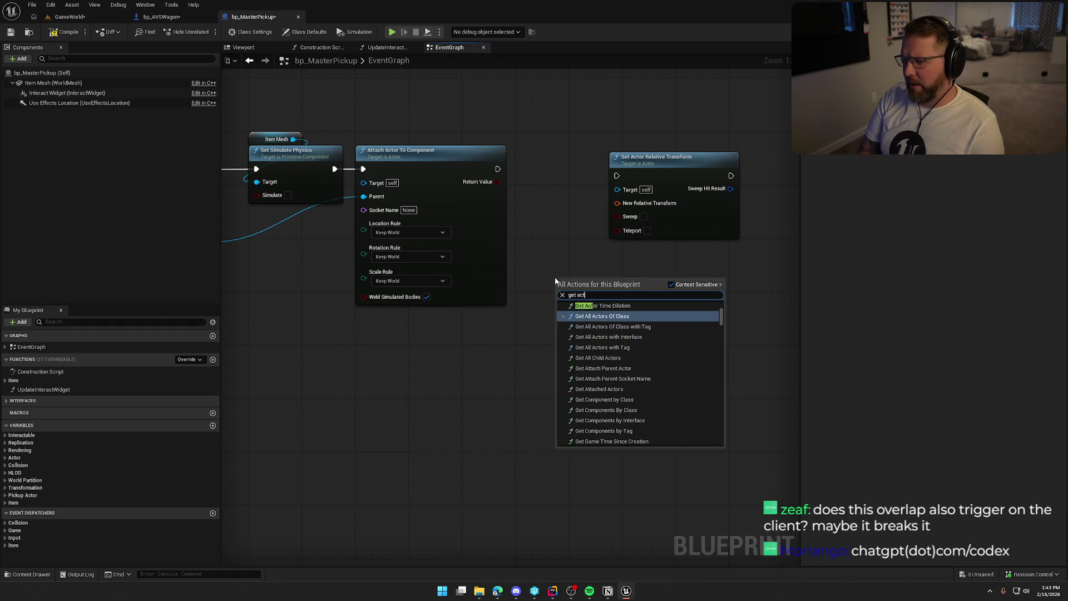
pyautogui.write('or relat')
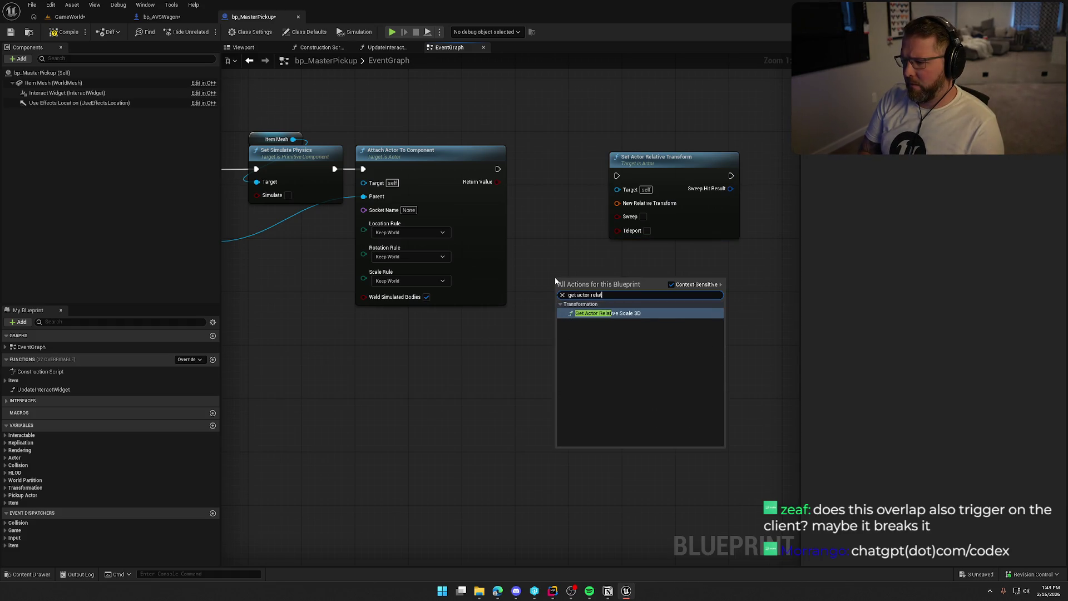
pyautogui.press('BackSpace')
pyautogui.press('BackSpace')
pyautogui.press('BackSpace')
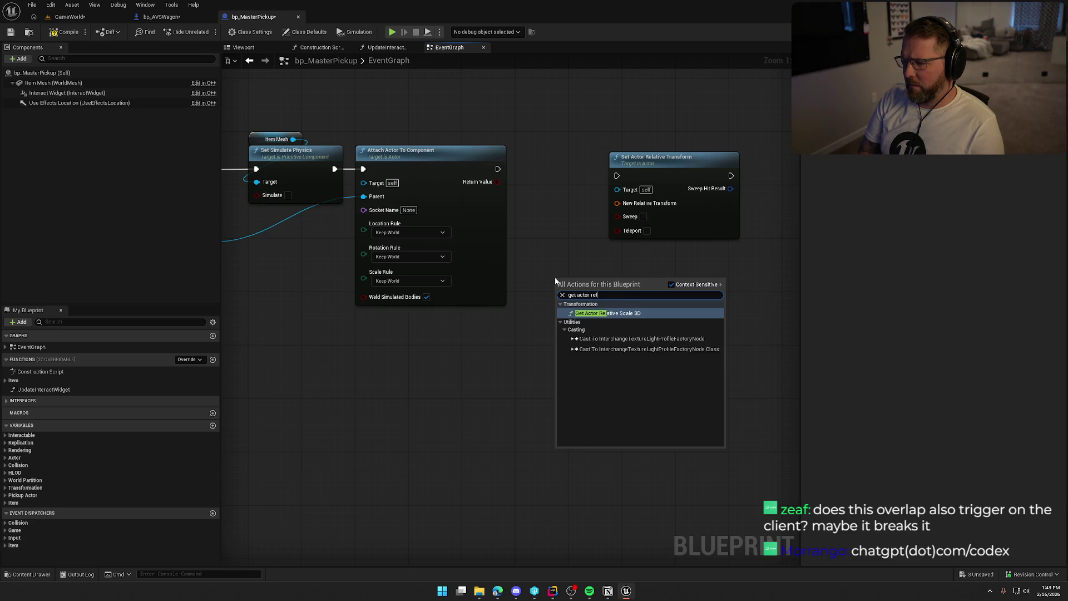
pyautogui.press('BackSpace')
pyautogui.press('BackSpace')
pyautogui.write('re')
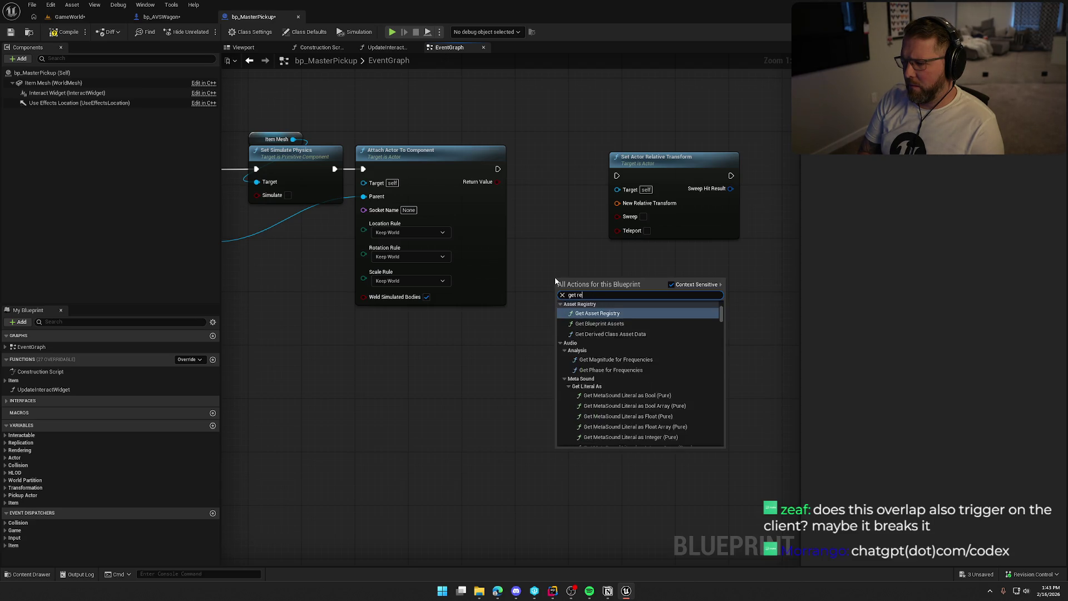
pyautogui.write('lative transform')
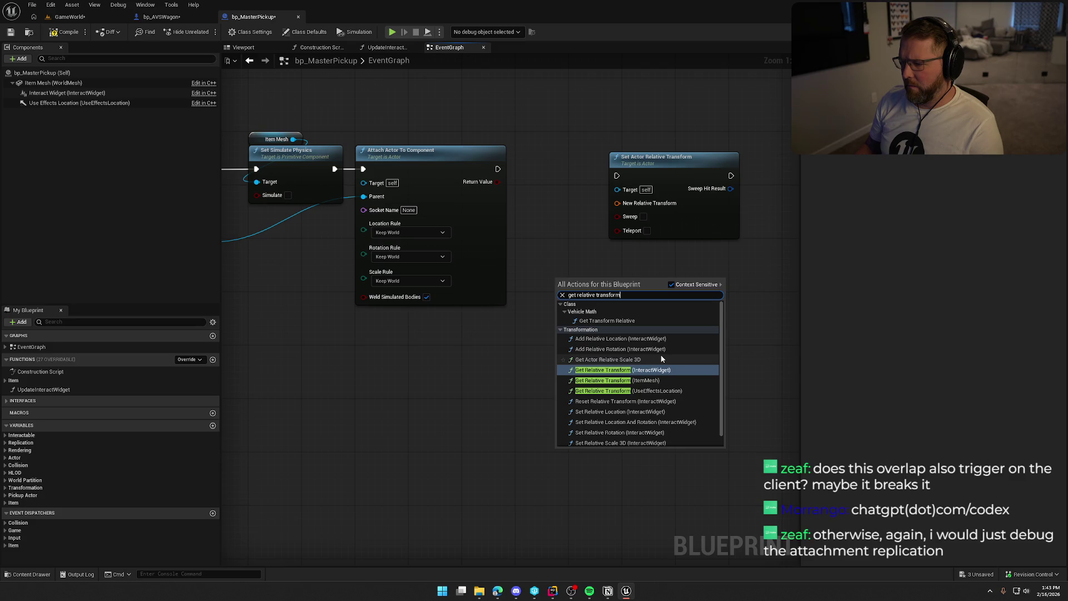
pyautogui.scroll(-1, 663, 359)
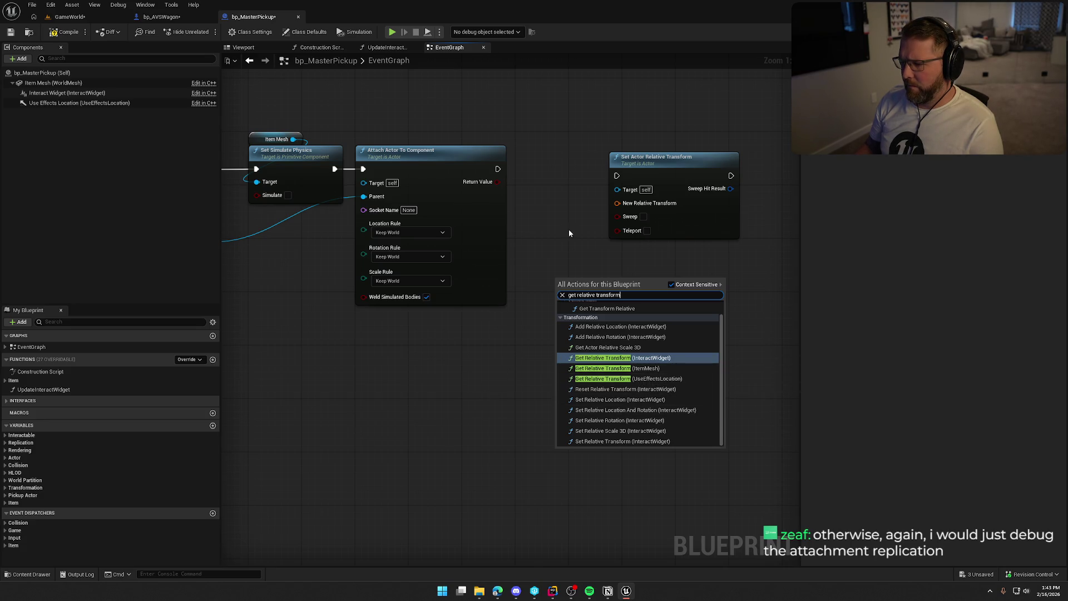
# - Delete the Set Actor Relative Transform node and bring the AttachToWagon event into view
pyautogui.moveTo(569, 232); pyautogui.dragTo(758, 274)
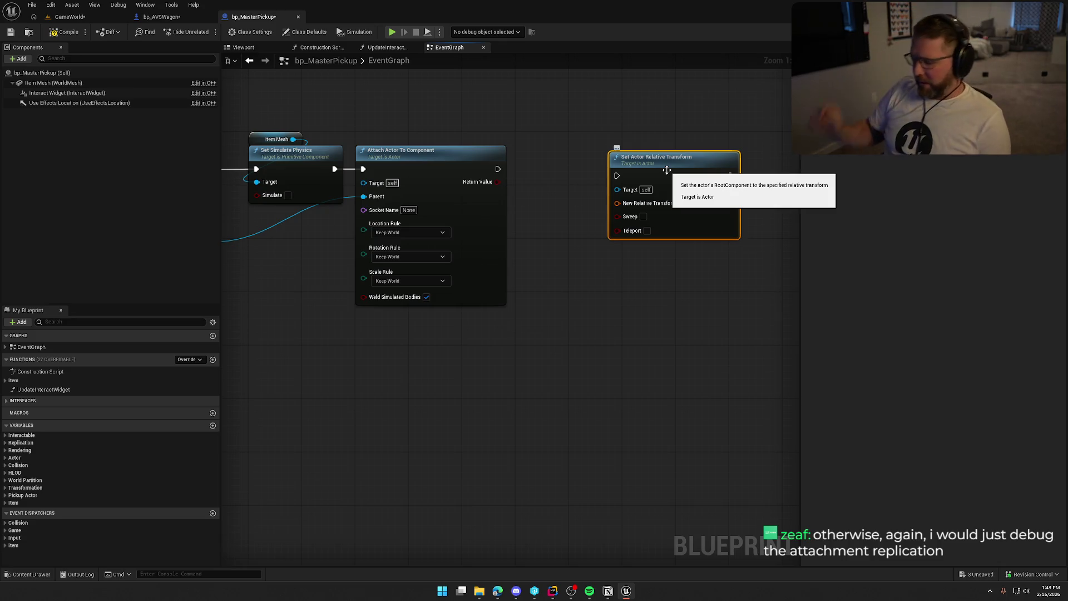
pyautogui.press('Delete')
pyautogui.moveTo(670, 241)
pyautogui.mouseDown()
pyautogui.moveTo(752, 241)
pyautogui.moveTo(634, 362)
pyautogui.moveTo(654, 365)
pyautogui.mouseUp()
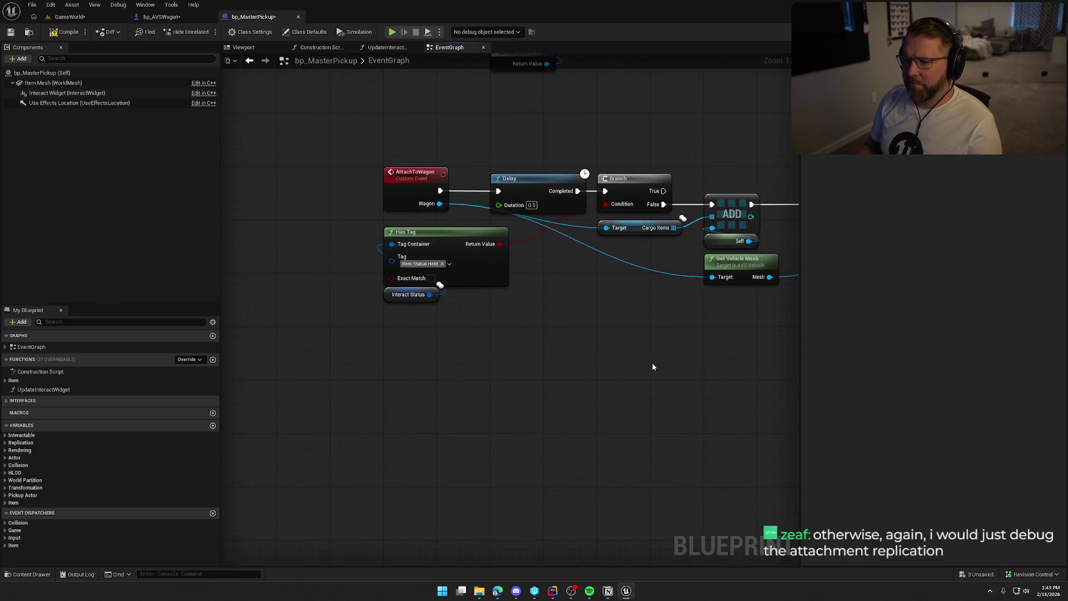
# - In bp_AVSWagon, gate the Begin Overlap chain with an Is Server node feeding a Branch
pyautogui.click(159, 17)
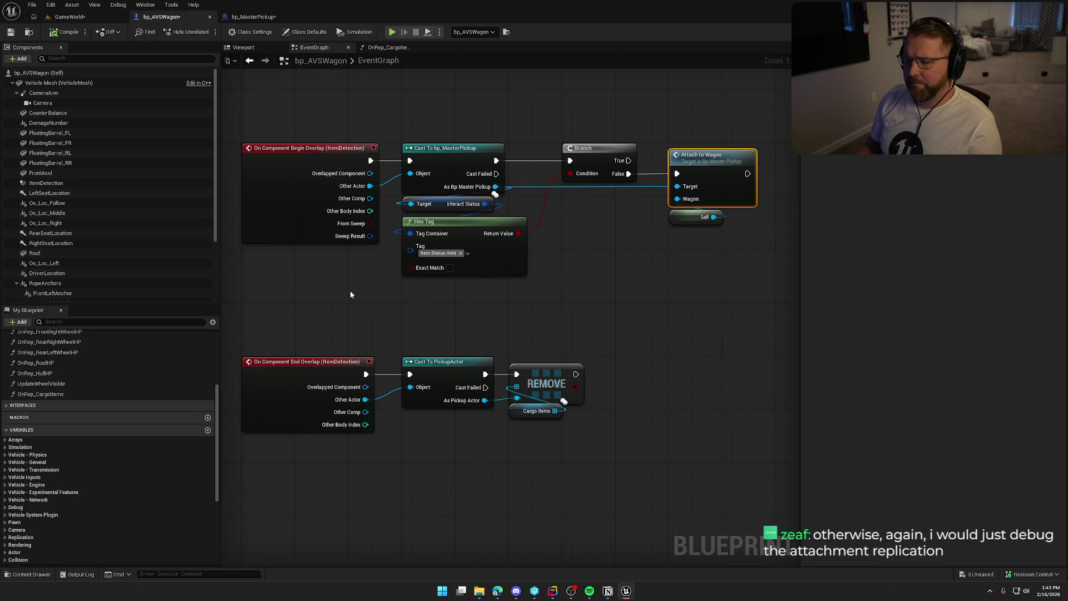
pyautogui.click(526, 316)
pyautogui.moveTo(411, 109); pyautogui.dragTo(753, 445)
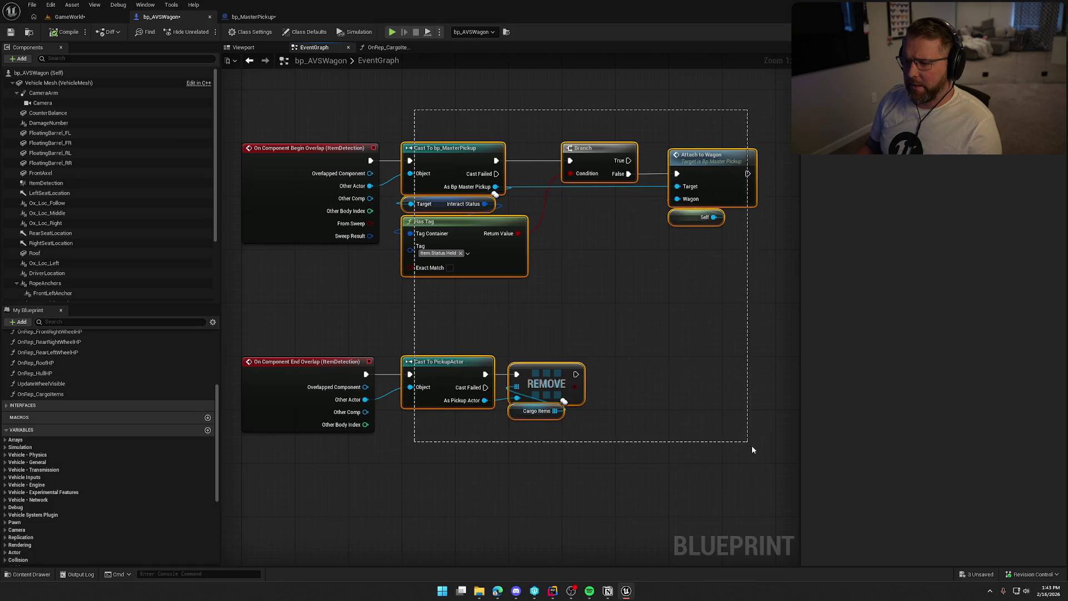
pyautogui.moveTo(361, 131); pyautogui.dragTo(526, 132)
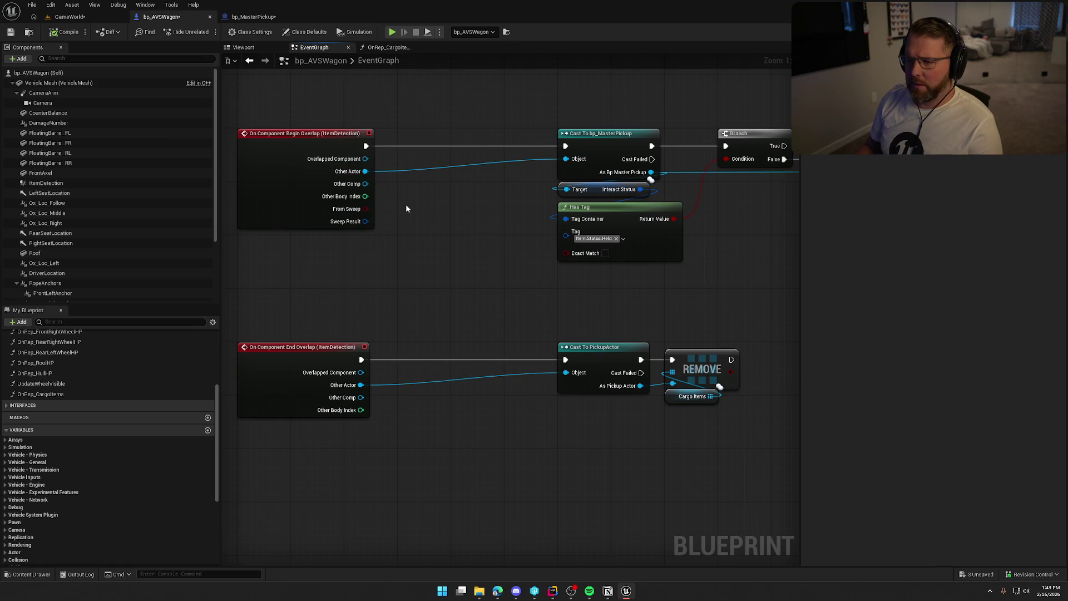
pyautogui.moveTo(364, 146); pyautogui.dragTo(368, 149)
pyautogui.rightClick(414, 178)
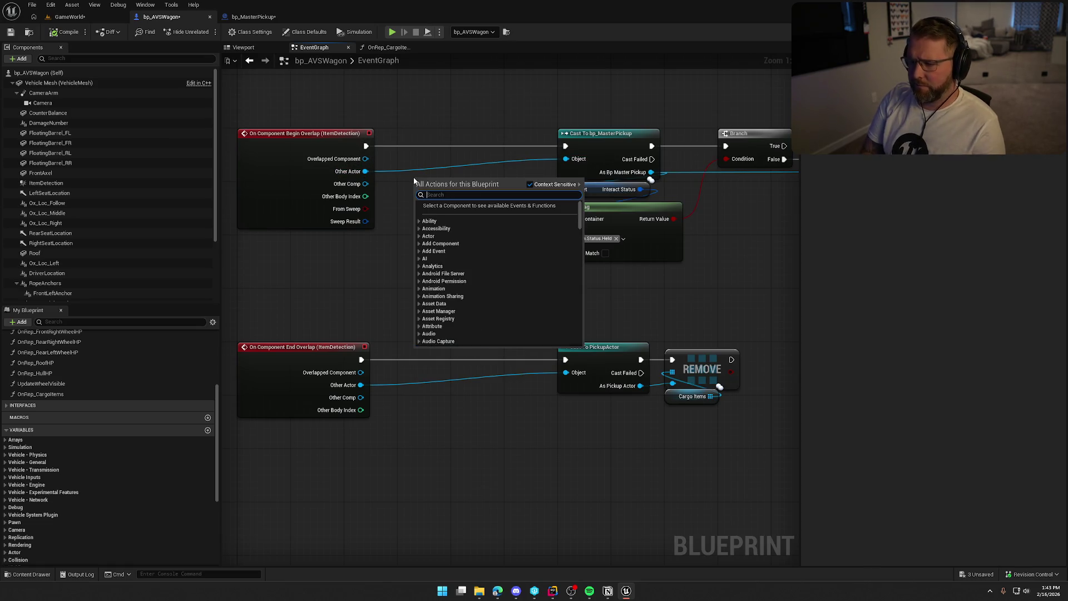
pyautogui.write('is server')
pyautogui.press('Return')
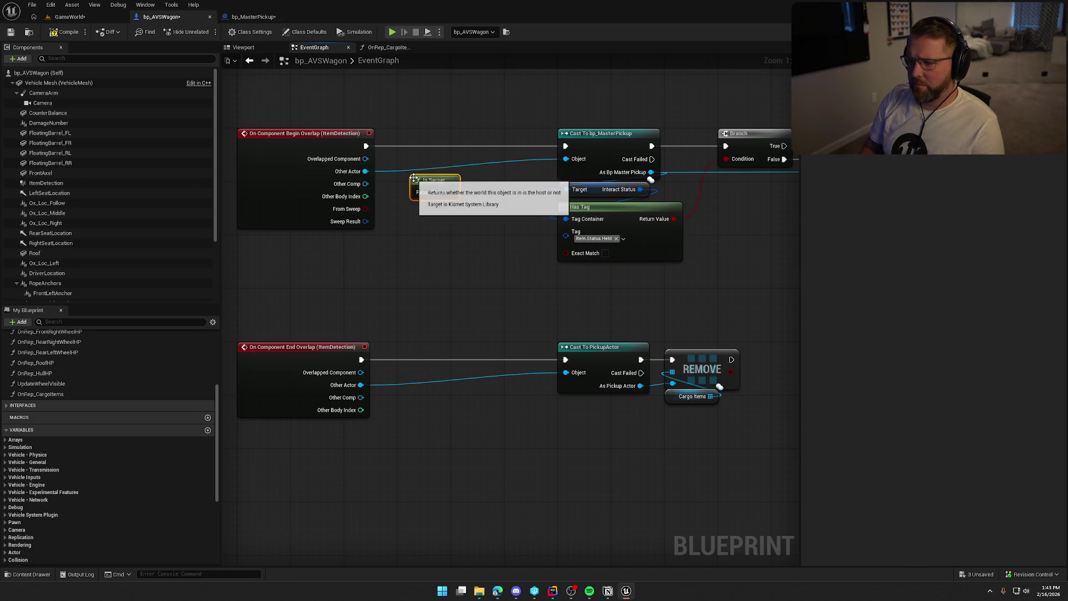
pyautogui.click(479, 109)
pyautogui.moveTo(487, 137)
pyautogui.mouseDown()
pyautogui.moveTo(450, 192)
pyautogui.moveTo(372, 146)
pyautogui.mouseUp()
pyautogui.moveTo(506, 114); pyautogui.dragTo(427, 137)
pyautogui.moveTo(434, 181); pyautogui.dragTo(421, 175)
pyautogui.click(454, 222)
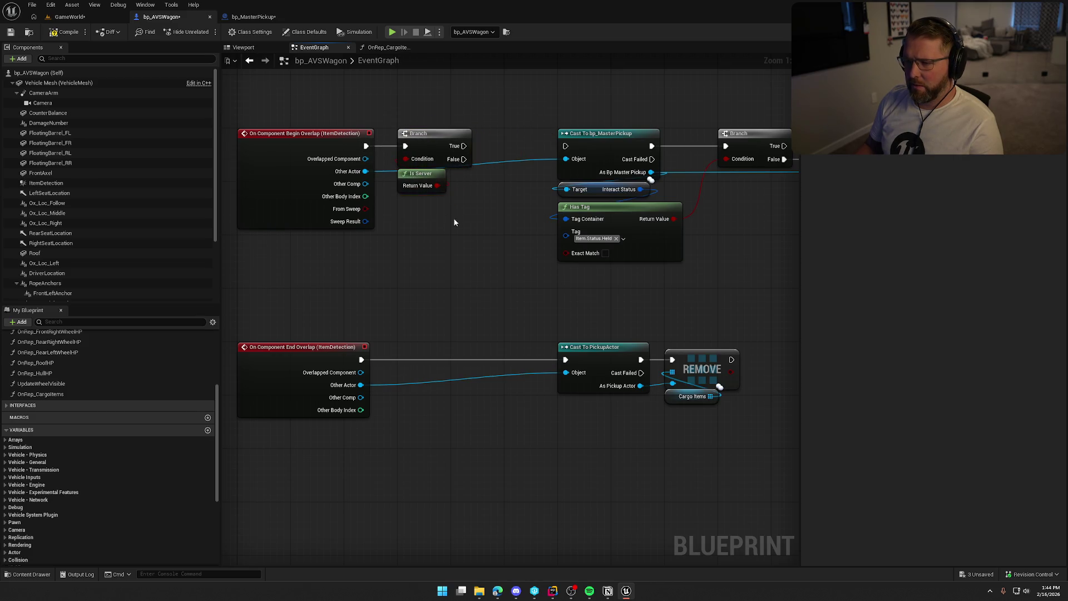
# - Add an Is Server Branch guard to End Overlap, wiring True into Cast To PickupActor
pyautogui.moveTo(454, 223); pyautogui.dragTo(378, 217)
pyautogui.moveTo(439, 106); pyautogui.dragTo(800, 307)
pyautogui.moveTo(431, 129); pyautogui.dragTo(380, 129)
pyautogui.moveTo(254, 218)
pyautogui.mouseDown()
pyautogui.moveTo(407, 223)
pyautogui.moveTo(384, 124)
pyautogui.mouseUp()
pyautogui.moveTo(409, 268); pyautogui.dragTo(429, 229)
pyautogui.moveTo(423, 99)
pyautogui.mouseDown()
pyautogui.moveTo(443, 243)
pyautogui.moveTo(423, 263)
pyautogui.moveTo(578, 275)
pyautogui.moveTo(604, 263)
pyautogui.moveTo(585, 263)
pyautogui.mouseUp()
pyautogui.moveTo(562, 237); pyautogui.dragTo(764, 325)
pyautogui.moveTo(627, 260); pyautogui.dragTo(575, 260)
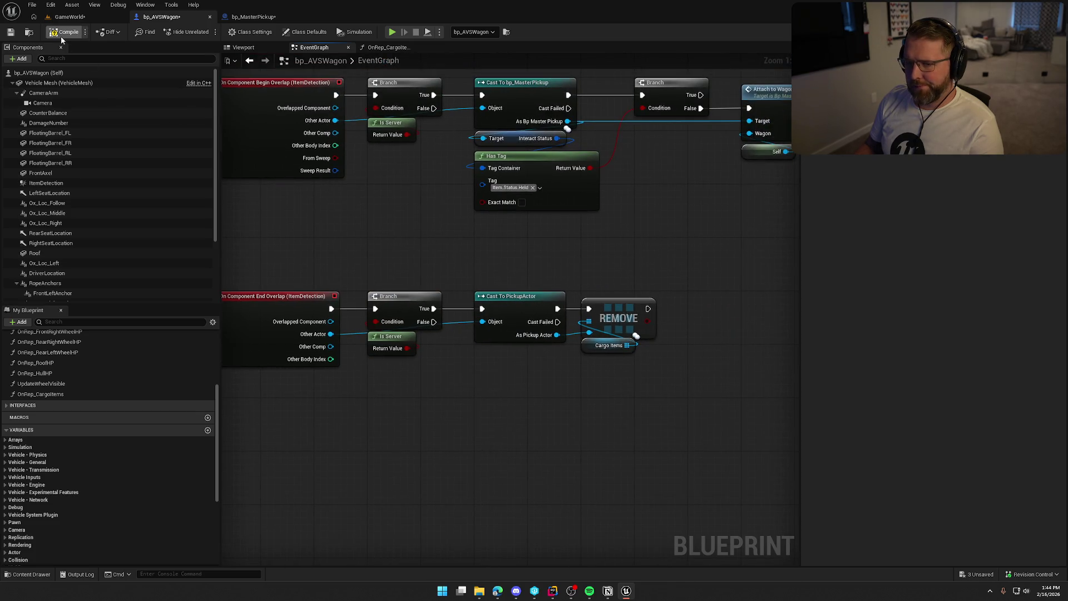
pyautogui.click(72, 18)
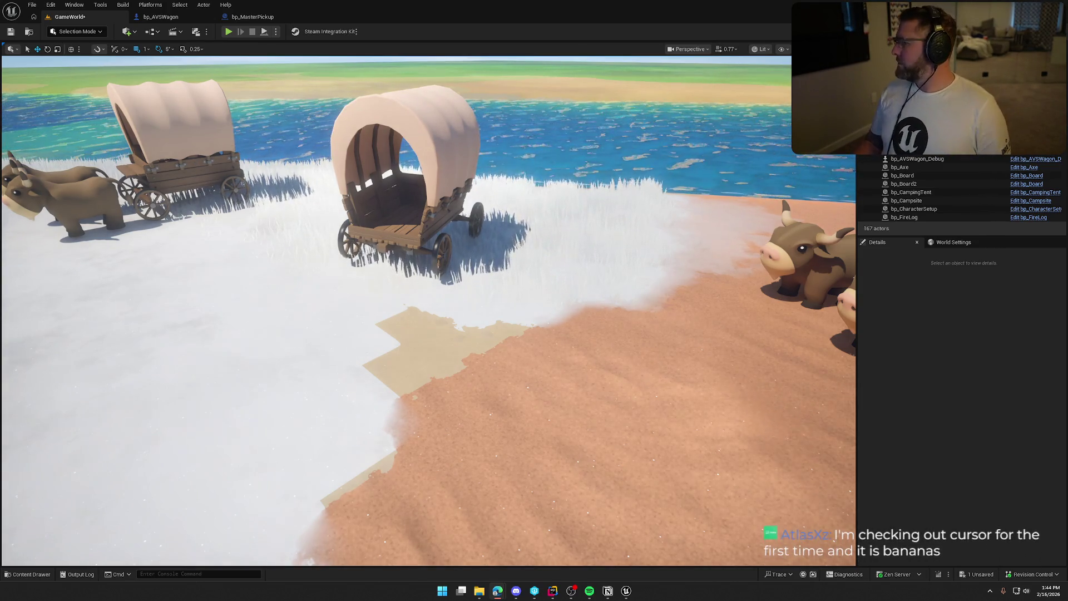
pyautogui.hotkey('alt', 'Tab')
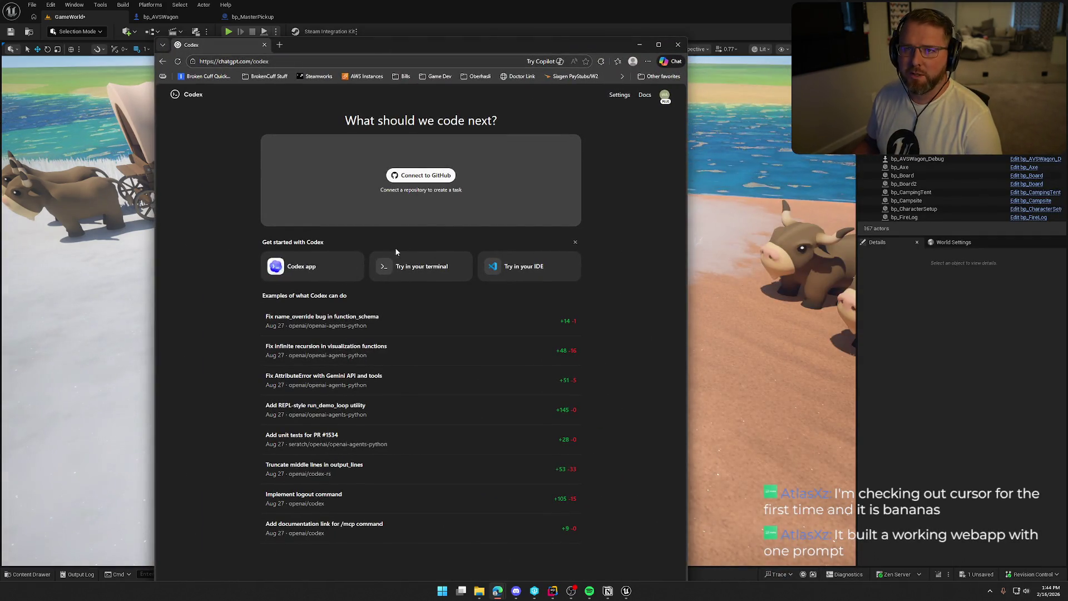
pyautogui.hotkey('alt', 'Tab')
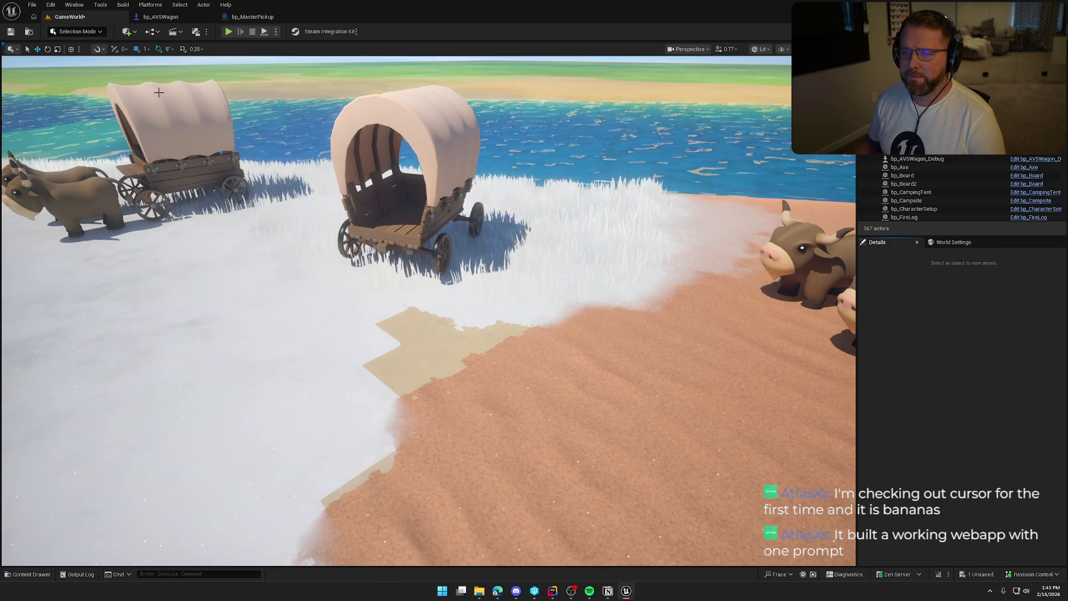
pyautogui.hotkey('alt', 'p')
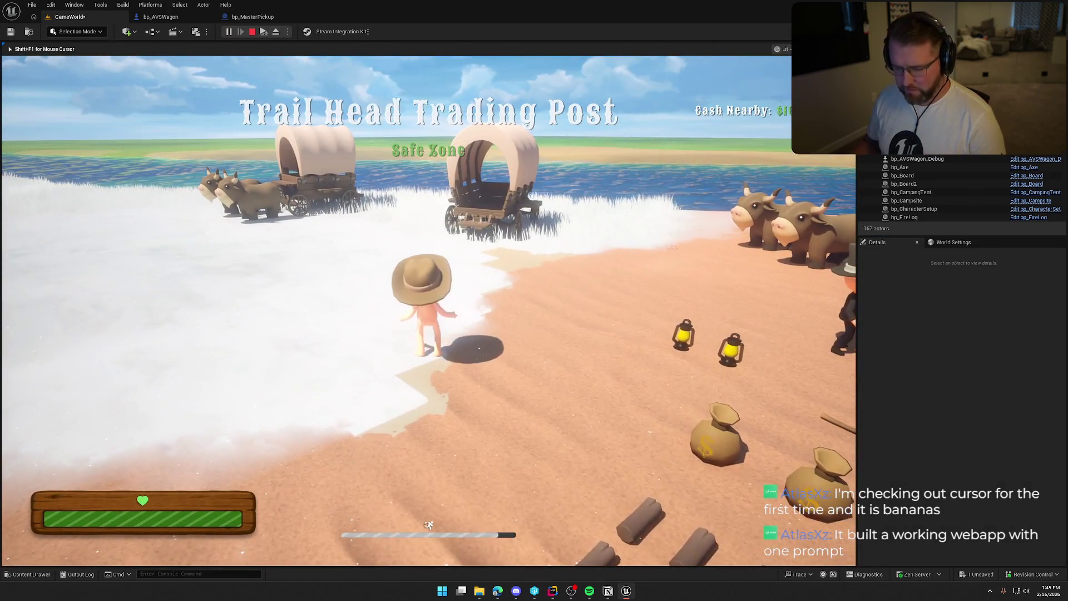
# - Walk the client character into the wagon and bring the client preview window forward
pyautogui.press('super')
pyautogui.press('super')
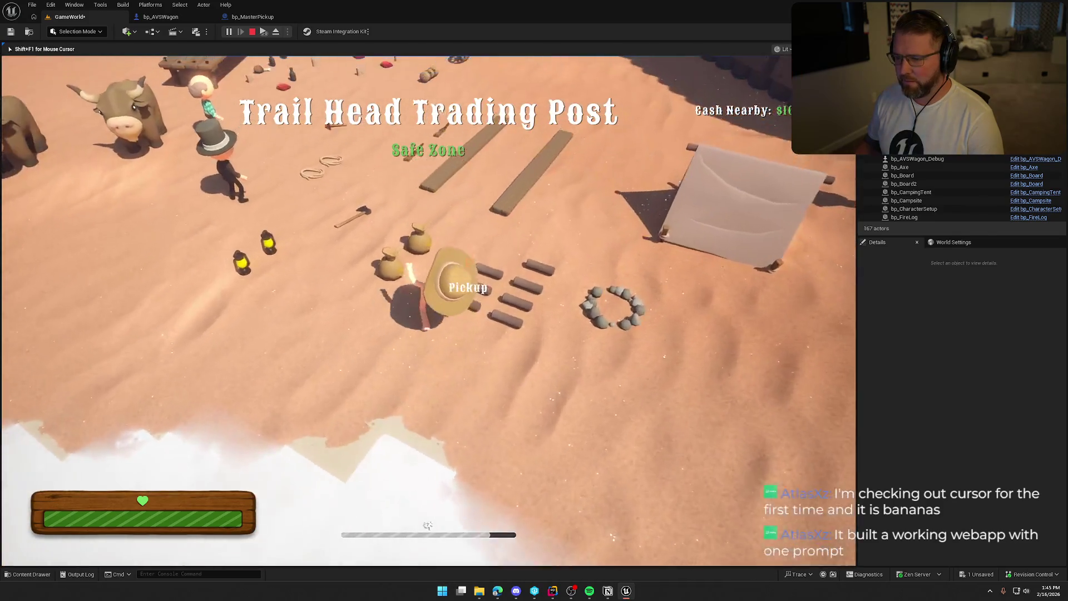
pyautogui.press('w')
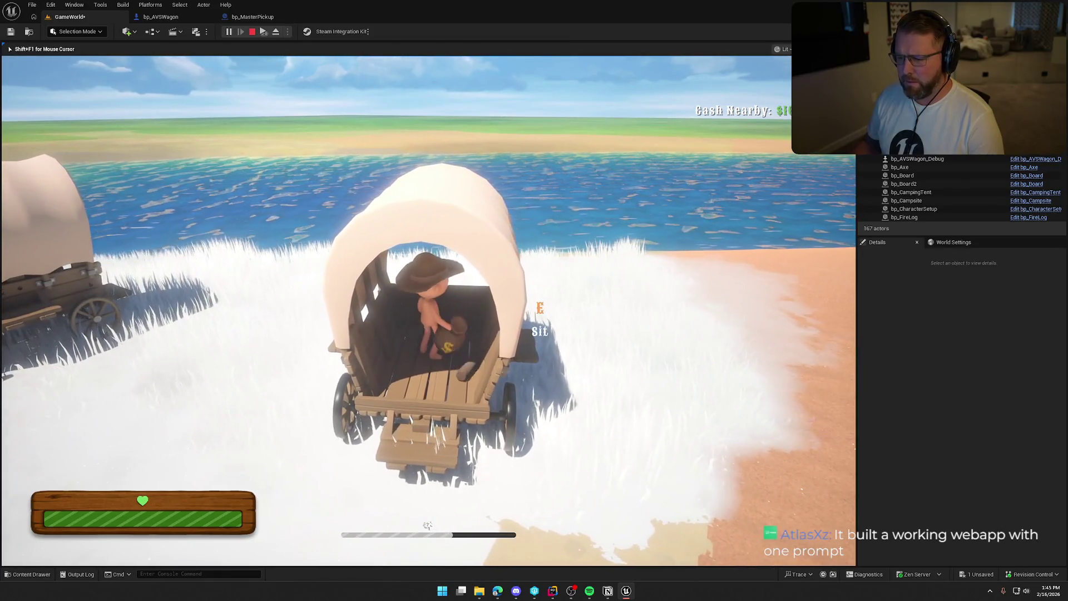
pyautogui.press('e')
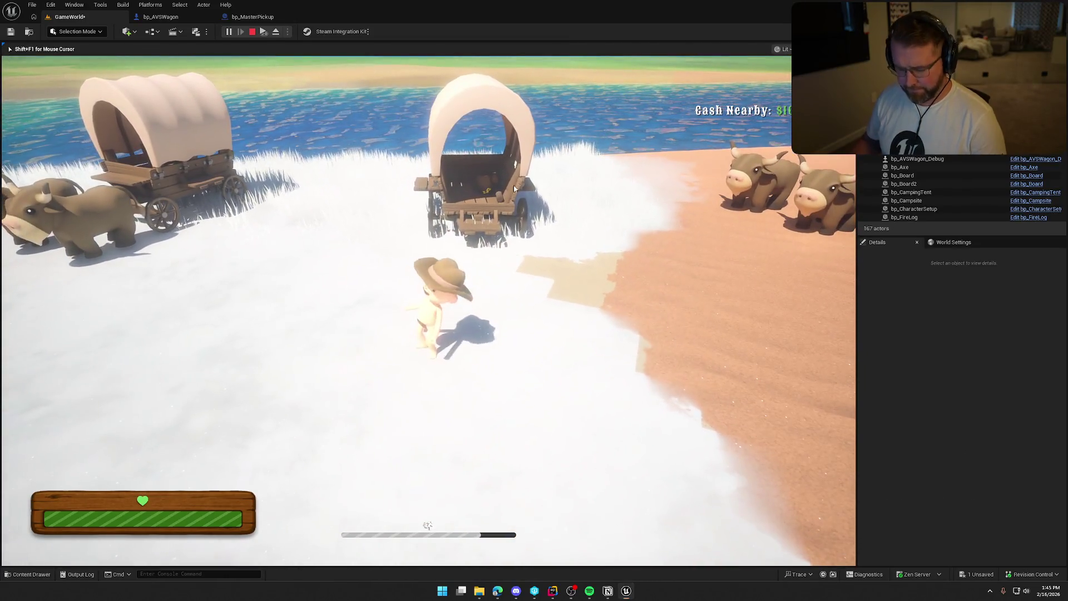
pyautogui.press('super')
pyautogui.click(275, 42)
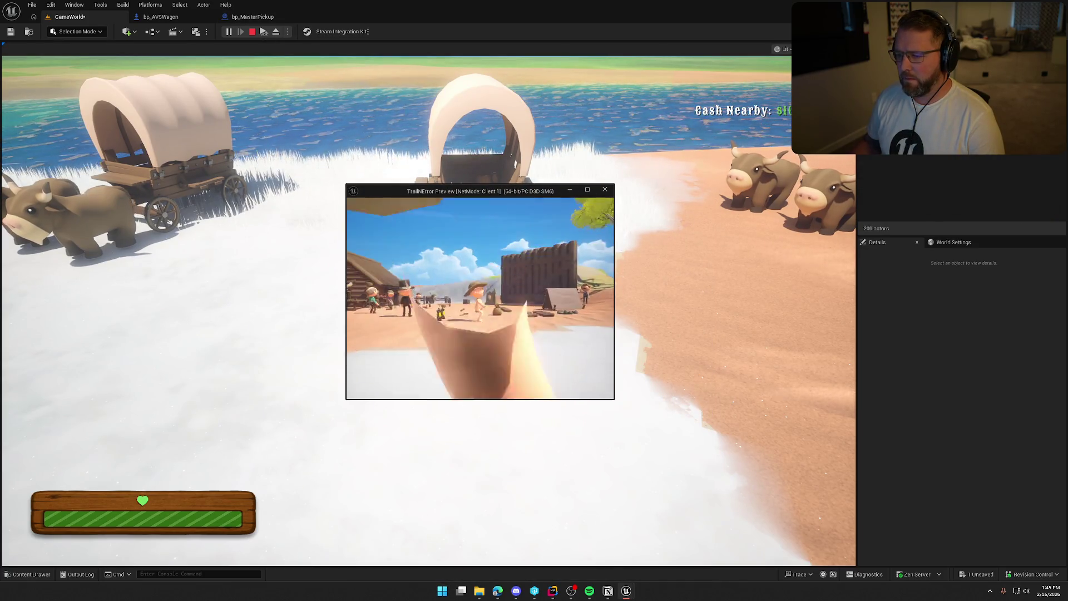
# - Walk the client character across the sand to the wagons, then stop Play-In-Editor
pyautogui.press('w')
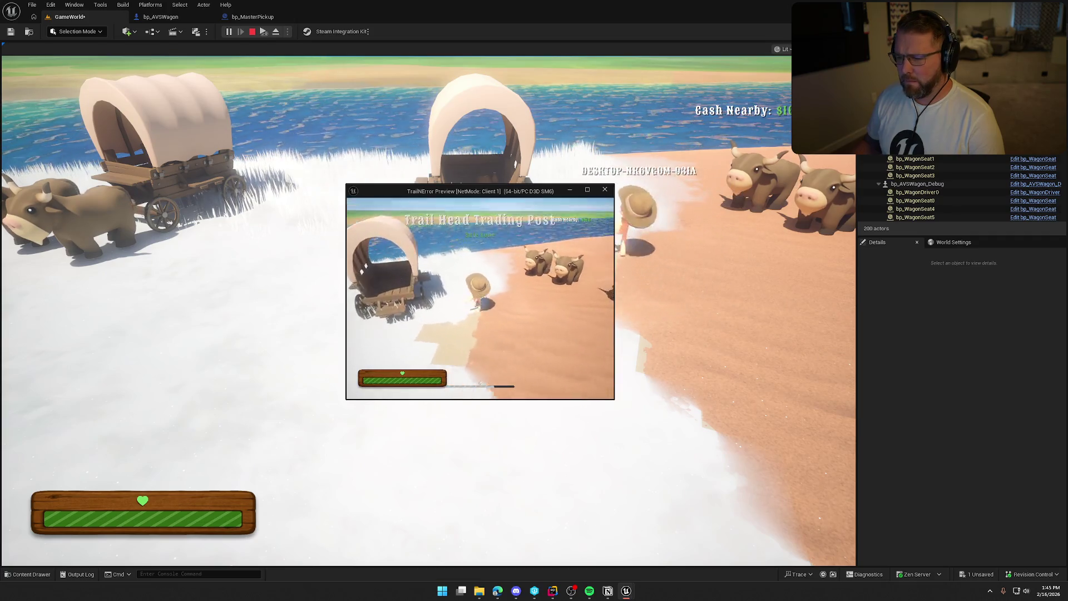
pyautogui.press('w')
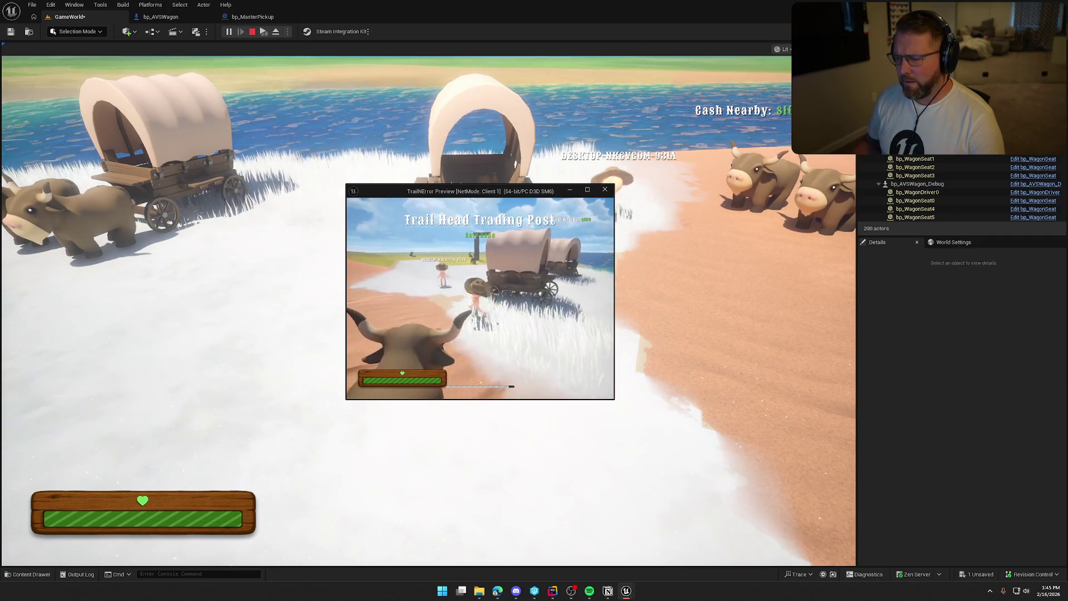
pyautogui.press('w')
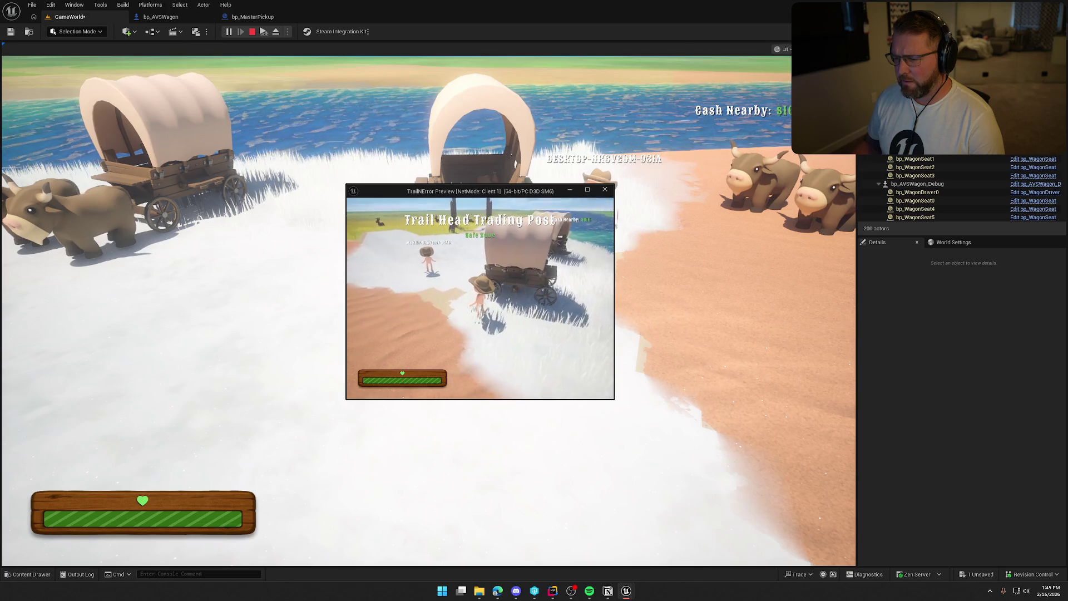
pyautogui.press('Escape')
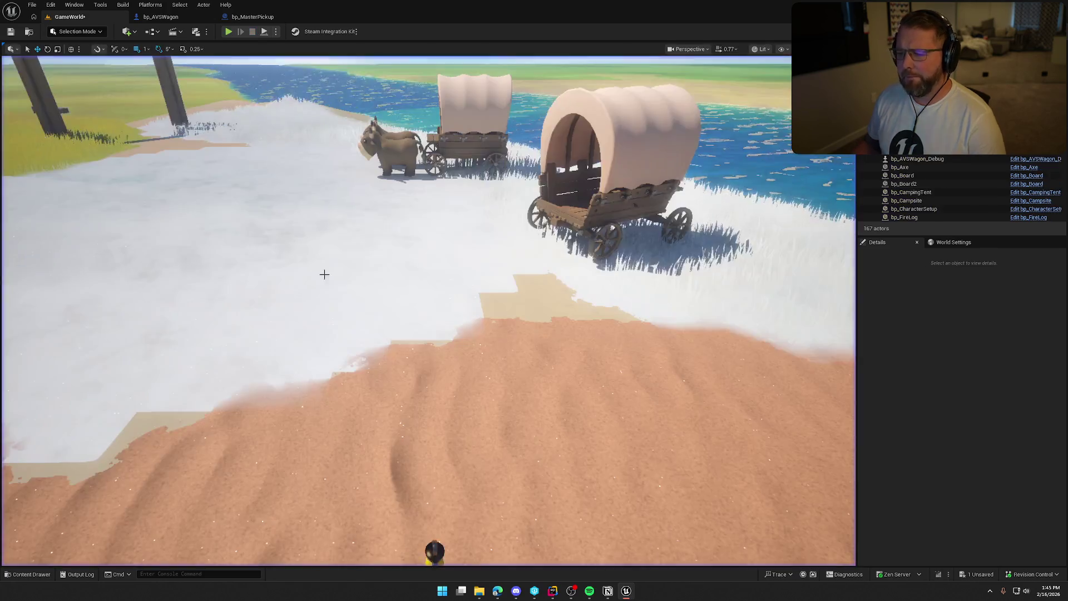
pyautogui.click(161, 16)
# - Pan to bp_AVSWagon's overlap events and open the Attach to Wagon logic in bp_MasterPickup
pyautogui.moveTo(429, 252)
pyautogui.mouseDown()
pyautogui.moveTo(412, 303)
pyautogui.moveTo(401, 304)
pyautogui.mouseUp()
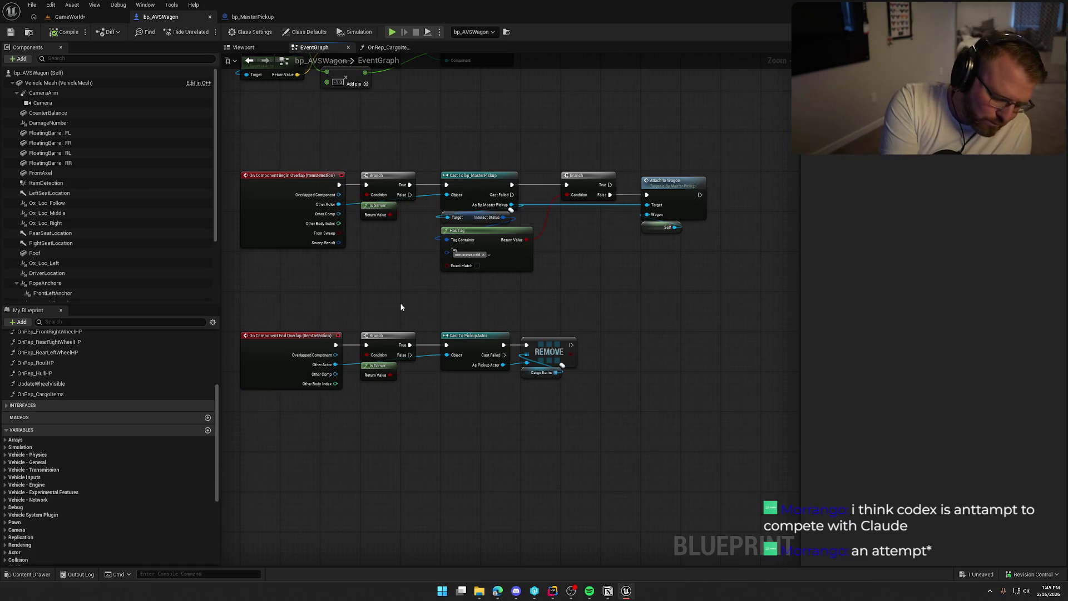
pyautogui.hotkey('alt', 'Tab')
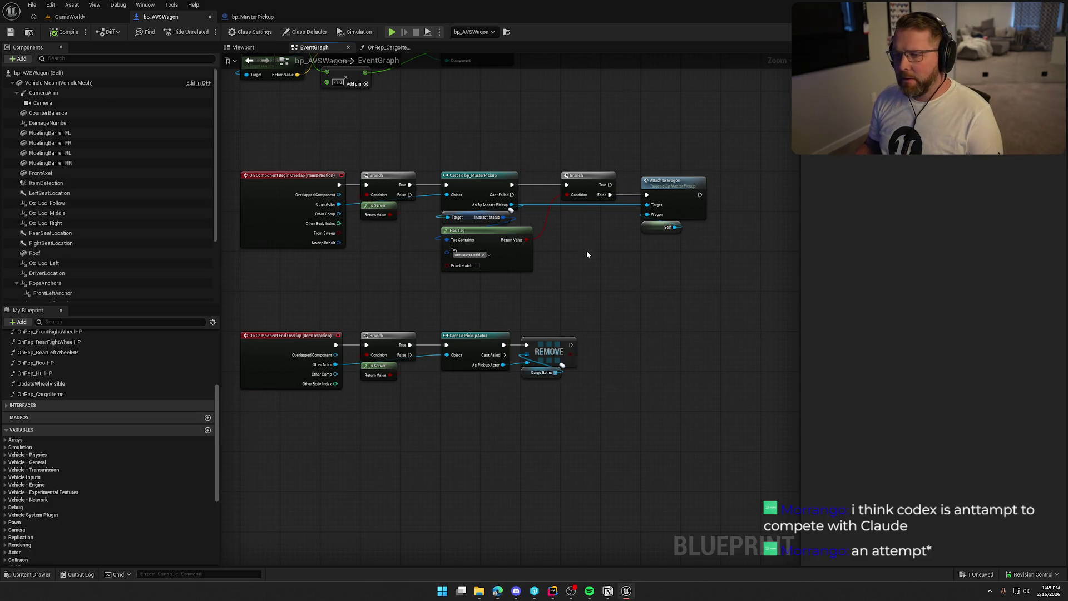
pyautogui.doubleClick(672, 181)
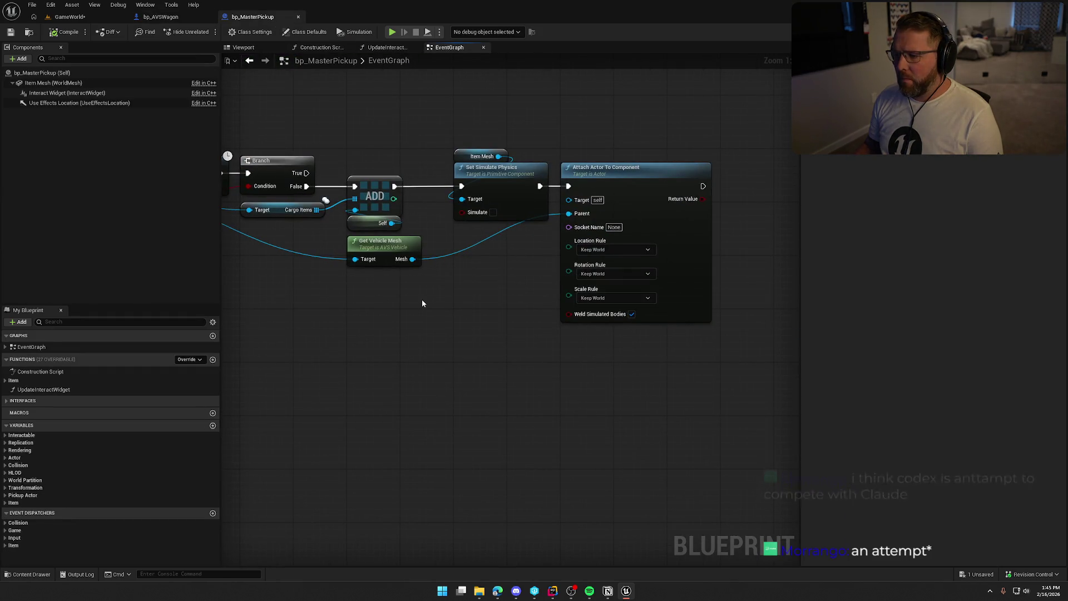
# - Frame the full AttachToWagon chain in bp_MasterPickup's EventGraph and bring up its Class Defaults
pyautogui.moveTo(422, 302)
pyautogui.mouseDown()
pyautogui.moveTo(549, 300)
pyautogui.moveTo(552, 261)
pyautogui.moveTo(567, 266)
pyautogui.mouseUp()
pyautogui.scroll(-1, 550, 298)
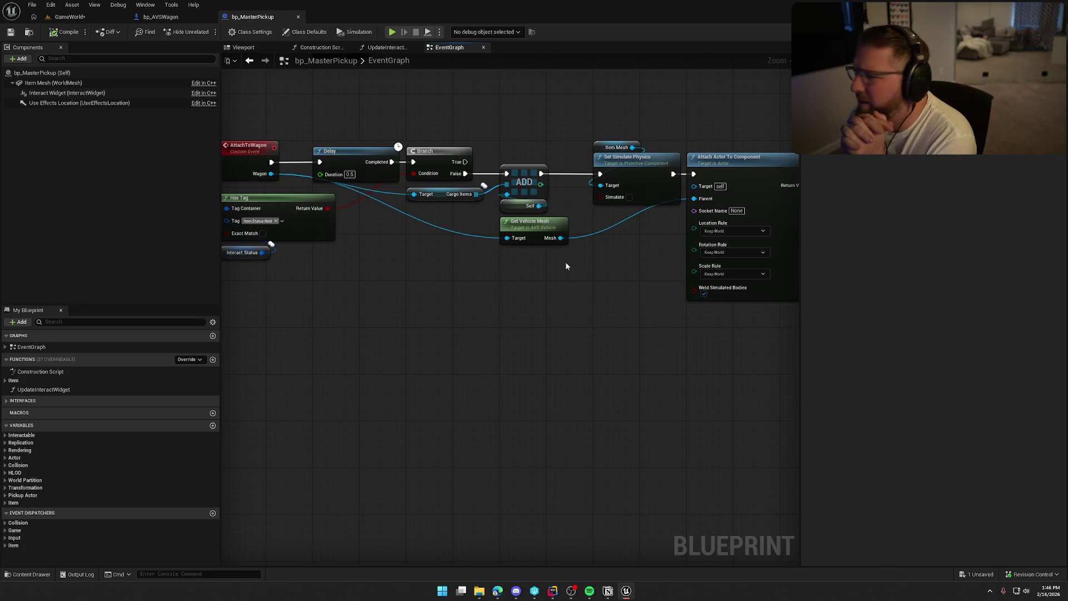
pyautogui.click(42, 73)
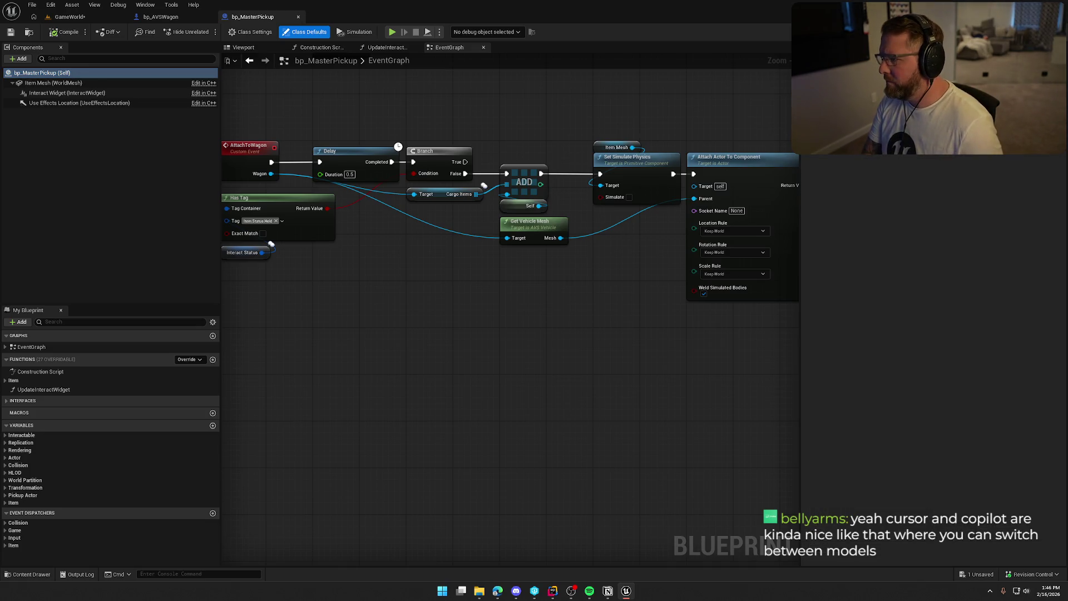
# - Check the Replicates and Replicate Movement defaults, then return to the GameWorld level
pyautogui.click(448, 340)
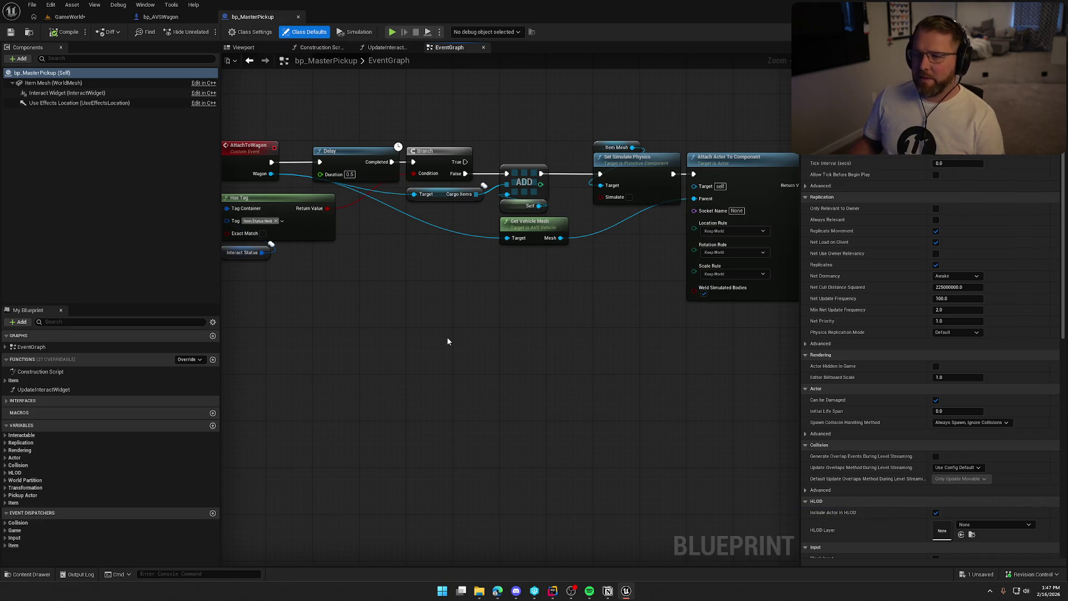
pyautogui.click(70, 16)
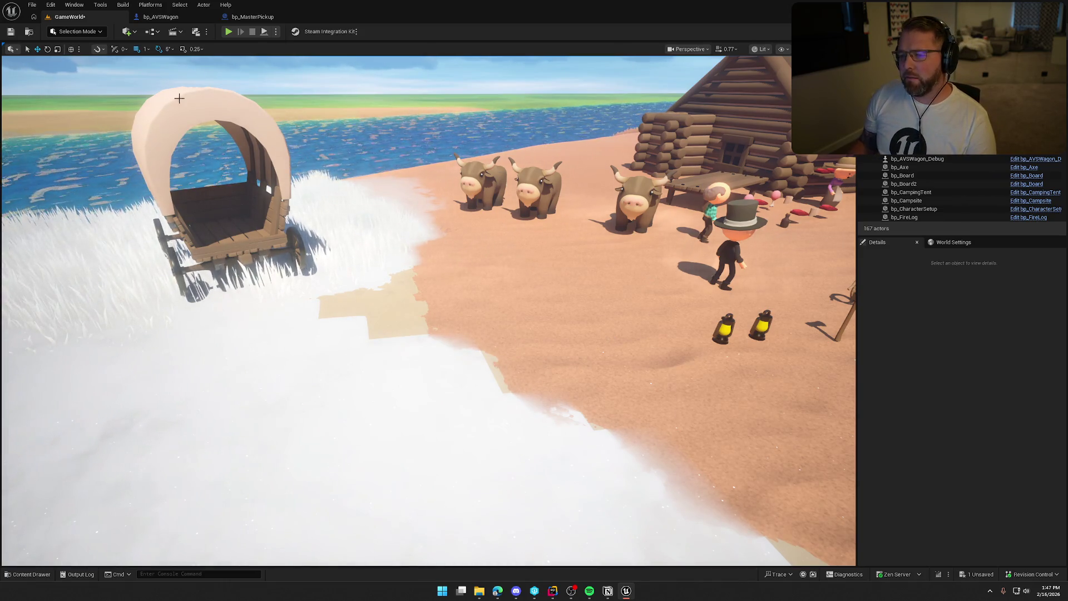
# - Locate and select the Get Vehicle Mesh and Attach Actor To Component nodes in bp_MasterPickup
pyautogui.click(161, 17)
pyautogui.click(253, 17)
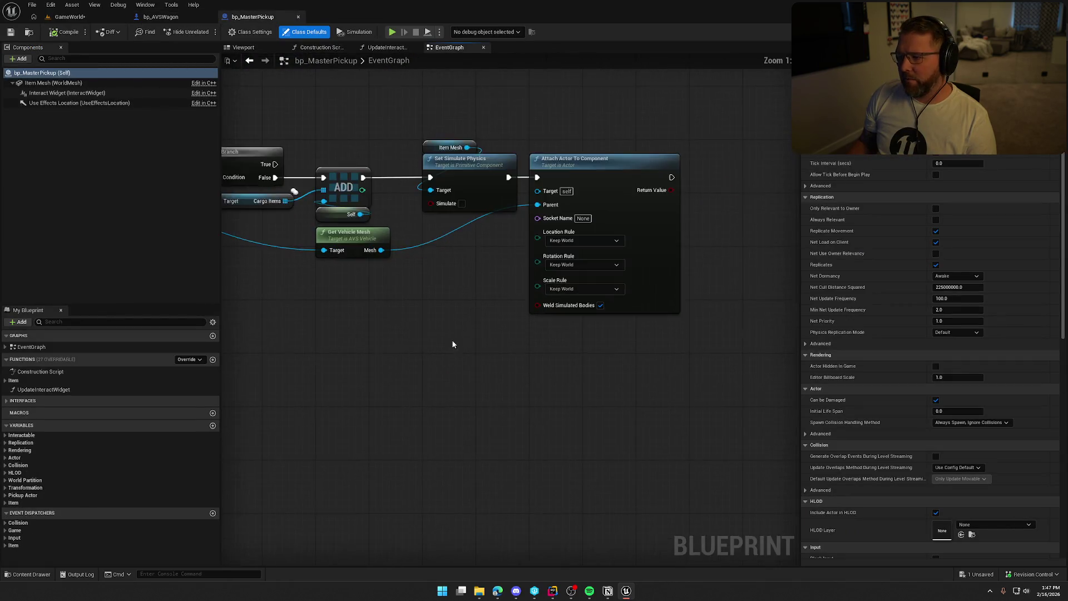
pyautogui.click(348, 214)
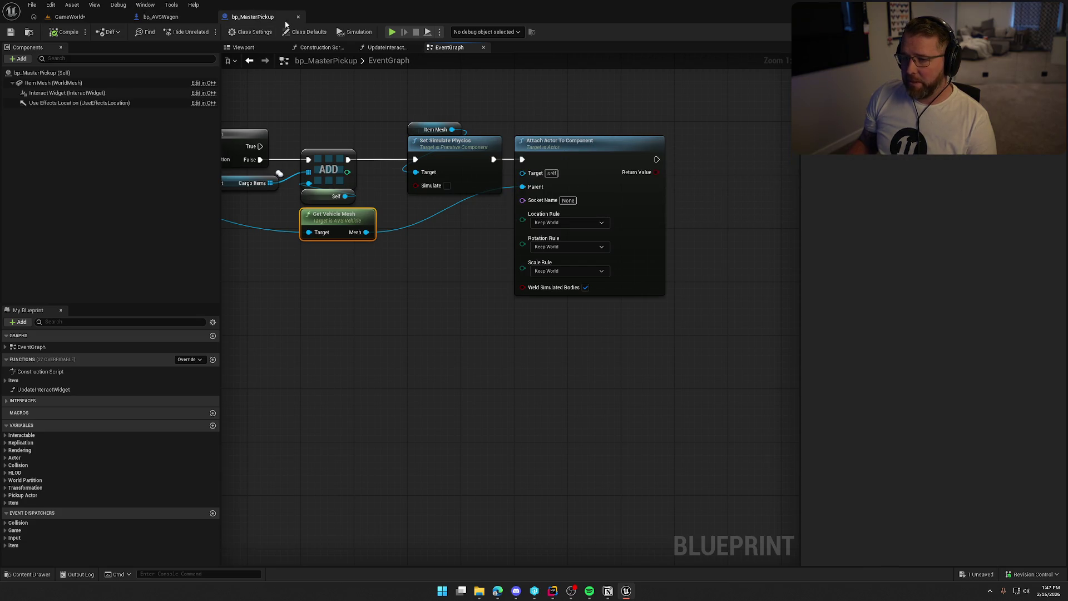
pyautogui.click(447, 264)
pyautogui.moveTo(700, 334)
pyautogui.mouseDown()
pyautogui.moveTo(673, 282)
pyautogui.moveTo(508, 114)
pyautogui.mouseUp()
pyautogui.click(538, 368)
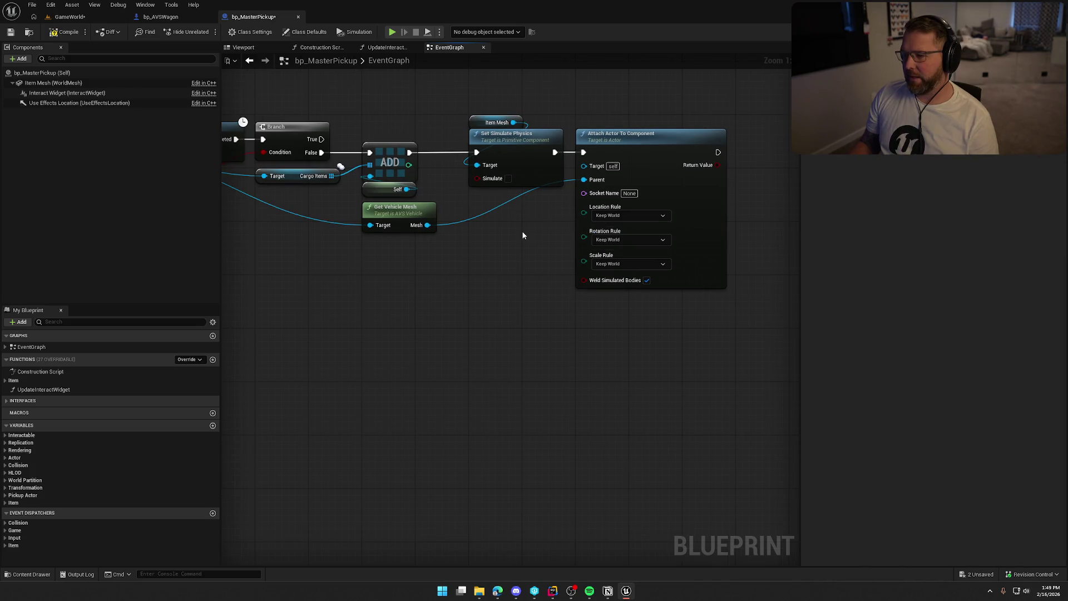
# - Set the attach Location Rule and Rotation Rule to Keep Relative, then go back to GameWorld
pyautogui.click(629, 216)
pyautogui.click(611, 228)
pyautogui.click(622, 239)
pyautogui.click(622, 252)
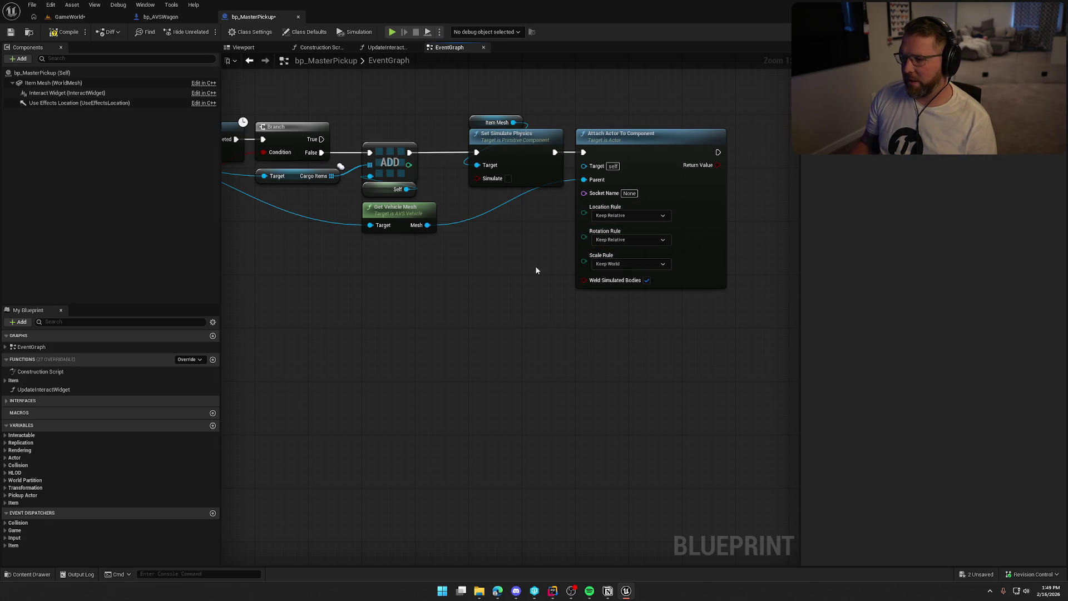
pyautogui.click(75, 17)
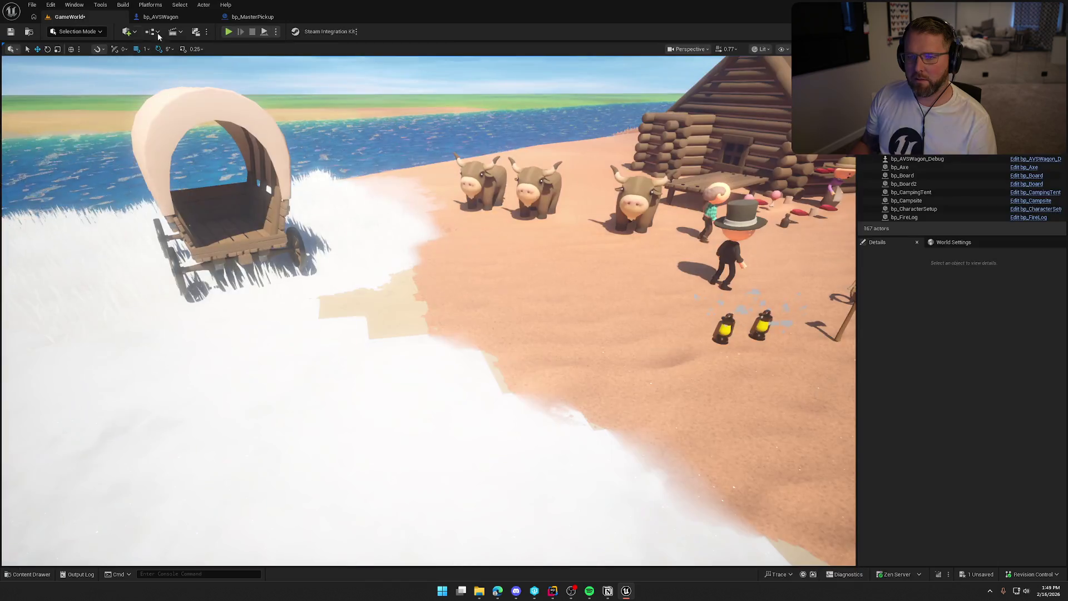
# - Play-test carrying the money bag into the wagon and back out, then return to bp_MasterPickup
pyautogui.press('e')
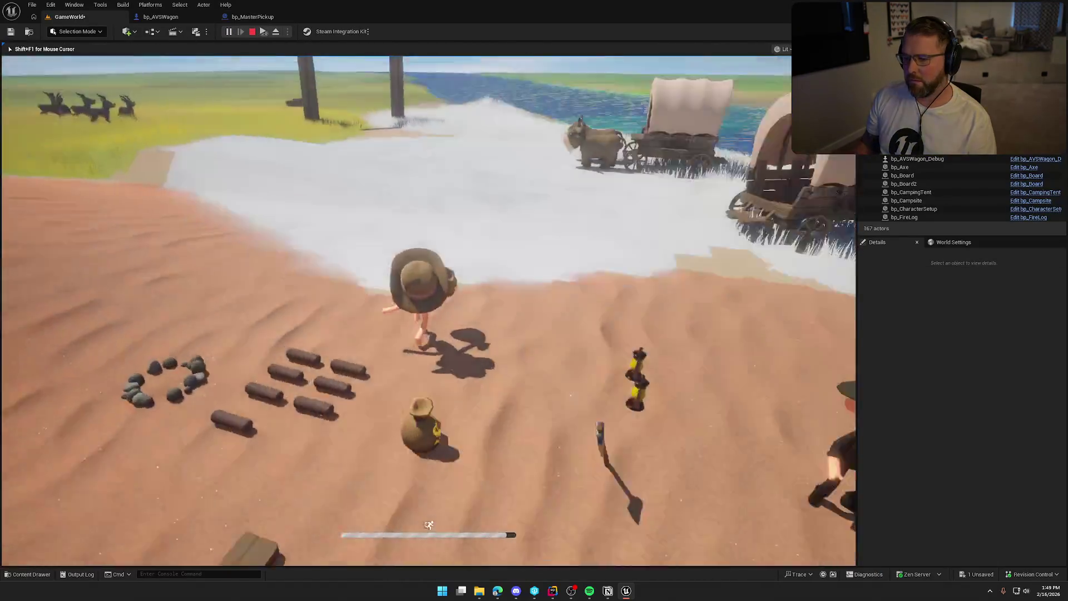
pyautogui.press('w')
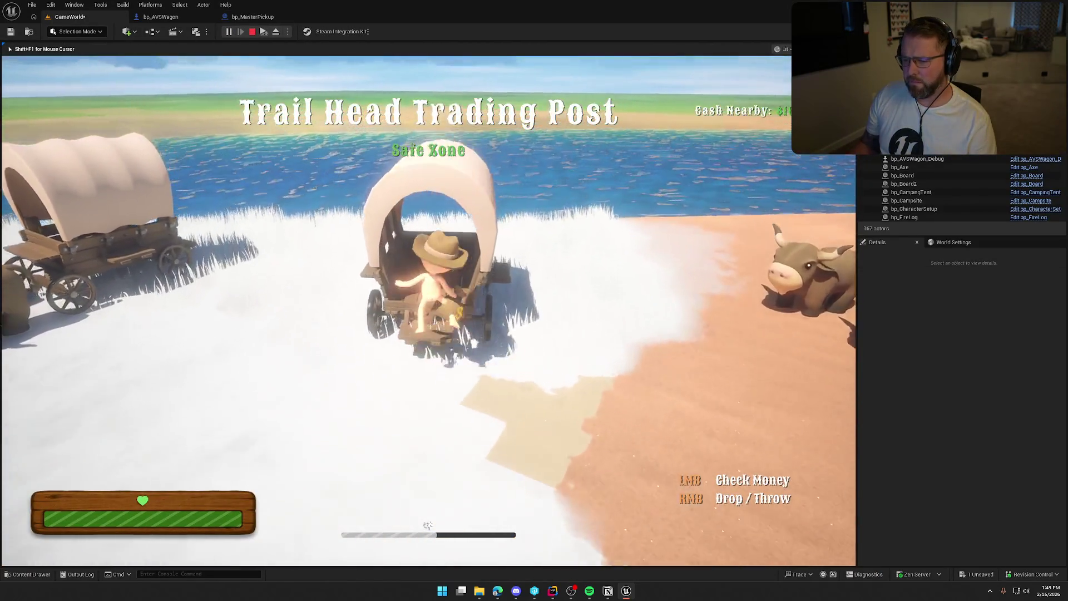
pyautogui.press('w')
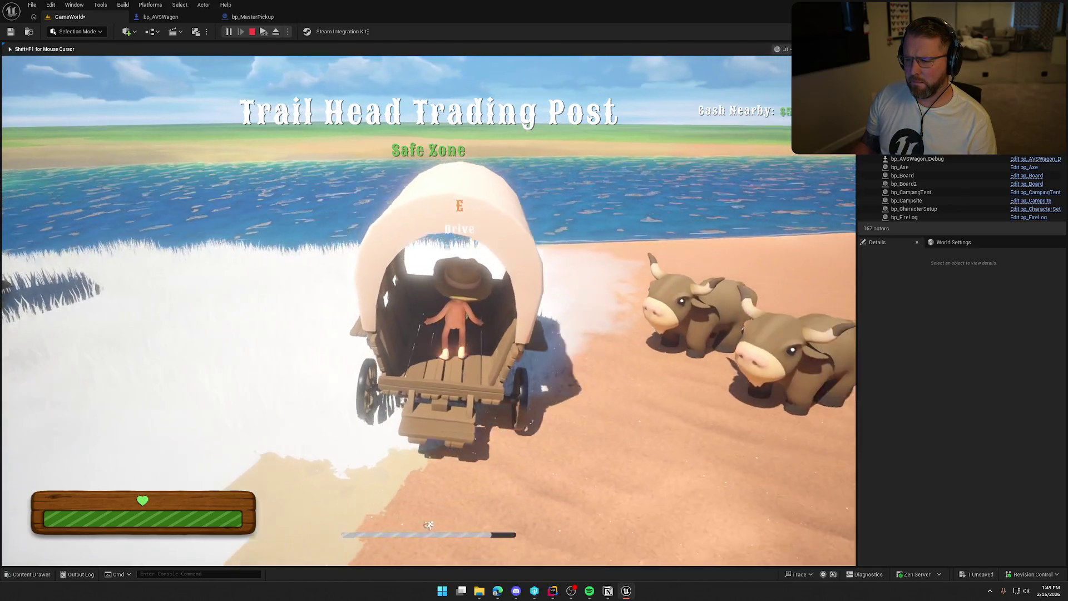
pyautogui.press('w')
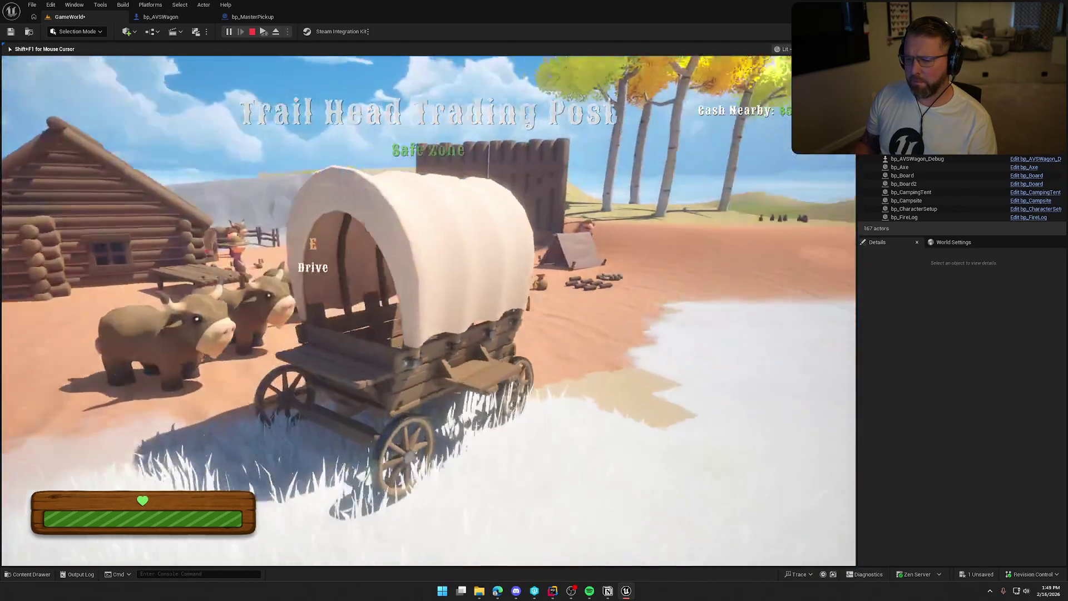
pyautogui.press('w')
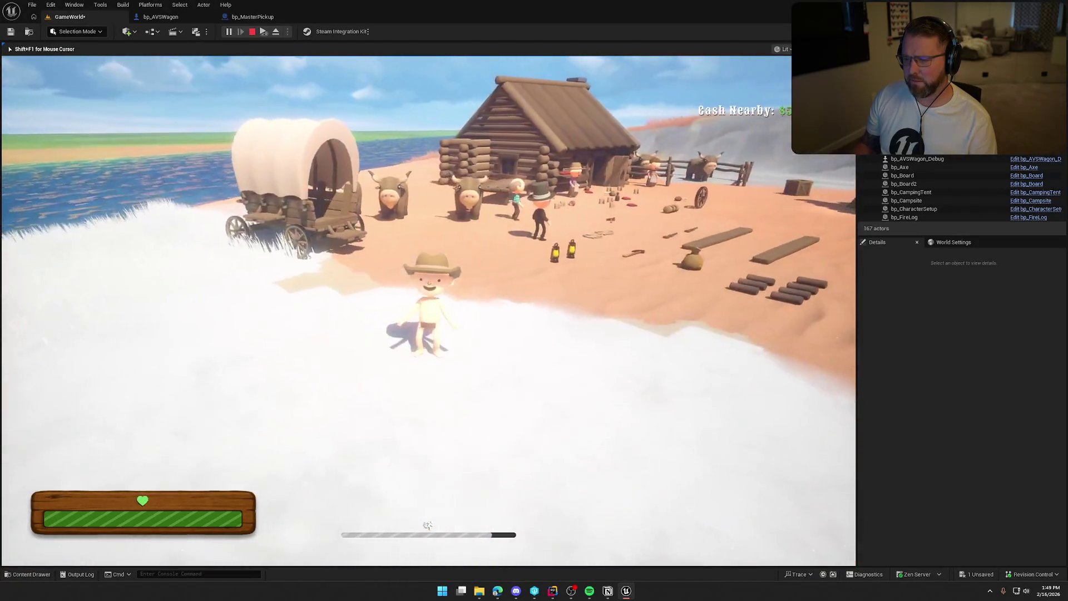
pyautogui.press('Escape')
pyautogui.click(253, 17)
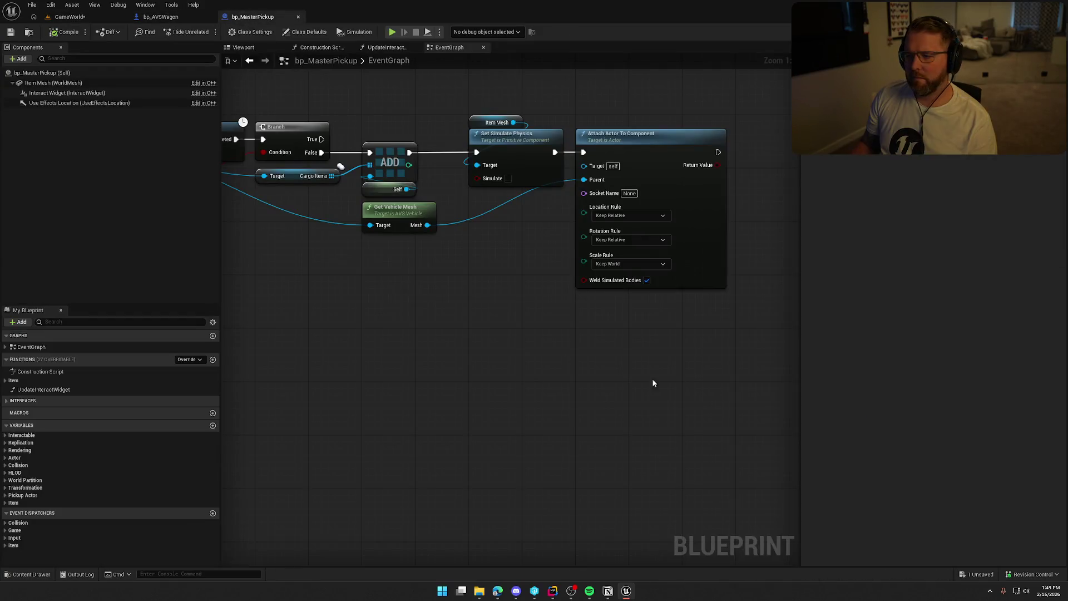
# - Set the attach Location Rule and Rotation Rule to Snap to Target, then return to GameWorld
pyautogui.click(612, 216)
pyautogui.click(611, 243)
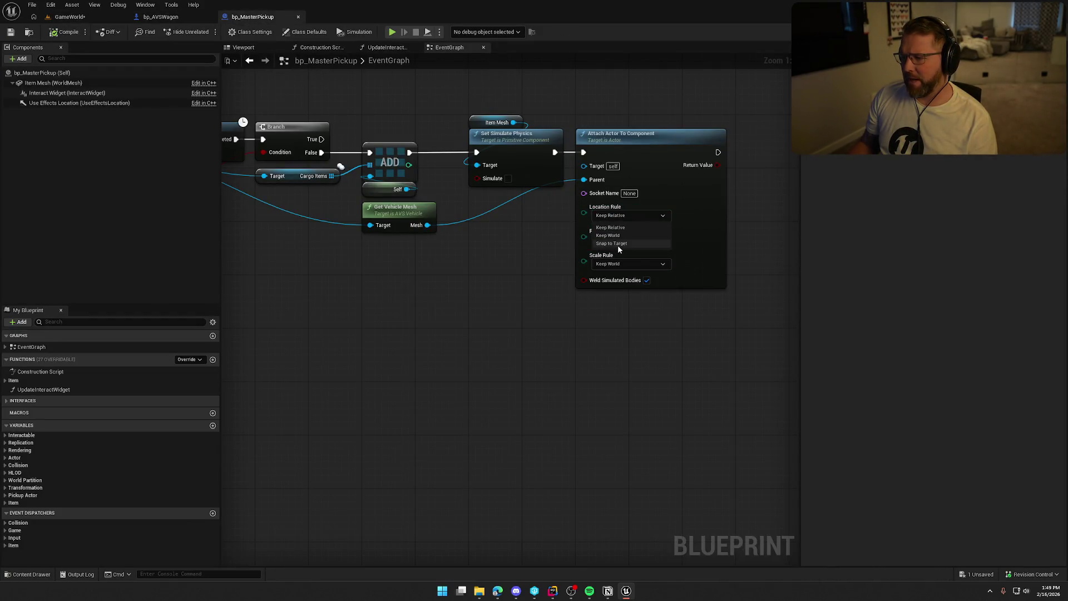
pyautogui.click(617, 242)
pyautogui.click(612, 267)
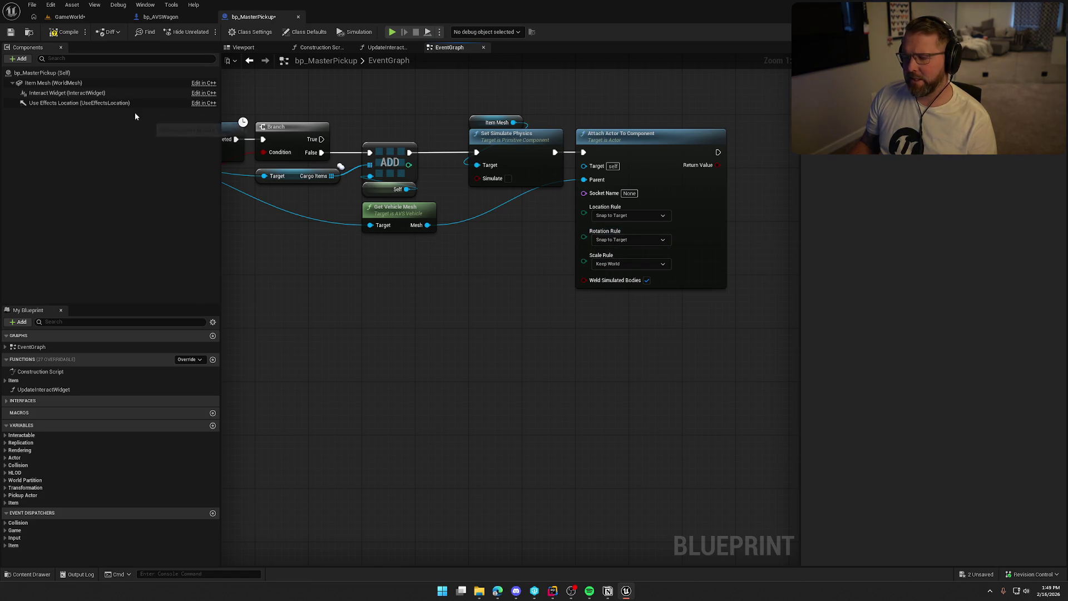
pyautogui.click(62, 20)
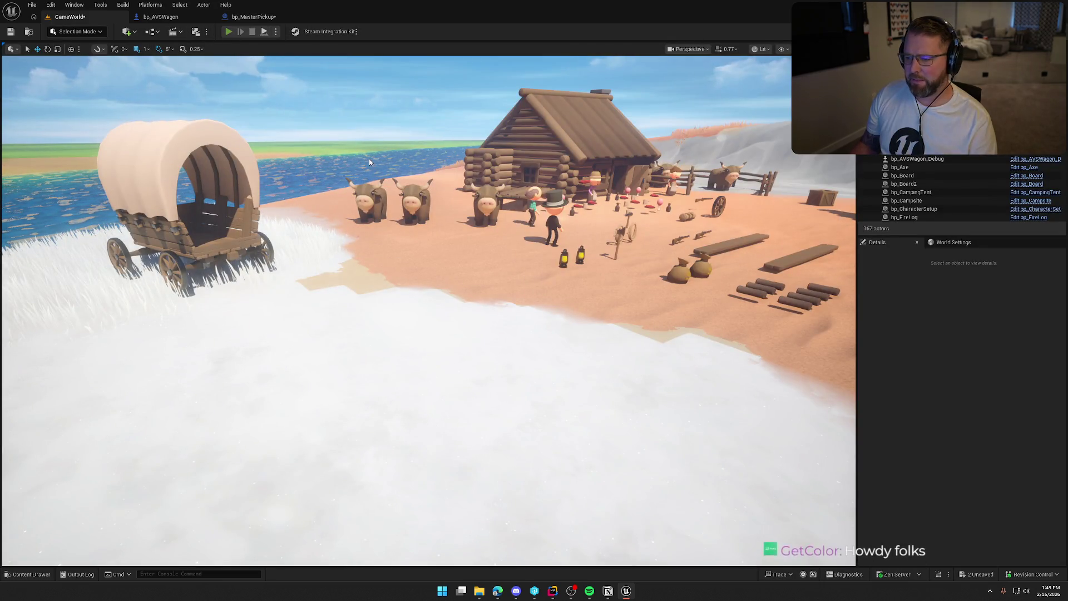
# - Play-test walking the character into the wagon bed and back out across the ground
pyautogui.hotkey('alt', 'p')
pyautogui.press('w')
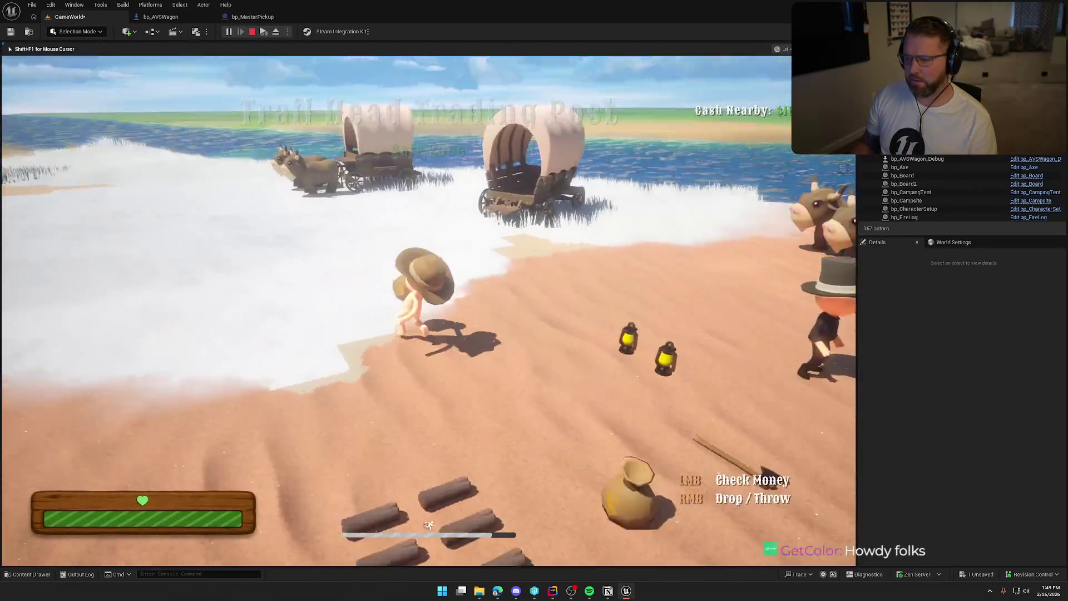
pyautogui.press('space')
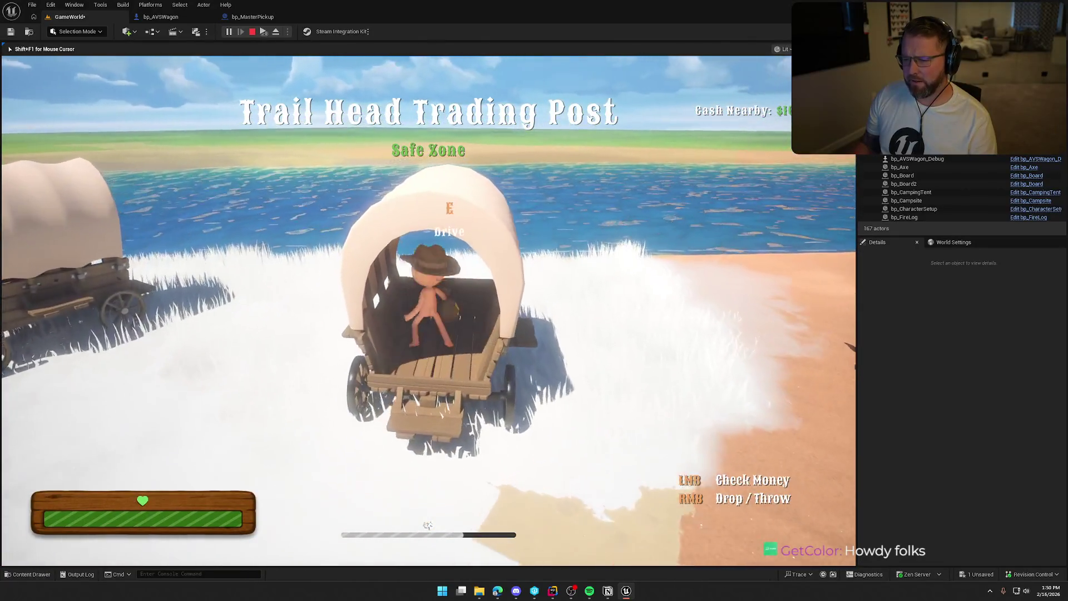
pyautogui.press('s')
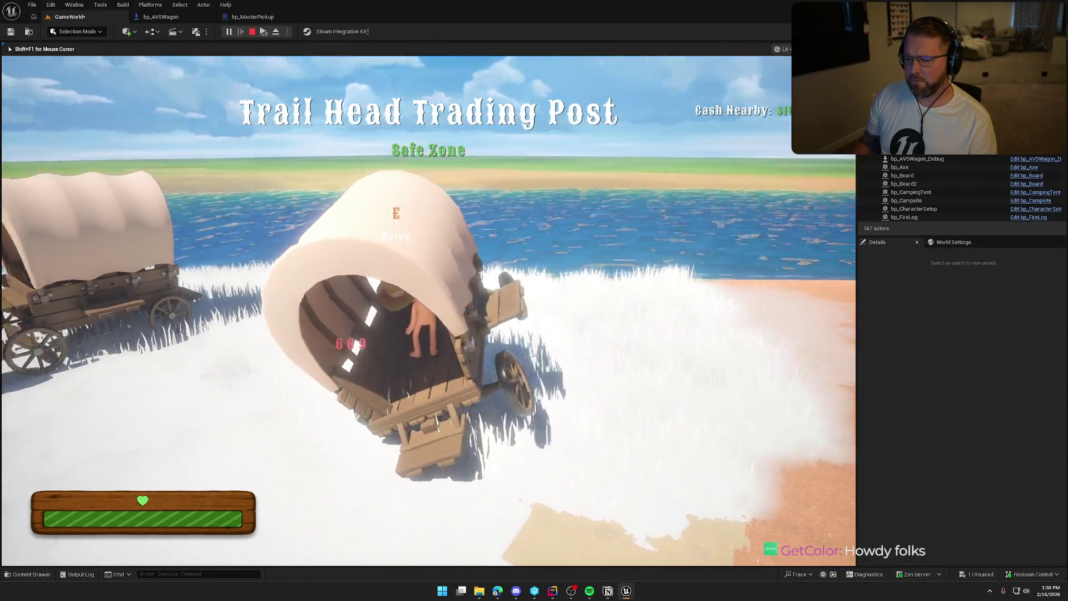
pyautogui.press('a')
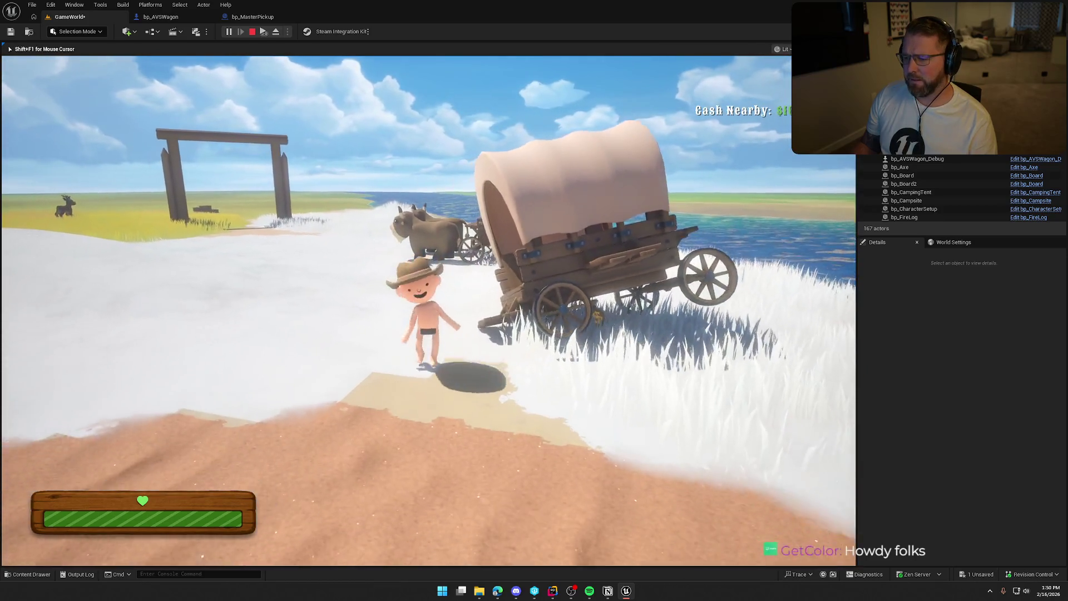
pyautogui.press('d')
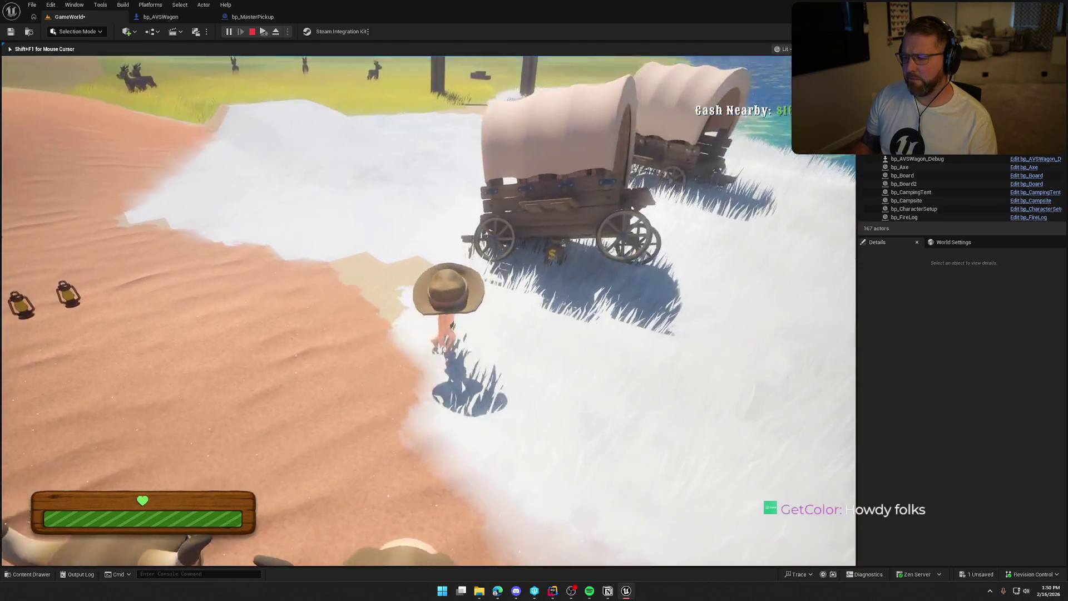
pyautogui.press('d')
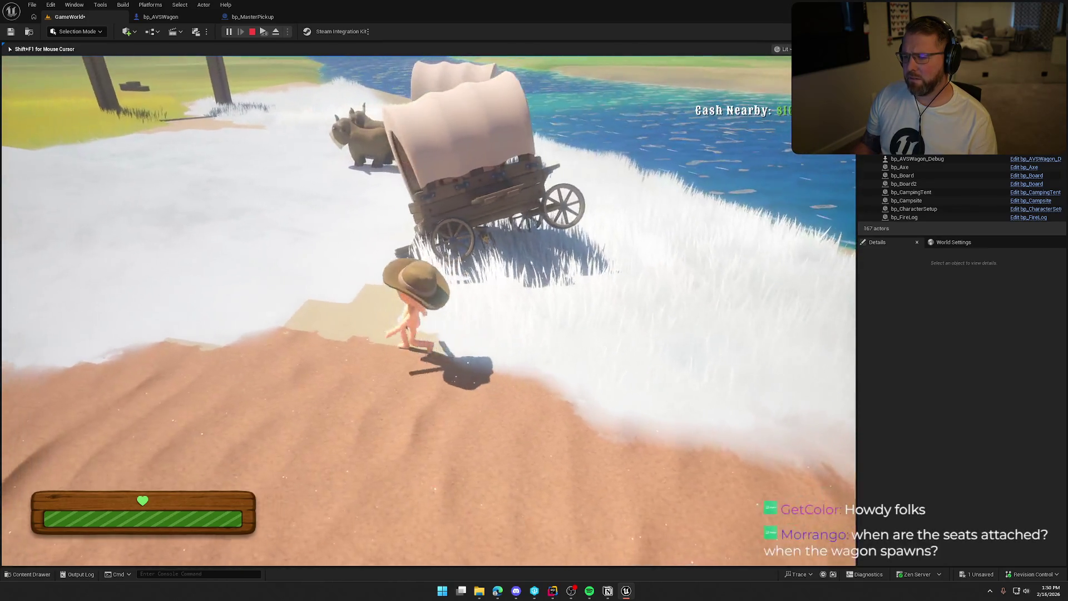
pyautogui.press('Escape')
# - In bp_MasterPickup, set the attach Location Rule and Rotation Rule back to Keep World
pyautogui.click(249, 17)
pyautogui.click(629, 216)
pyautogui.click(633, 235)
pyautogui.click(629, 239)
pyautogui.click(612, 260)
pyautogui.moveTo(435, 283); pyautogui.dragTo(486, 313)
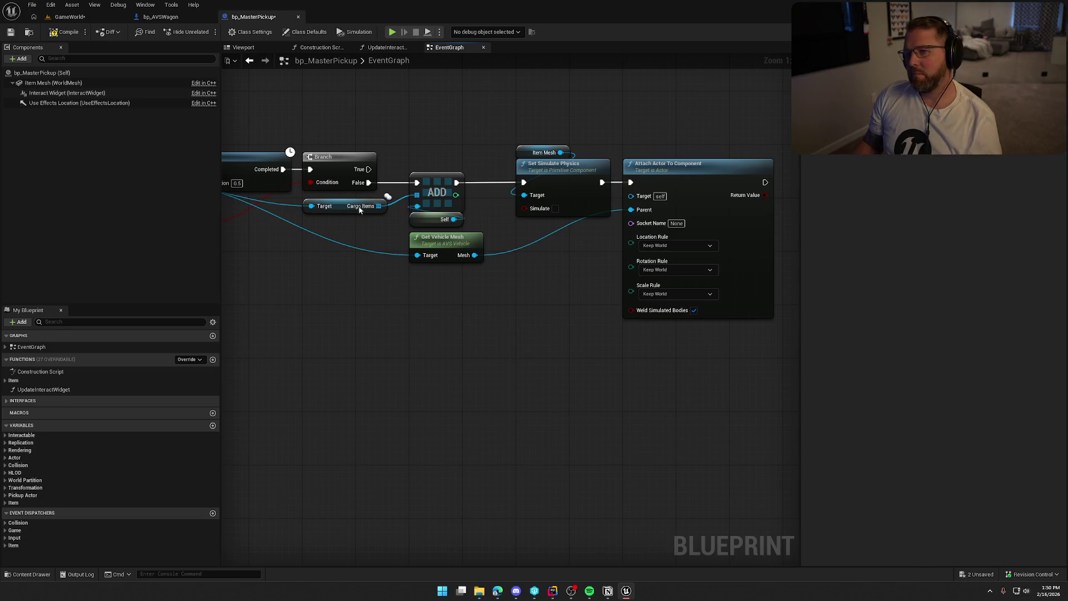
# - Switch to bp_AVSWagon and zoom out over its overlap and replication nodes
pyautogui.click(148, 17)
pyautogui.scroll(-5, 440, 253)
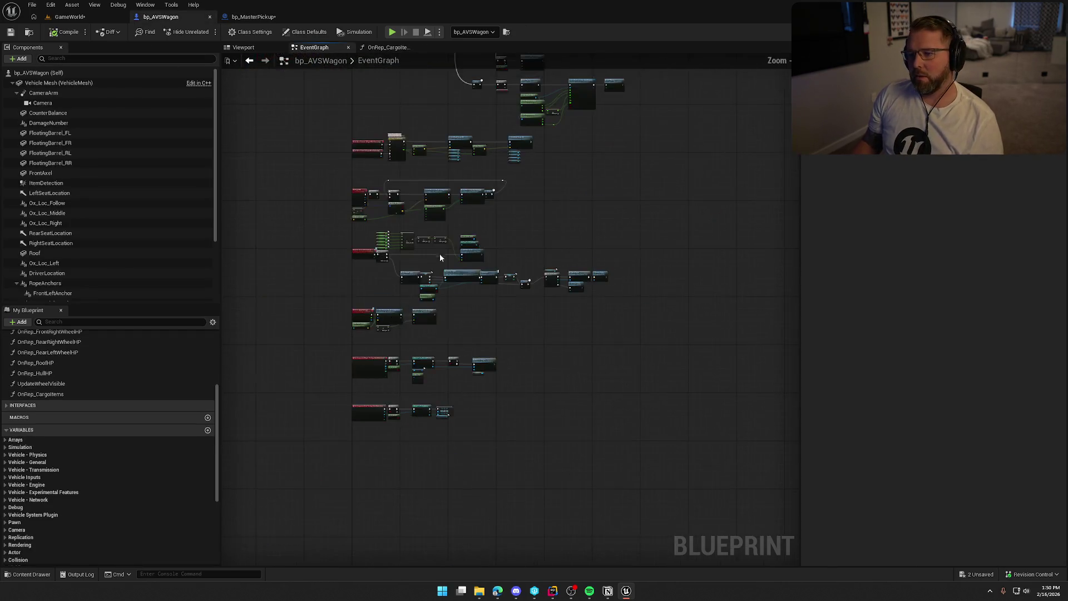
# - Open the Spawn Extra Seats function and browse to bp_WagonSeat in the Logic/Wagon folder
pyautogui.scroll(2, 412, 287)
pyautogui.scroll(3, 412, 287)
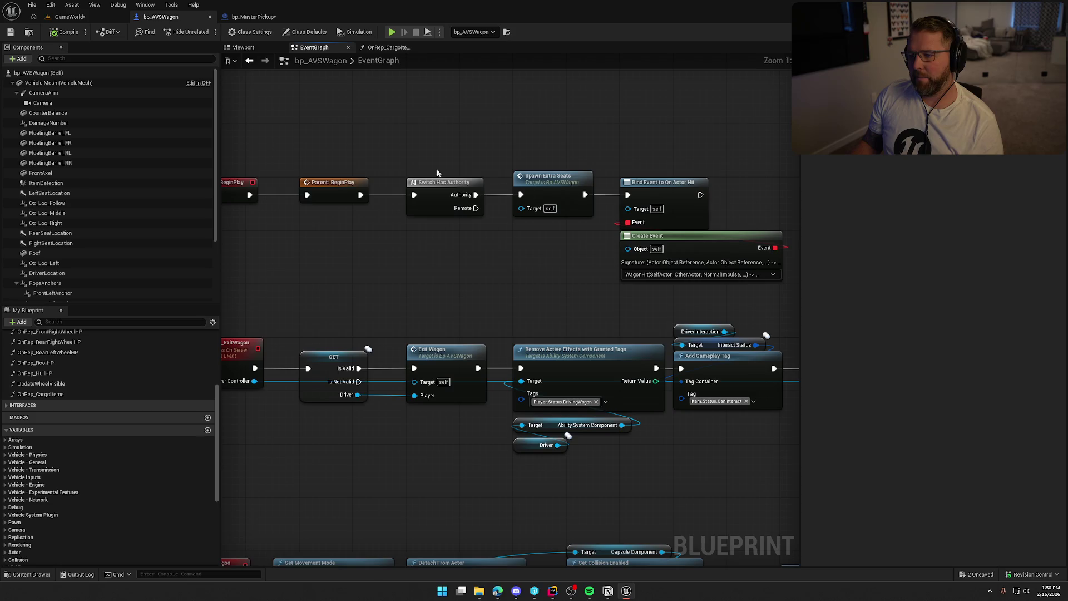
pyautogui.moveTo(399, 148); pyautogui.dragTo(489, 271)
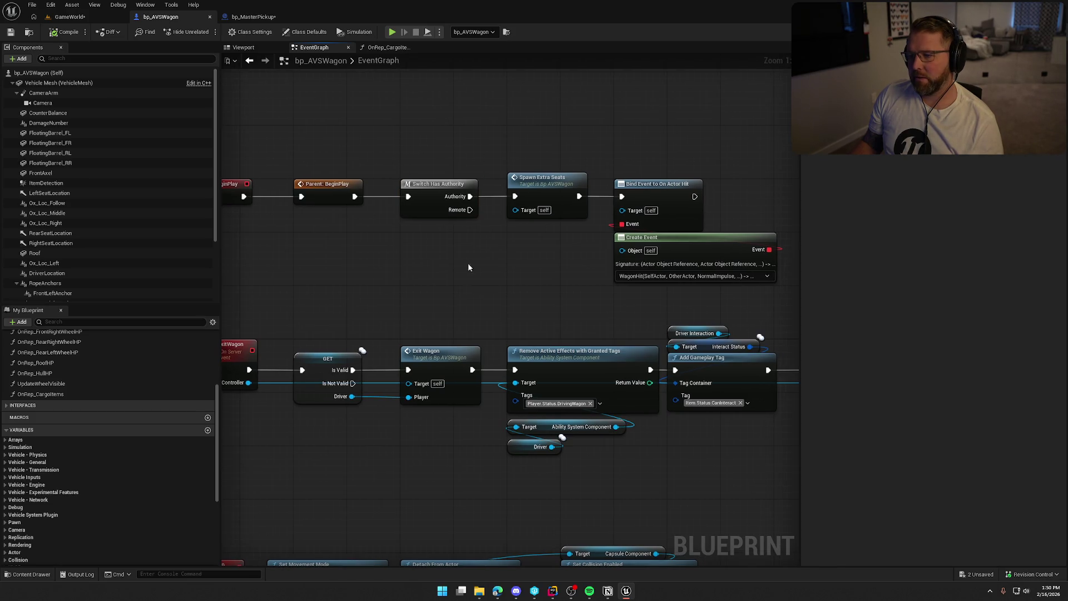
pyautogui.doubleClick(542, 183)
pyautogui.scroll(2, 443, 370)
pyautogui.moveTo(383, 143); pyautogui.dragTo(675, 359)
pyautogui.click(650, 310)
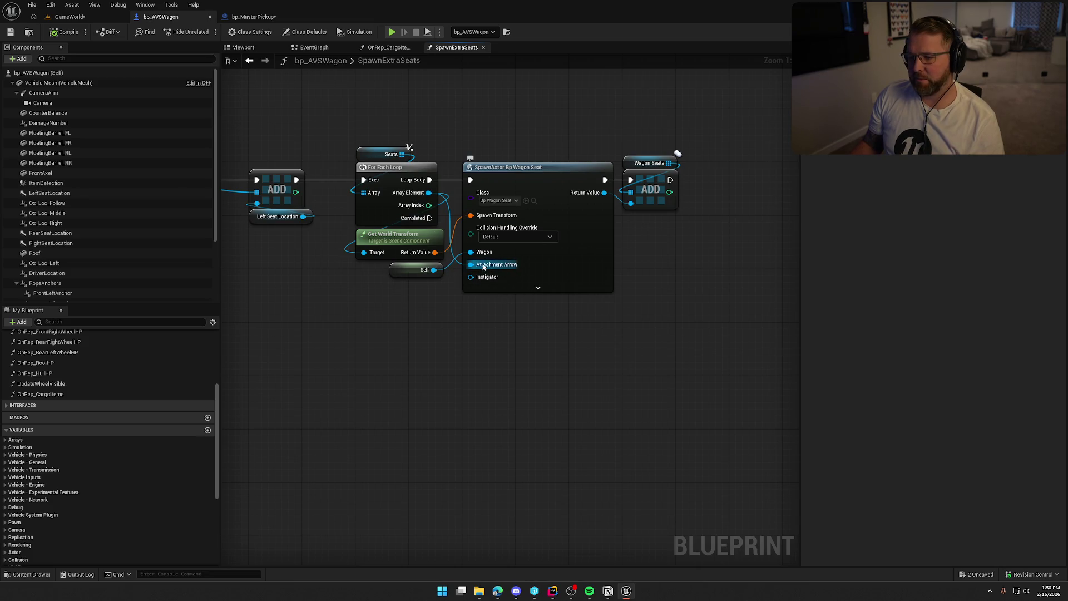
pyautogui.click(534, 201)
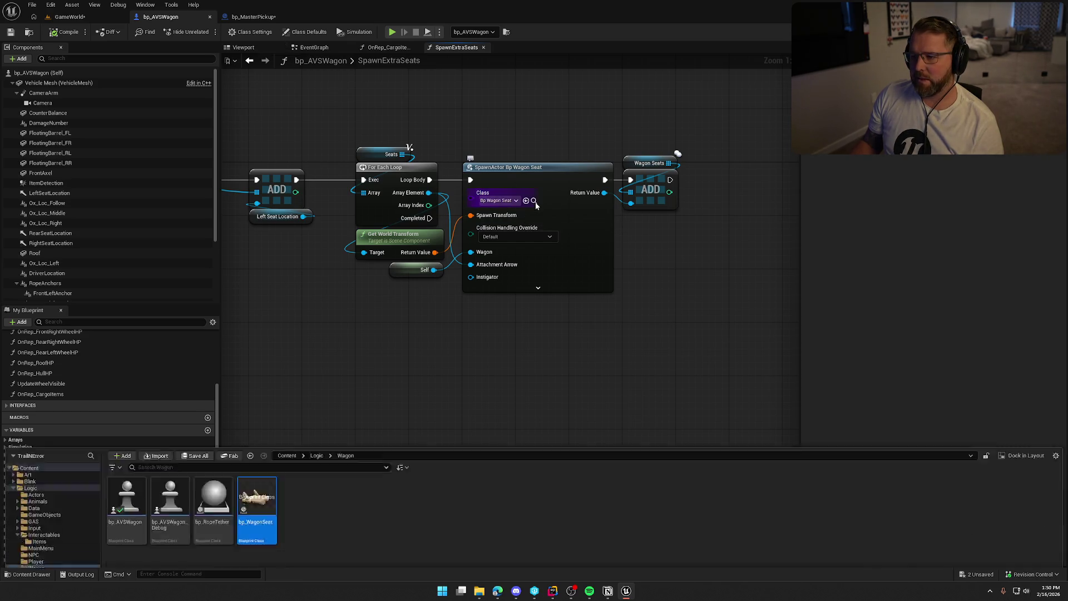
# - Open bp_WagonSeat, inspect its BeginPlay attach node and Attachment Arrow, then return to bp_AVSWagon
pyautogui.doubleClick(254, 422)
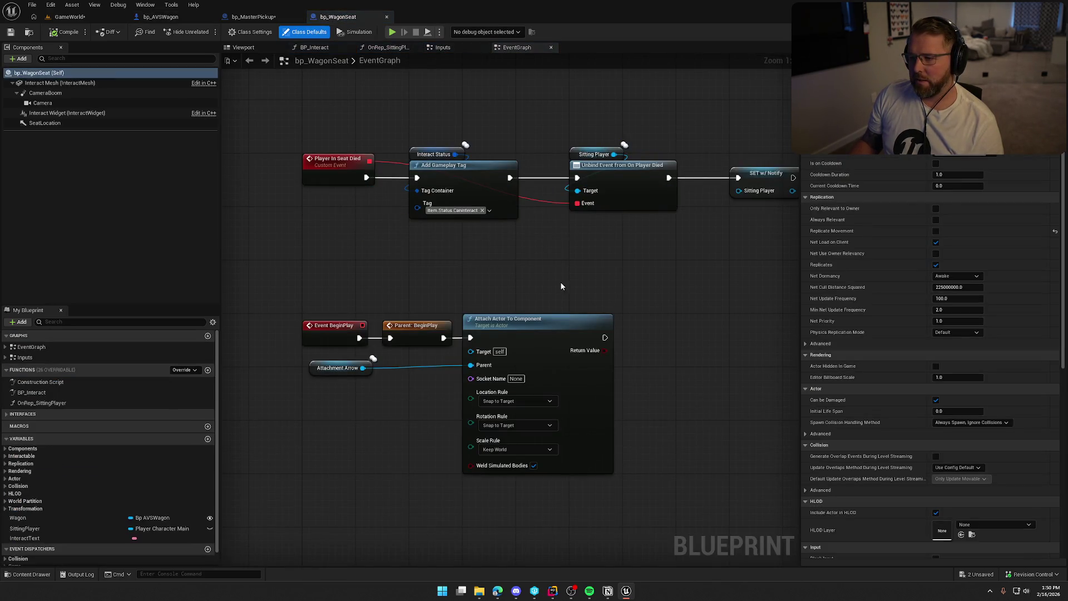
pyautogui.moveTo(668, 339); pyautogui.dragTo(312, 128)
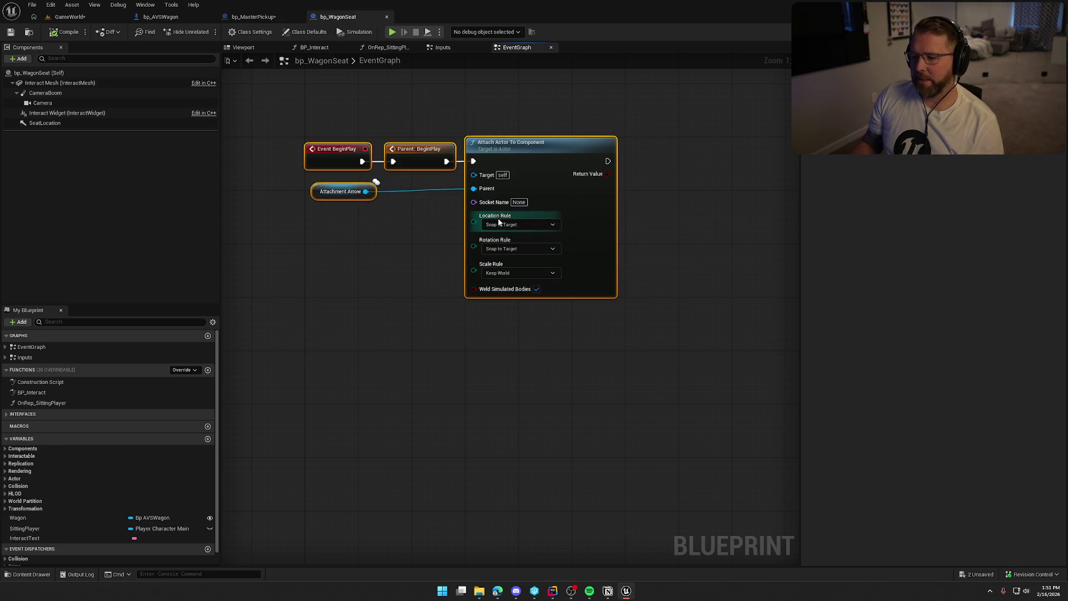
pyautogui.click(565, 373)
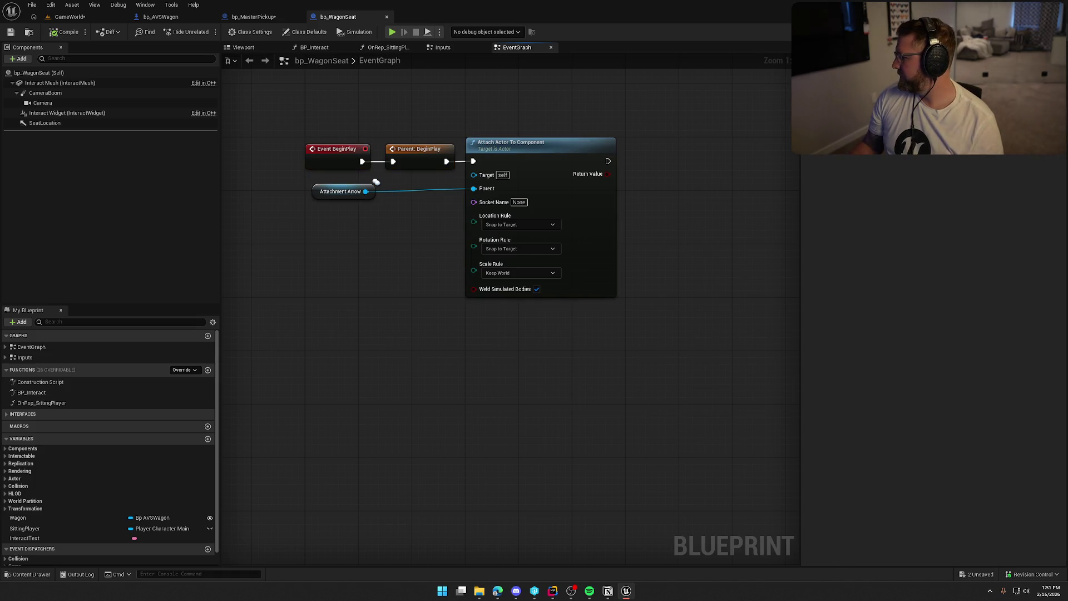
pyautogui.moveTo(420, 315)
pyautogui.mouseDown()
pyautogui.moveTo(361, 312)
pyautogui.moveTo(357, 339)
pyautogui.mouseUp()
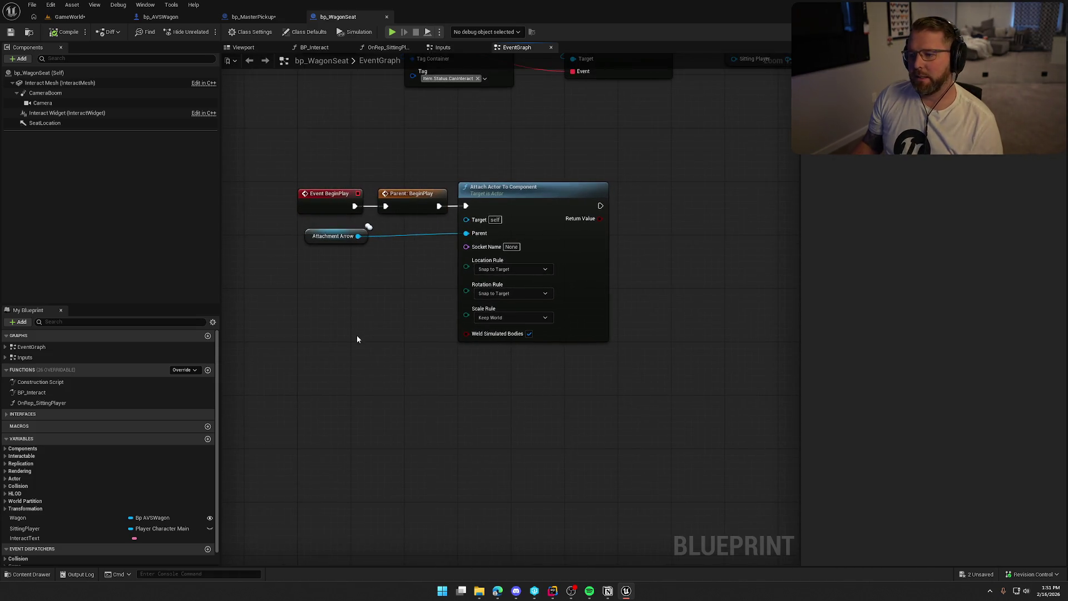
pyautogui.moveTo(412, 291); pyautogui.dragTo(280, 234)
pyautogui.click(324, 259)
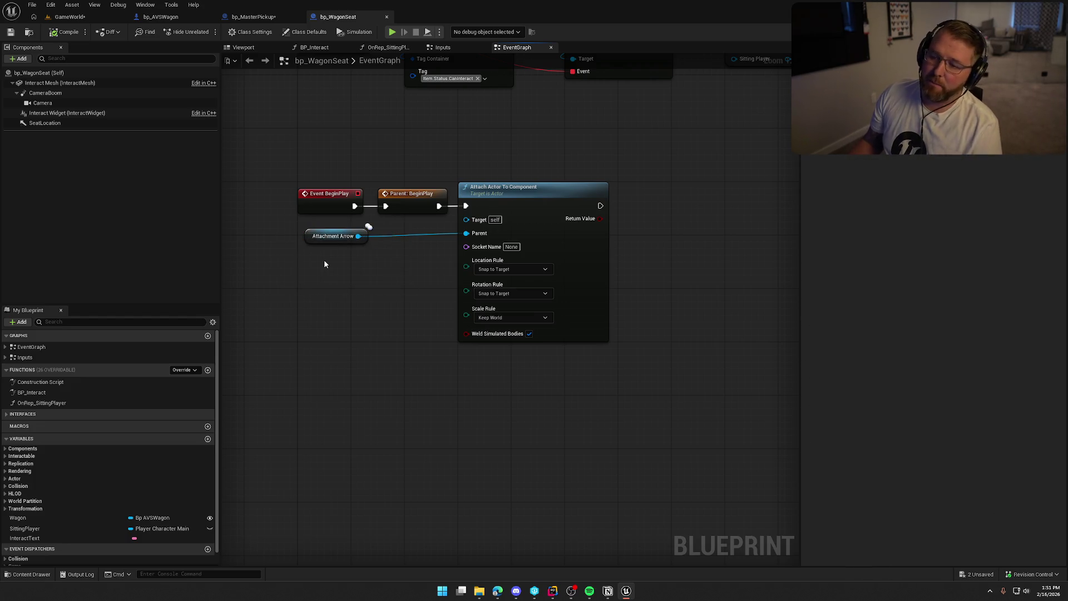
pyautogui.click(163, 18)
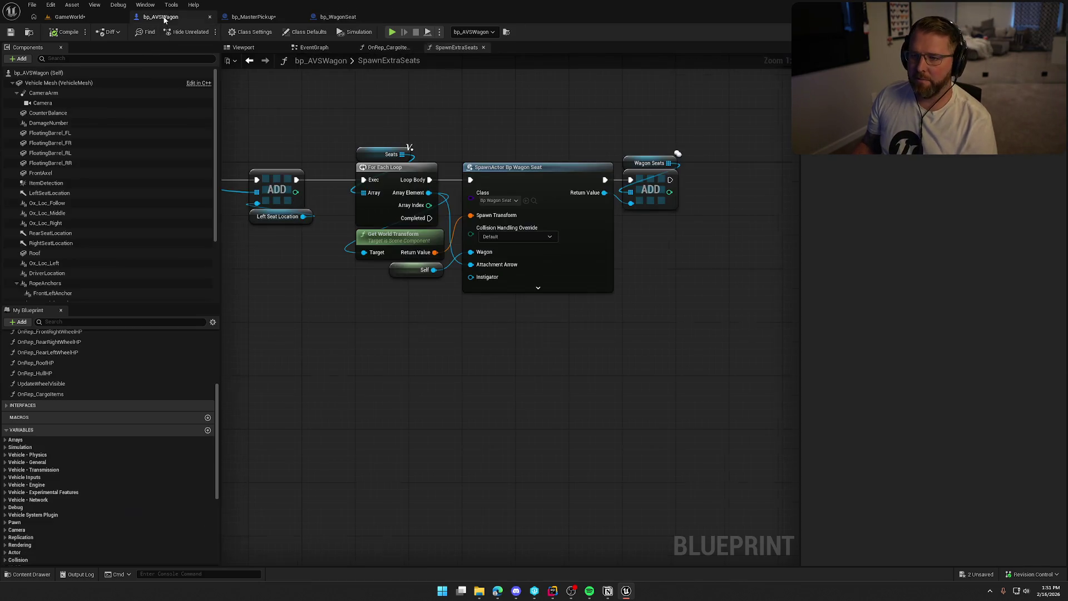
# - Select the ItemDetection box in bp_AVSWagon's viewport and fly around the wagon bed
pyautogui.scroll(5, 520, 297)
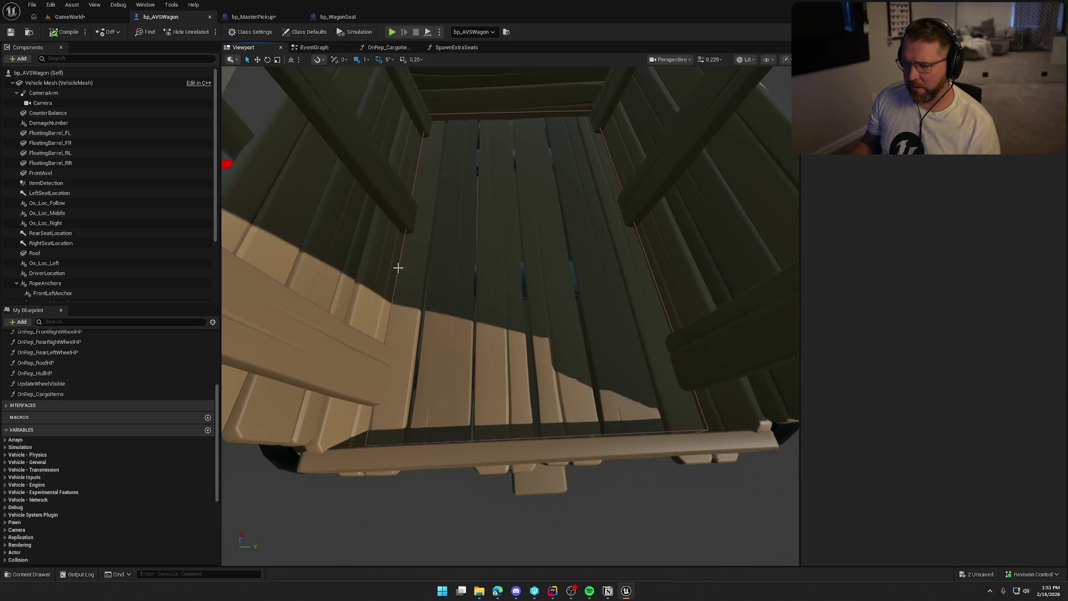
pyautogui.click(398, 268)
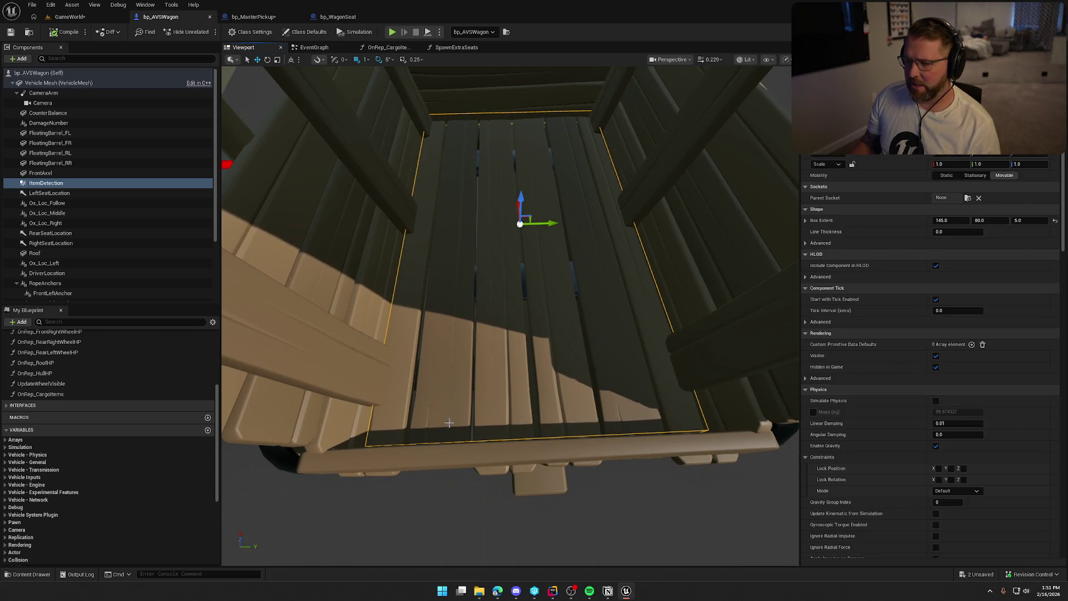
pyautogui.moveTo(538, 324); pyautogui.dragTo(540, 281)
pyautogui.moveTo(444, 300); pyautogui.dragTo(444, 315)
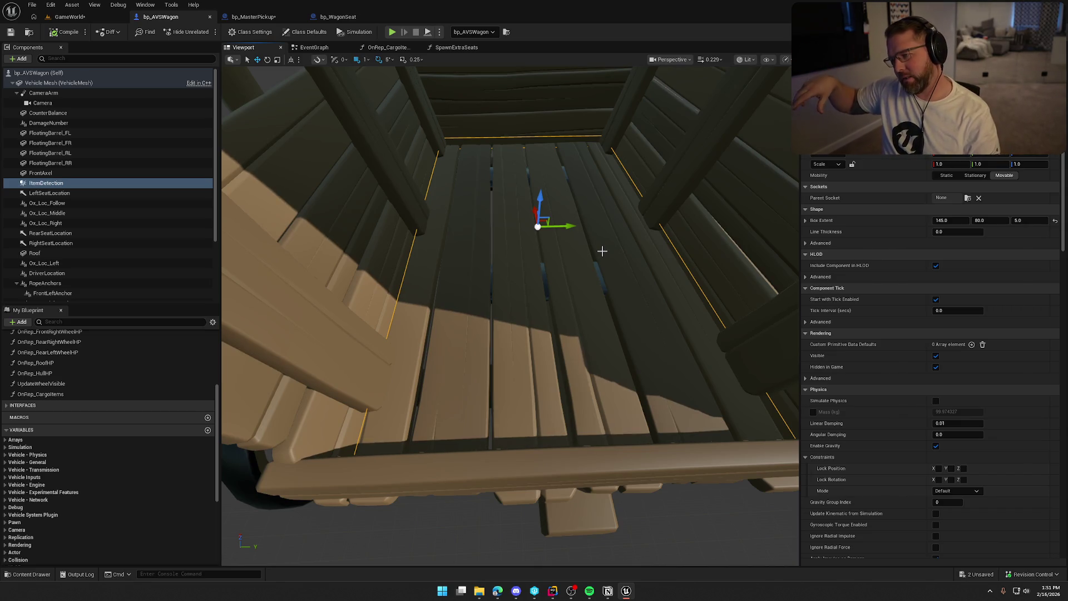
pyautogui.moveTo(510, 315)
pyautogui.mouseDown()
pyautogui.moveTo(473, 334)
pyautogui.moveTo(462, 300)
pyautogui.mouseUp()
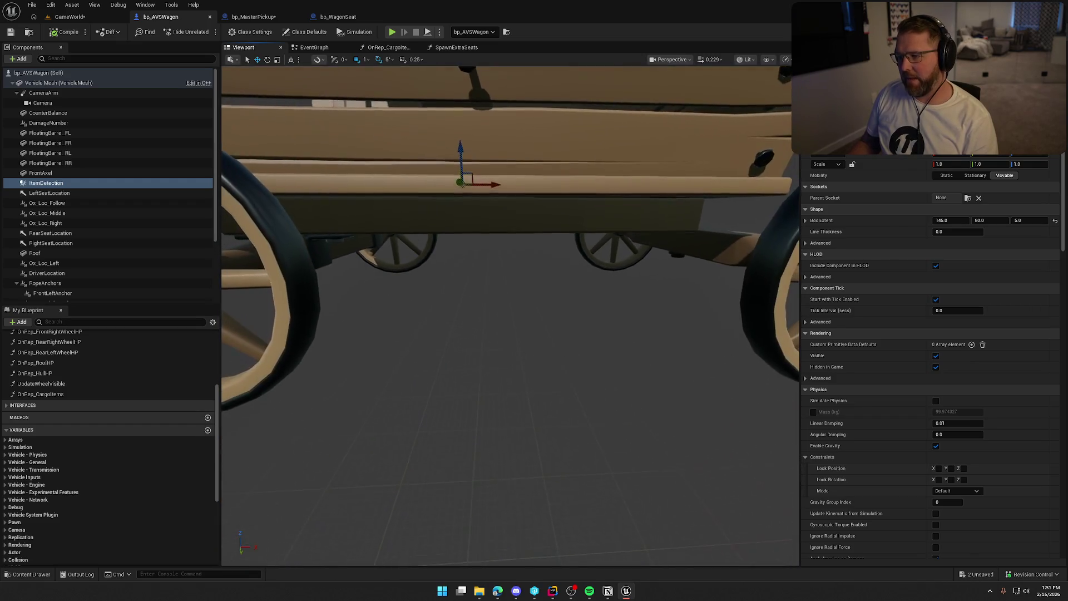
# - Frame the wagon's Vehicle Mesh, orbit into the bed, then return to bp_MasterPickup
pyautogui.click(498, 290)
pyautogui.press('f')
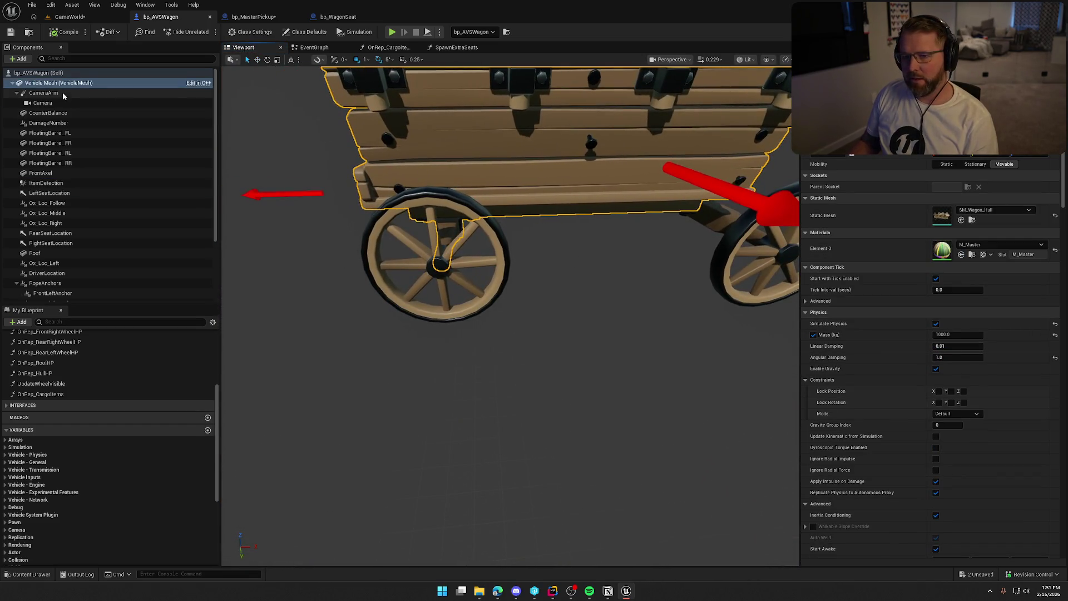
pyautogui.click(39, 73)
pyautogui.moveTo(501, 312)
pyautogui.mouseDown()
pyautogui.moveTo(543, 274)
pyautogui.moveTo(556, 278)
pyautogui.moveTo(517, 261)
pyautogui.mouseUp()
pyautogui.moveTo(582, 298)
pyautogui.mouseDown()
pyautogui.moveTo(568, 295)
pyautogui.moveTo(574, 281)
pyautogui.moveTo(583, 298)
pyautogui.mouseUp()
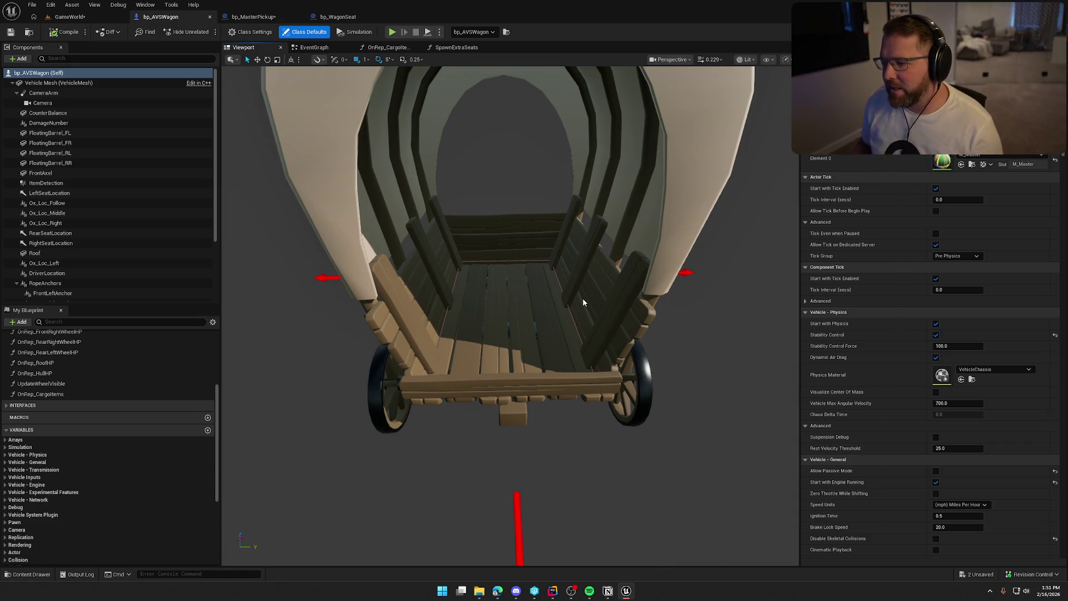
pyautogui.click(248, 17)
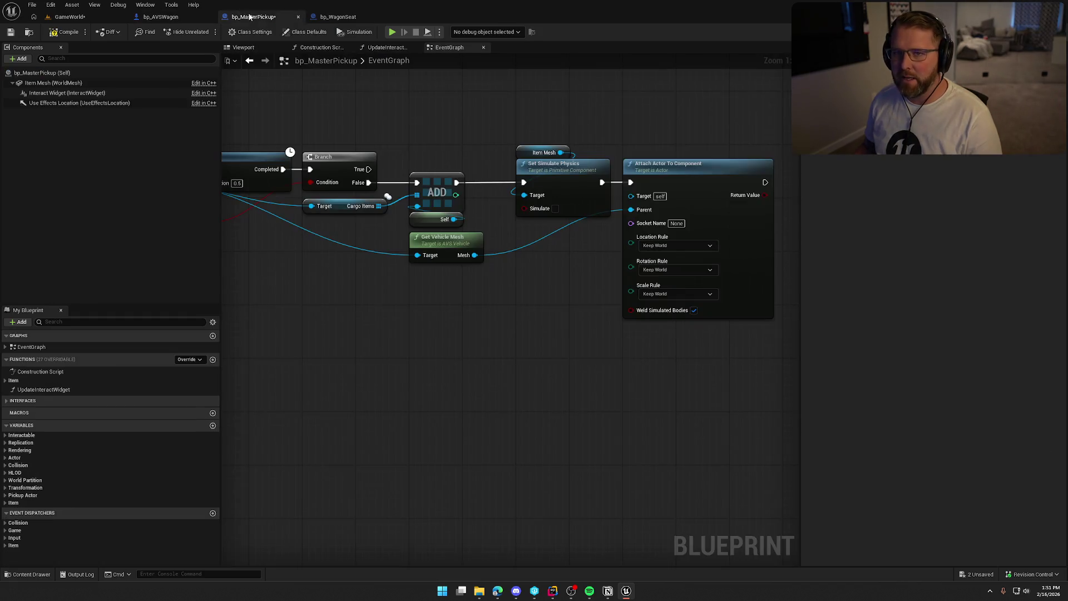
# - Review the pickup's Attach Actor To Component nodes, then switch through bp_WagonSeat to bp_AVSWagon
pyautogui.moveTo(518, 360); pyautogui.dragTo(393, 345)
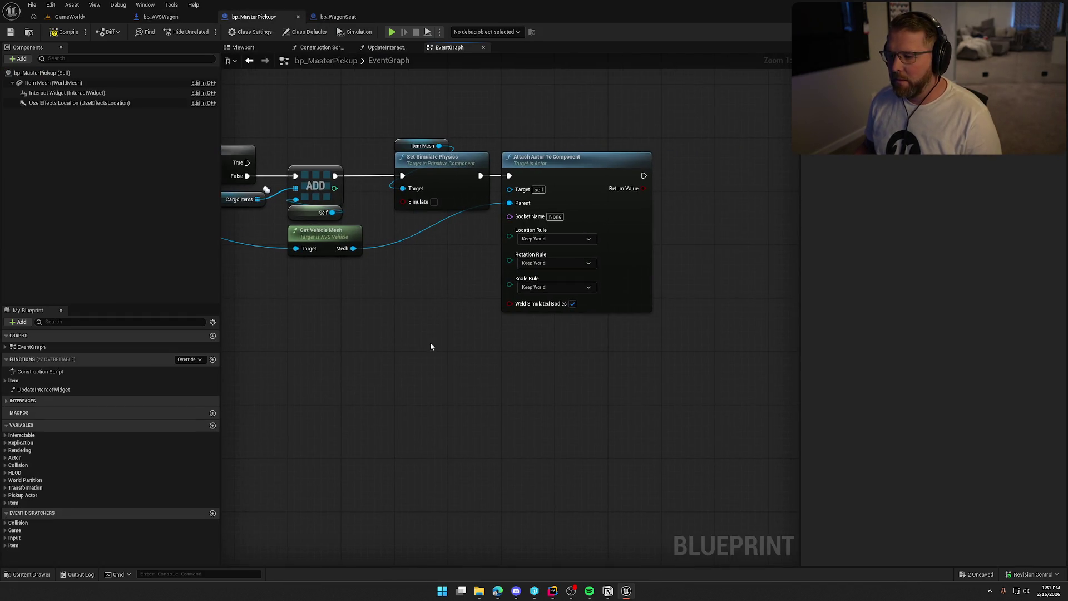
pyautogui.moveTo(695, 331); pyautogui.dragTo(334, 131)
pyautogui.click(437, 291)
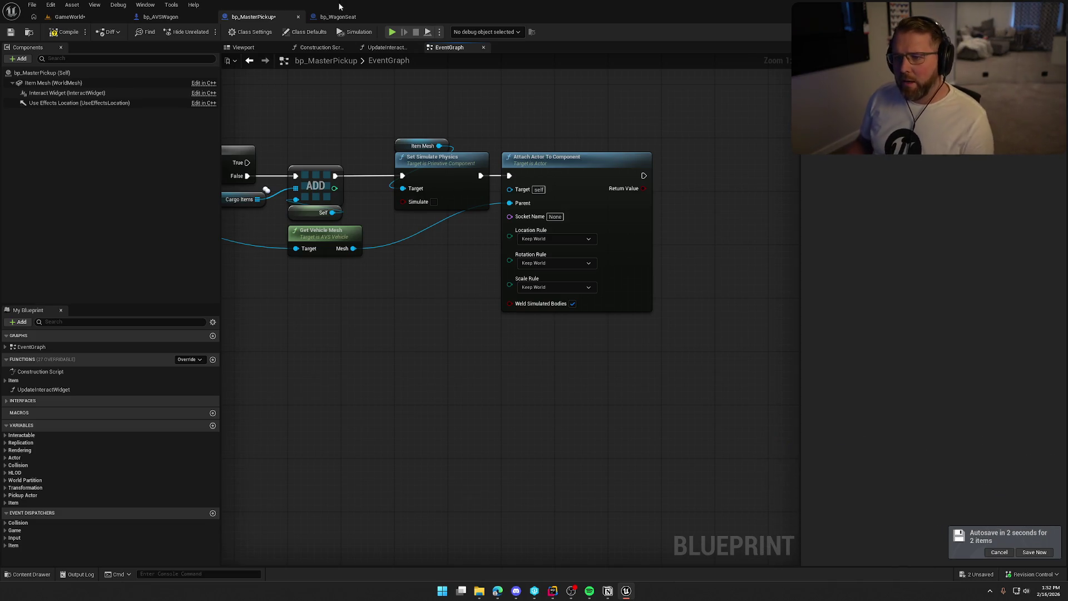
pyautogui.click(348, 18)
pyautogui.click(161, 17)
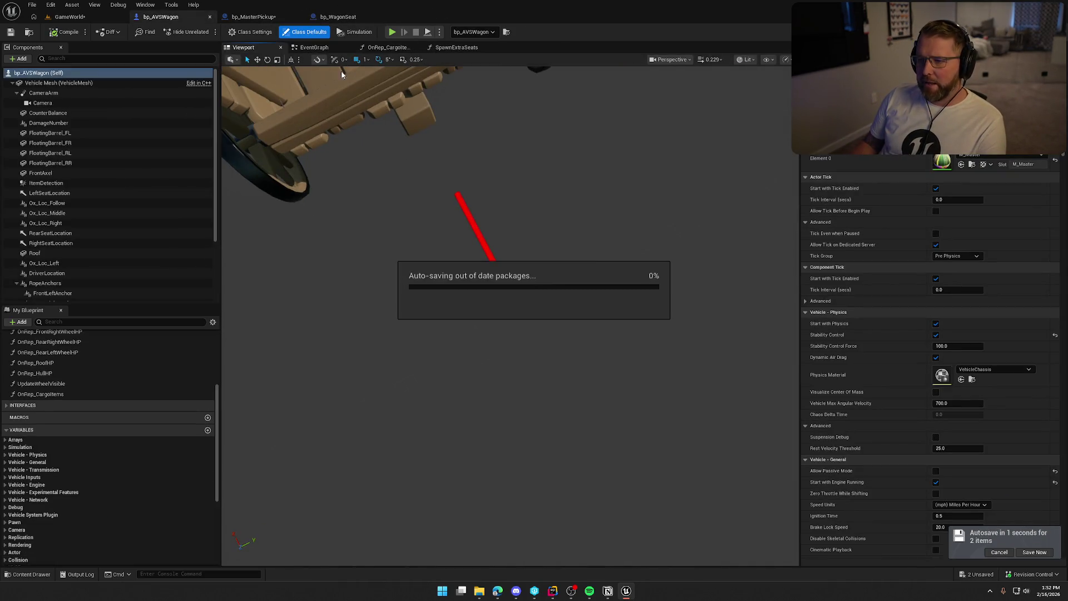
# - Bring up bp_AVSWagon's event graph around the Switch Has Authority node
pyautogui.click(315, 47)
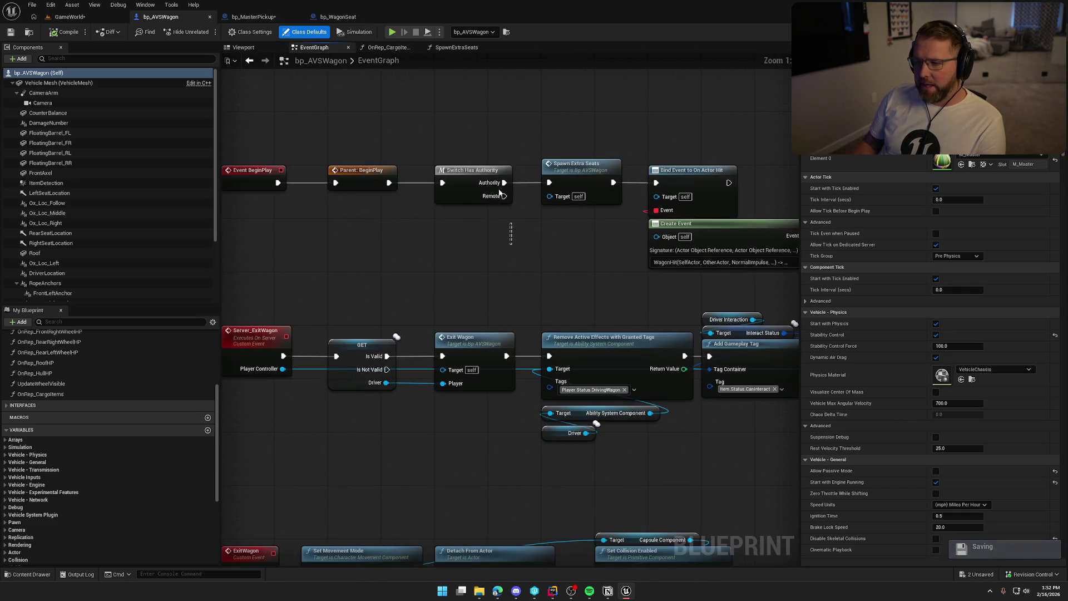
pyautogui.click(445, 172)
pyautogui.click(519, 253)
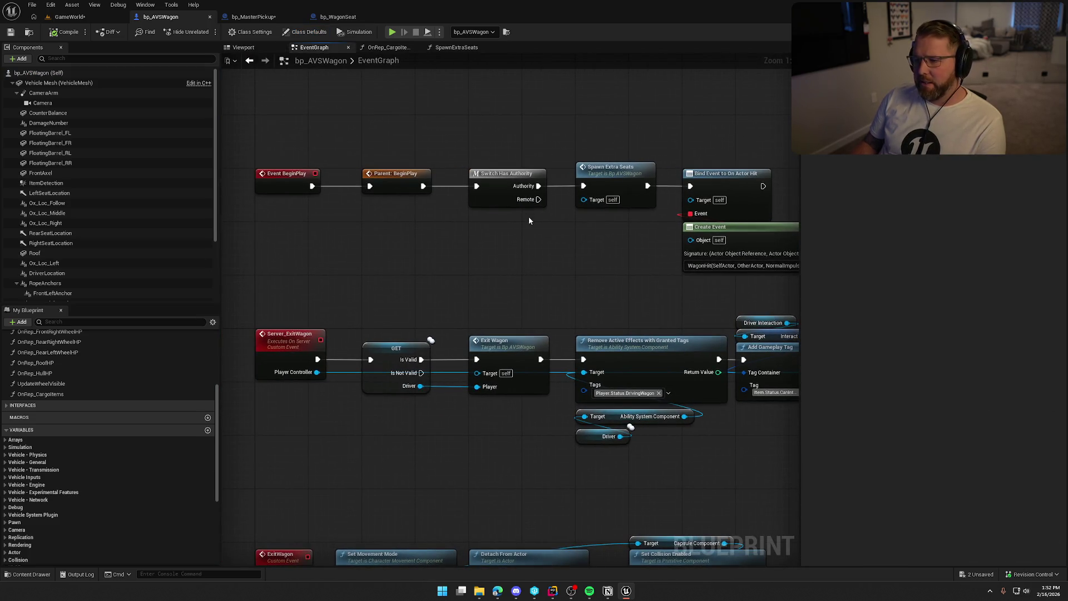
pyautogui.moveTo(444, 161)
pyautogui.mouseDown()
pyautogui.moveTo(425, 245)
pyautogui.moveTo(372, 146)
pyautogui.mouseUp()
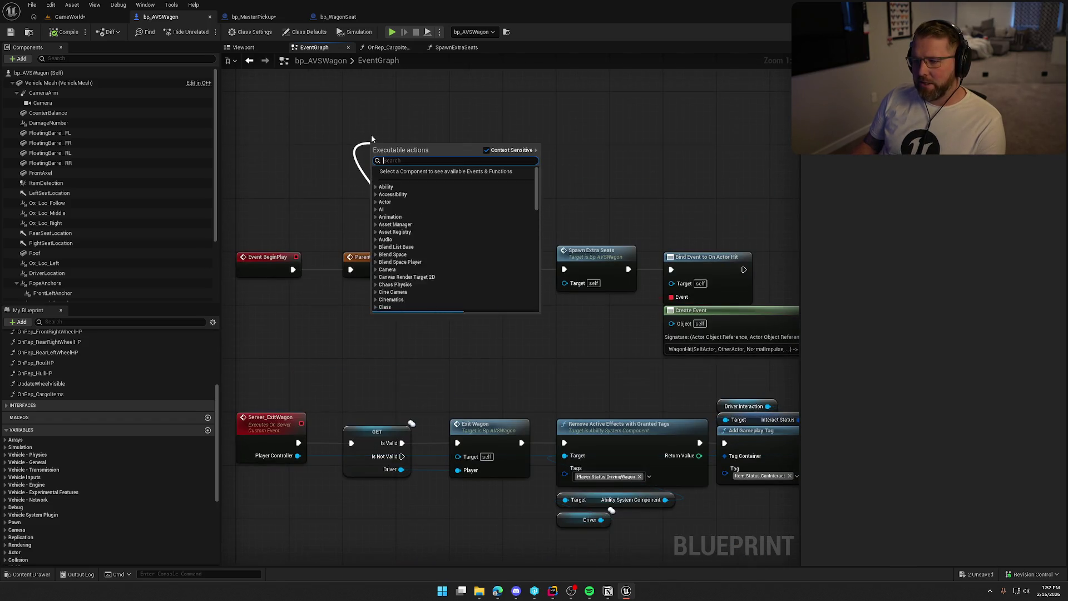
pyautogui.click(639, 141)
pyautogui.moveTo(479, 202); pyautogui.dragTo(499, 145)
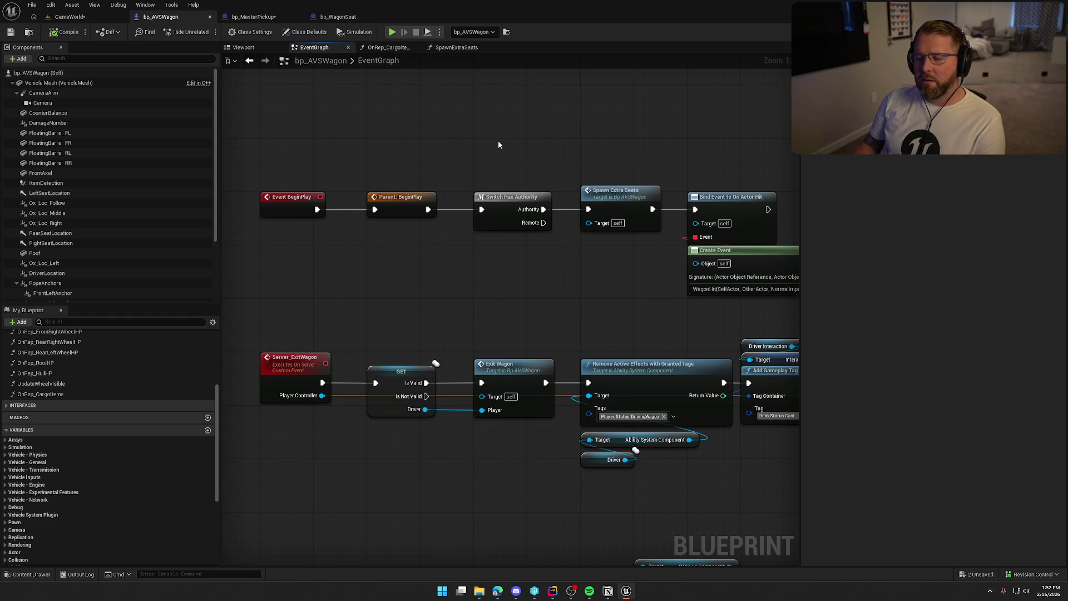
# - Detach Parent: BeginPlay from Switch Has Authority and add a Print String after it
pyautogui.moveTo(428, 209); pyautogui.dragTo(470, 281)
pyautogui.click(463, 136)
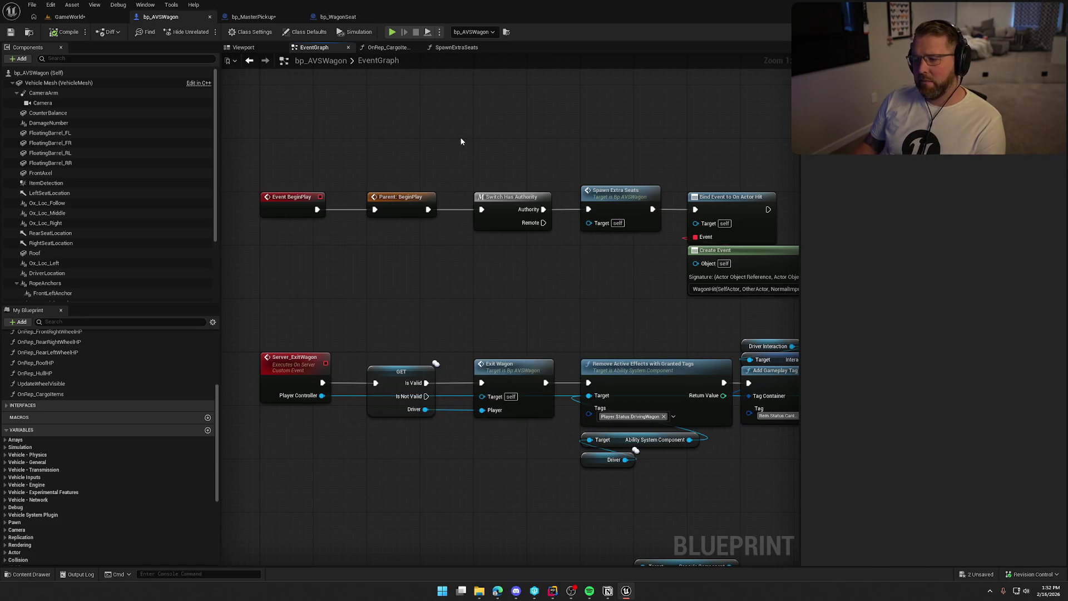
pyautogui.moveTo(481, 209)
pyautogui.mouseDown()
pyautogui.moveTo(453, 225)
pyautogui.moveTo(495, 271)
pyautogui.mouseUp()
pyautogui.click(455, 106)
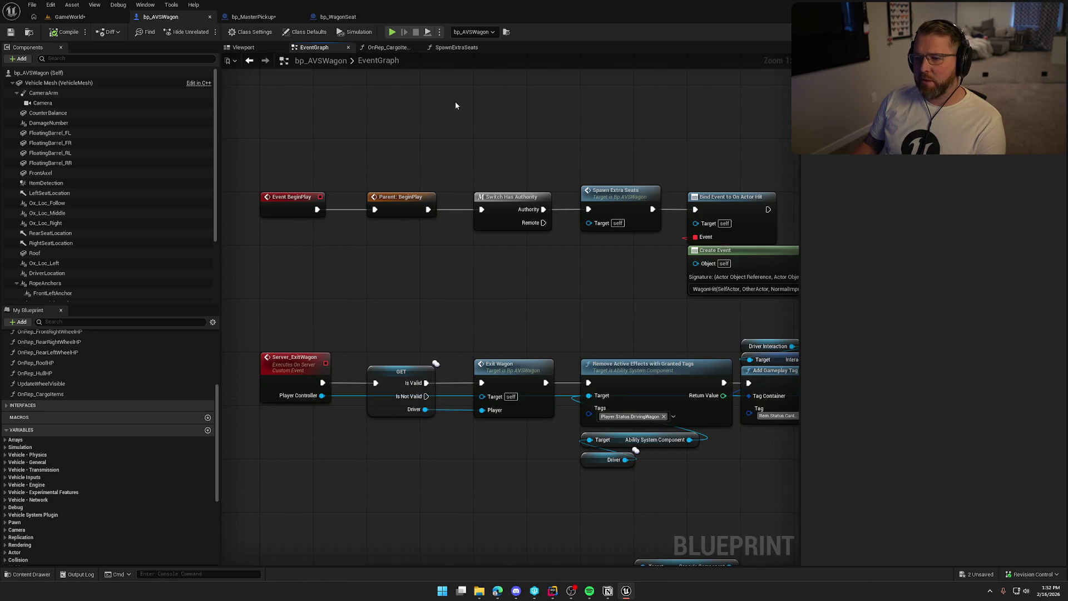
pyautogui.moveTo(498, 321); pyautogui.dragTo(525, 395)
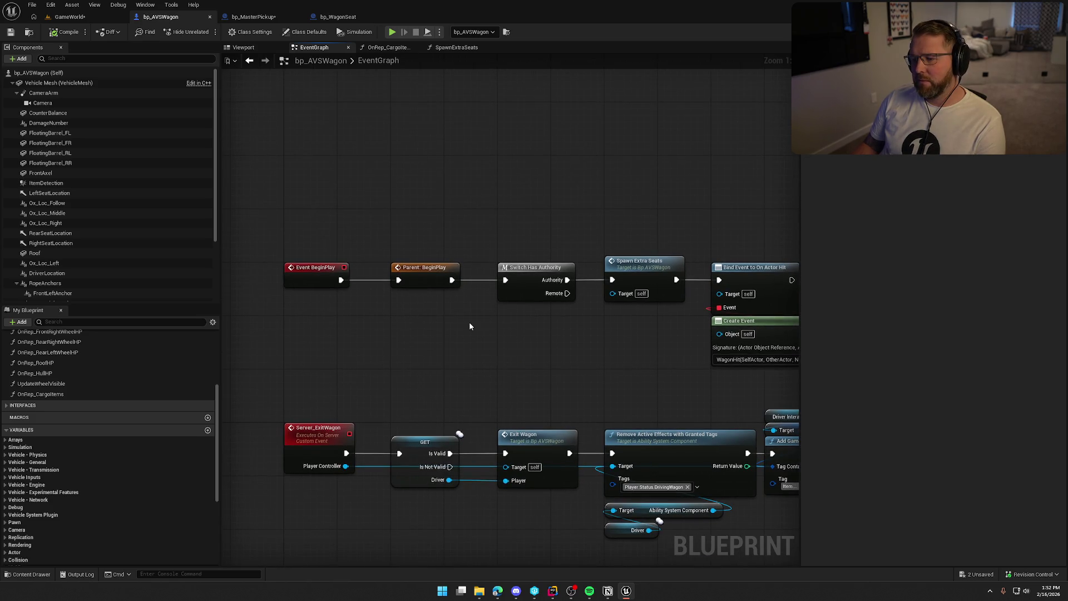
pyautogui.write('print')
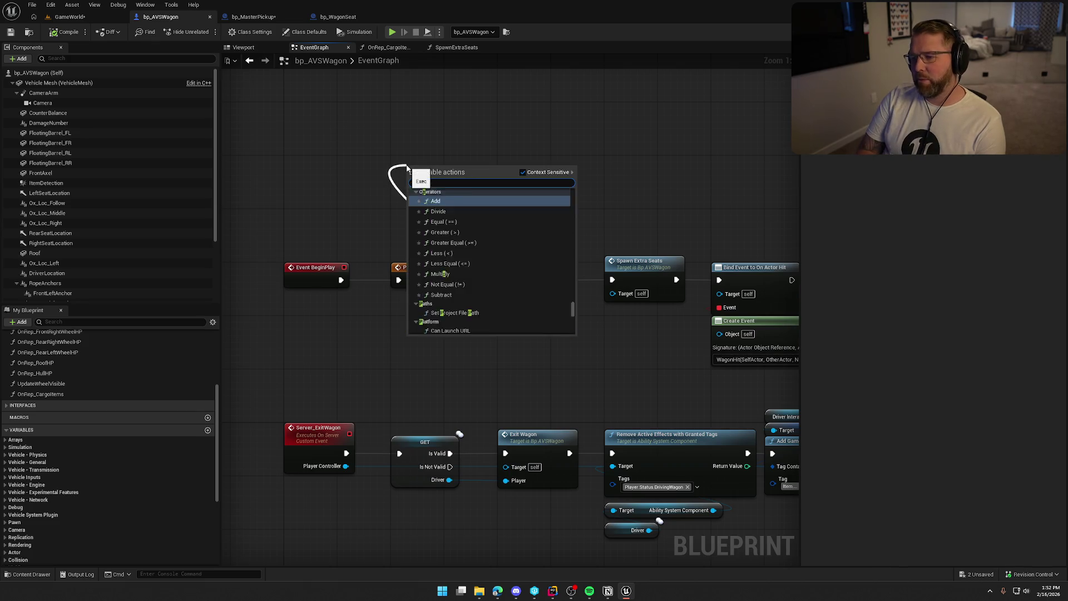
pyautogui.press('Return')
# - Compile the wagon blueprint and start a play test in GameWorld
pyautogui.click(61, 34)
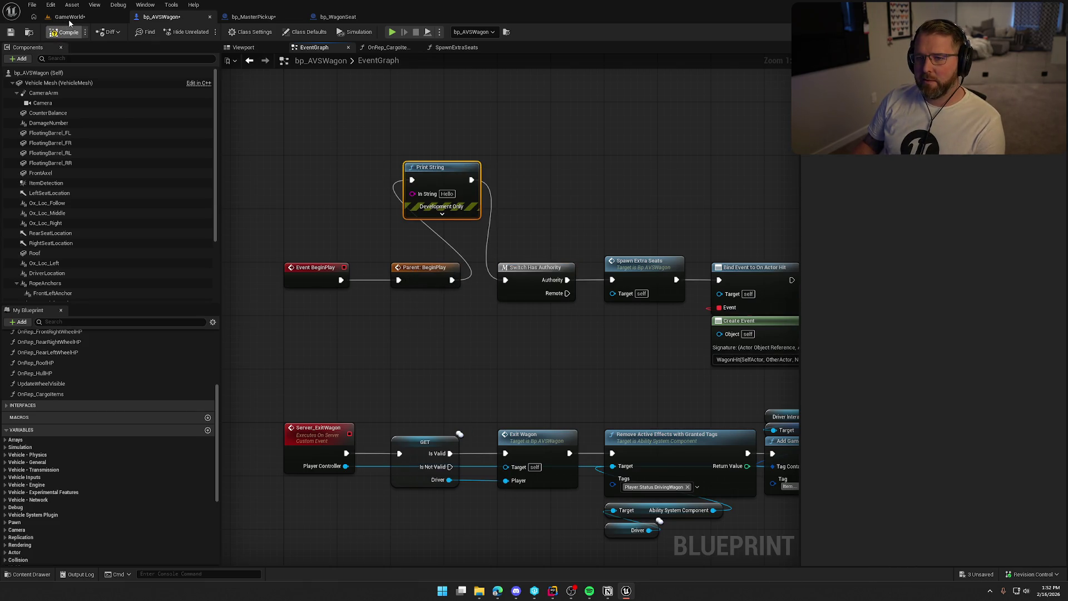
pyautogui.click(70, 17)
pyautogui.hotkey('alt', 'p')
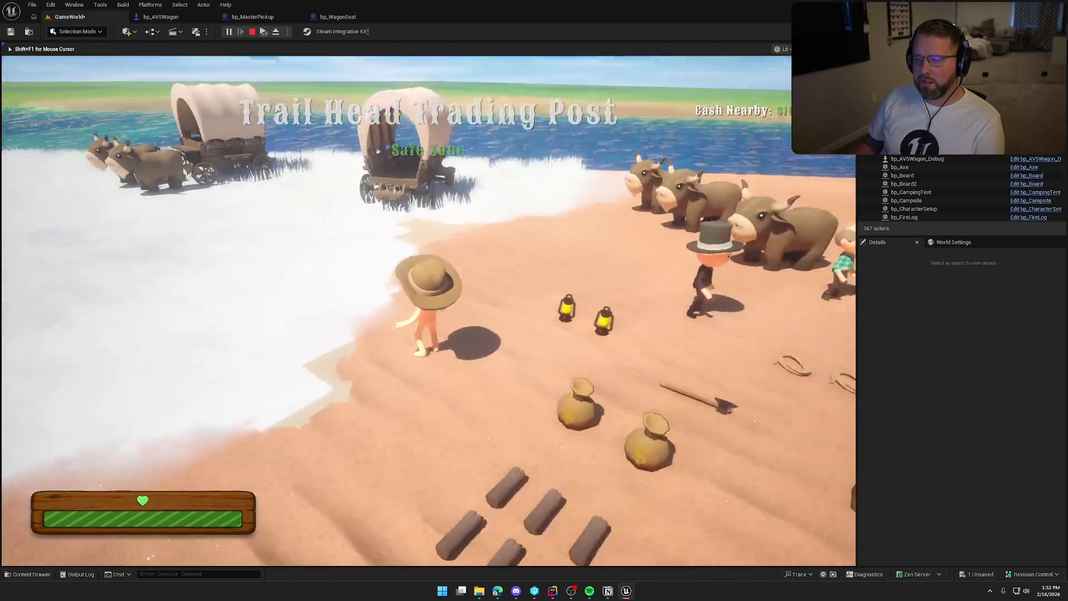
# - Run the client character toward the wagons to see Hello, stop, and rewire BeginPlay in bp_AVSWagon
pyautogui.press('super')
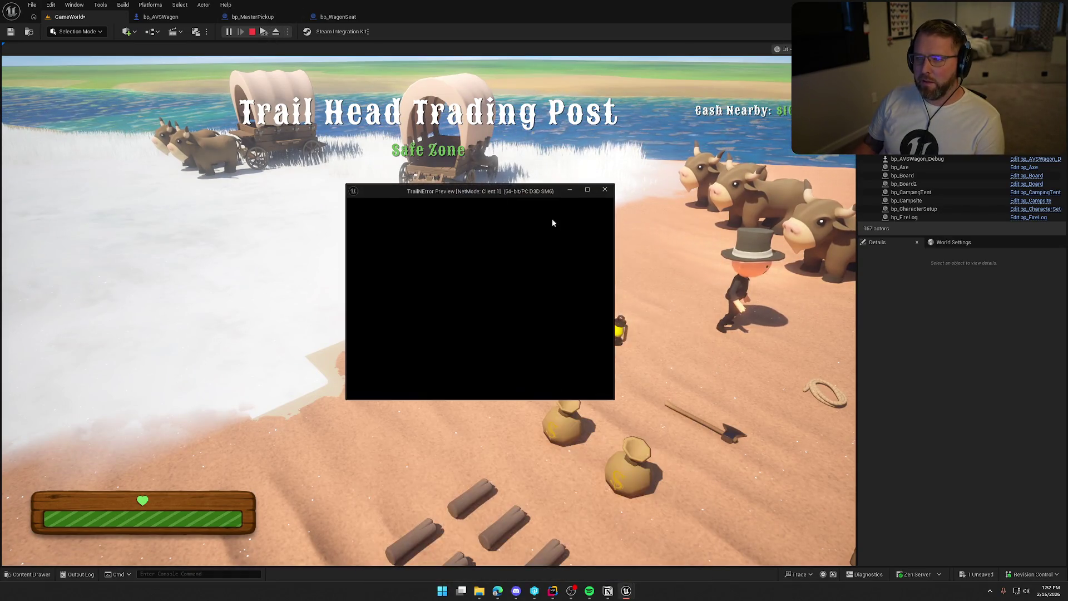
pyautogui.click(456, 283)
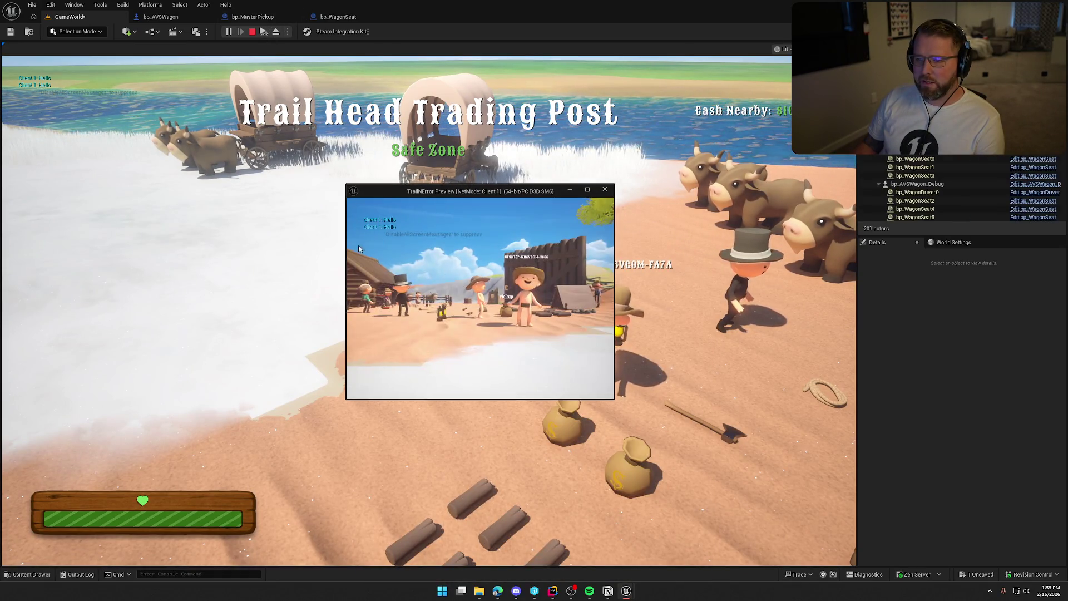
pyautogui.press('w')
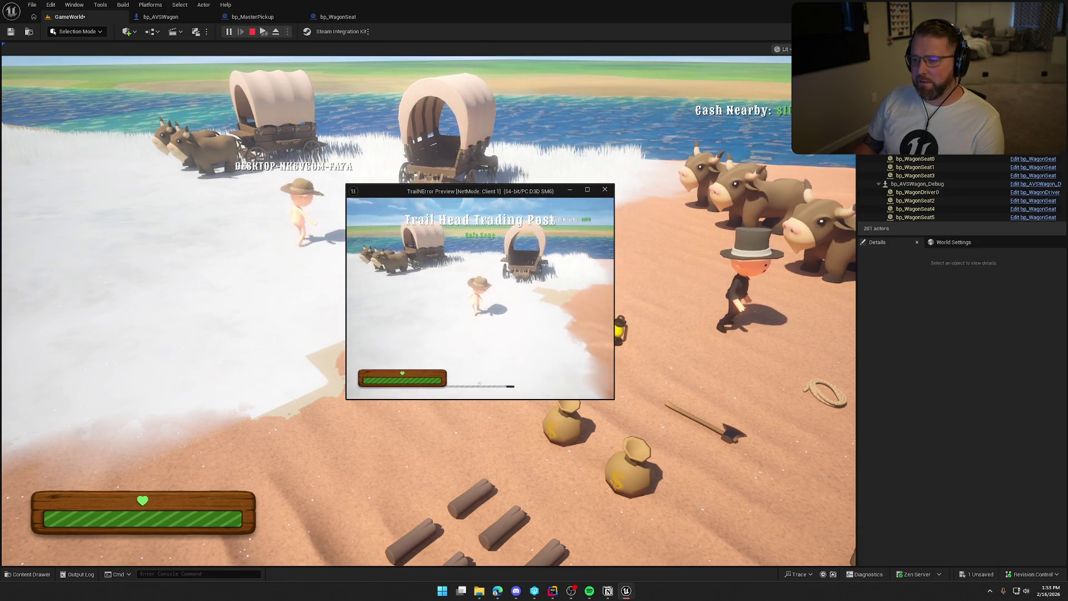
pyautogui.press('Escape')
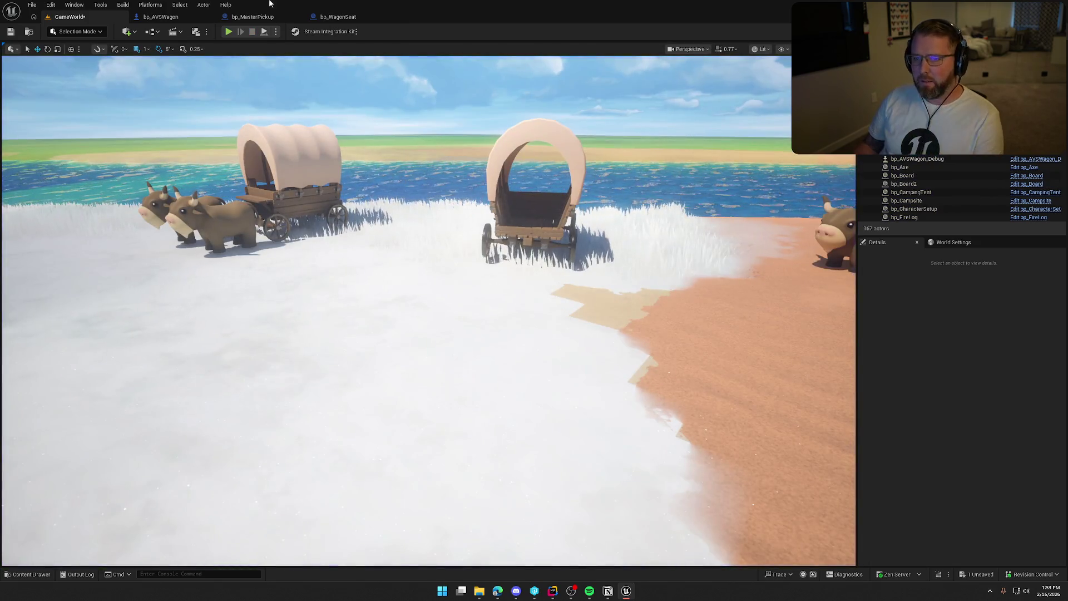
pyautogui.click(161, 17)
pyautogui.moveTo(452, 280)
pyautogui.mouseDown()
pyautogui.moveTo(467, 290)
pyautogui.moveTo(535, 278)
pyautogui.mouseUp()
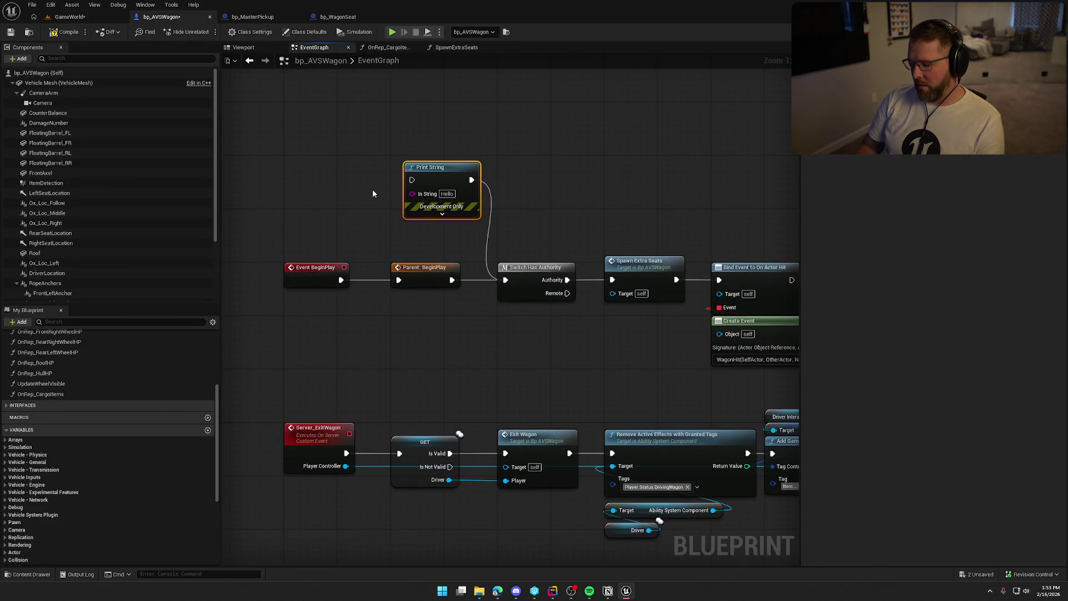
# - Delete the Hello Print String node, recompile bp_AVSWagon, and switch to bp_MasterPickup
pyautogui.press('Delete')
pyautogui.moveTo(551, 393); pyautogui.dragTo(379, 228)
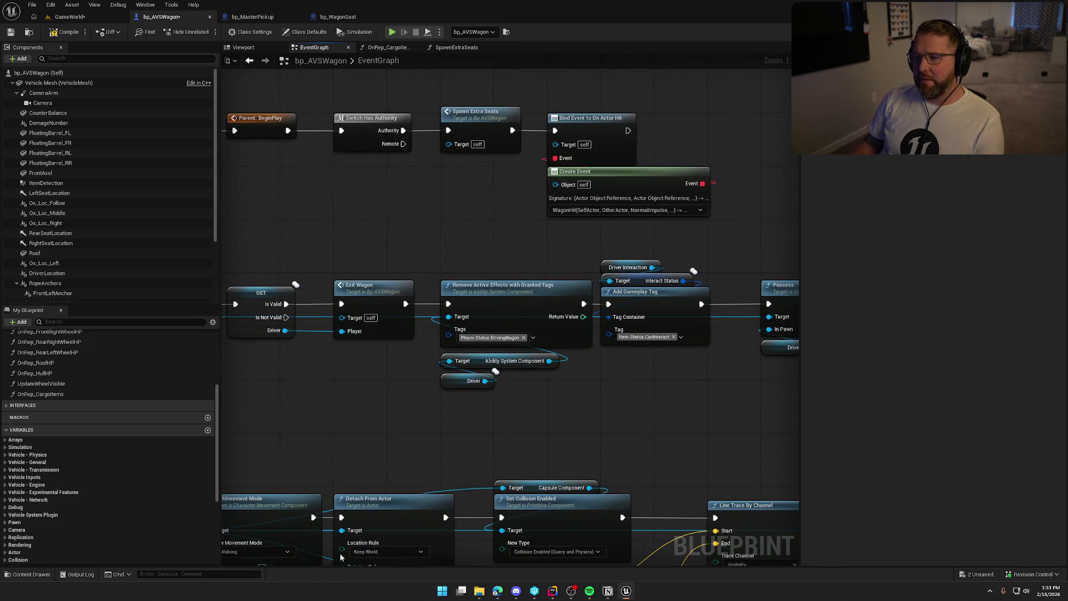
pyautogui.click(58, 30)
pyautogui.scroll(-10, 418, 356)
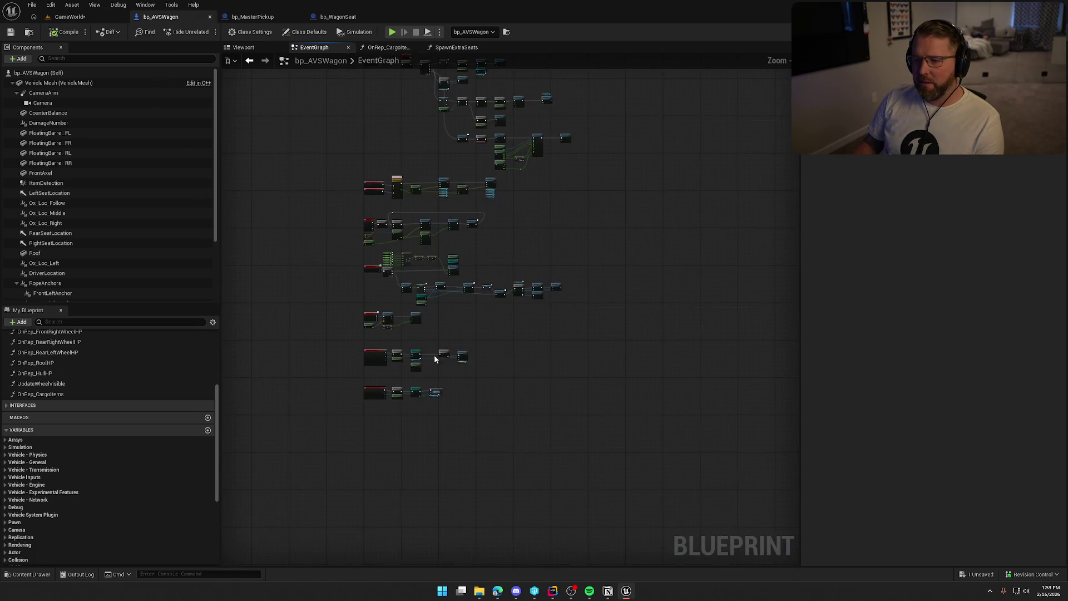
pyautogui.scroll(8, 435, 359)
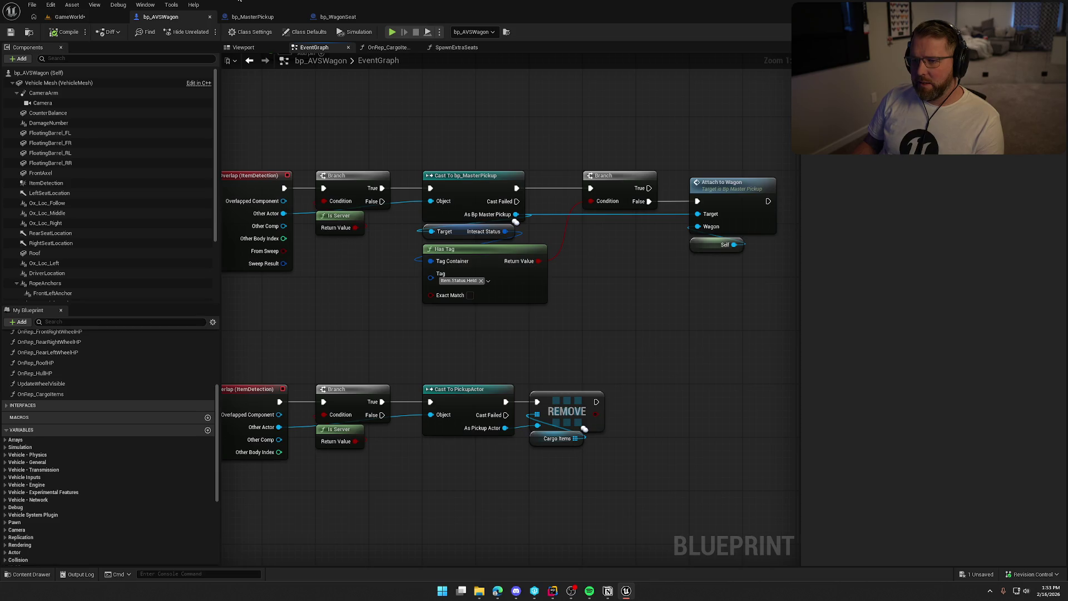
pyautogui.click(253, 17)
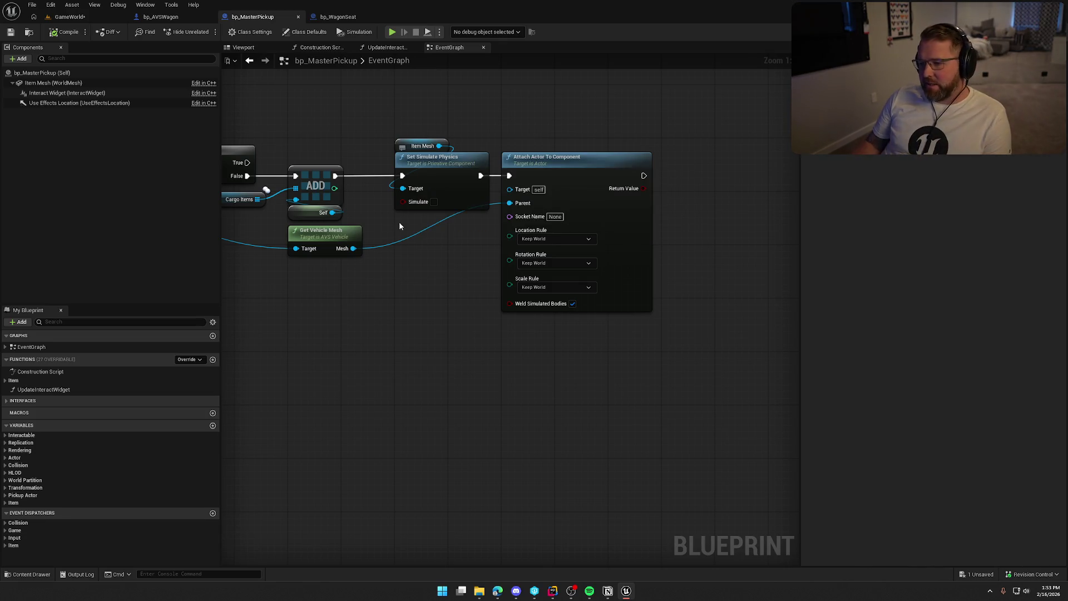
# - Frame the Attach Actor To Component node and check its Location Rule, leaving Keep World
pyautogui.moveTo(411, 245); pyautogui.dragTo(447, 247)
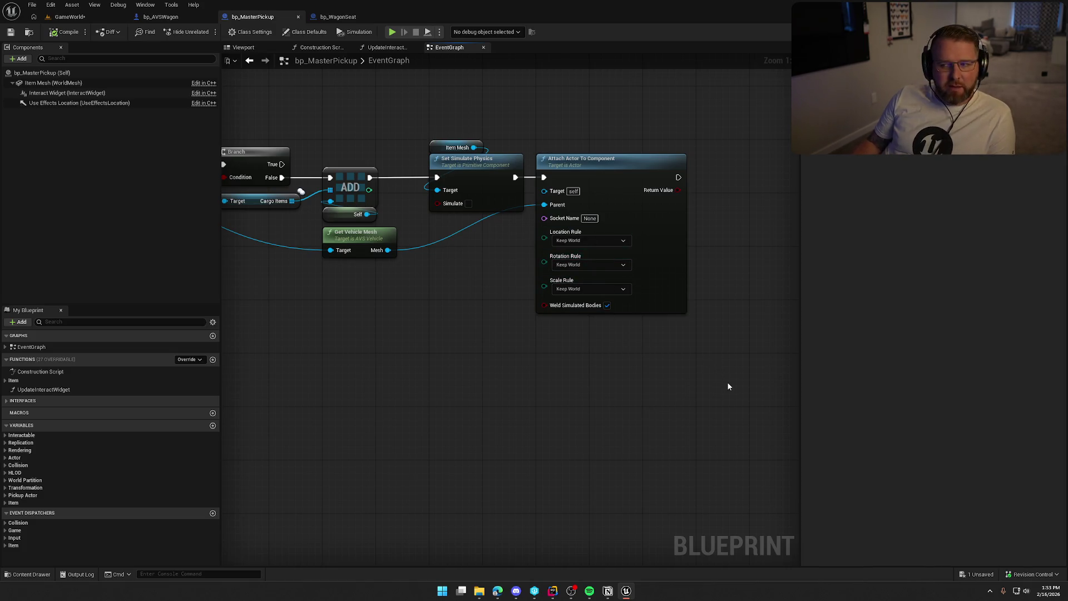
pyautogui.moveTo(423, 344)
pyautogui.mouseDown()
pyautogui.moveTo(603, 328)
pyautogui.moveTo(489, 326)
pyautogui.moveTo(472, 306)
pyautogui.moveTo(413, 316)
pyautogui.mouseUp()
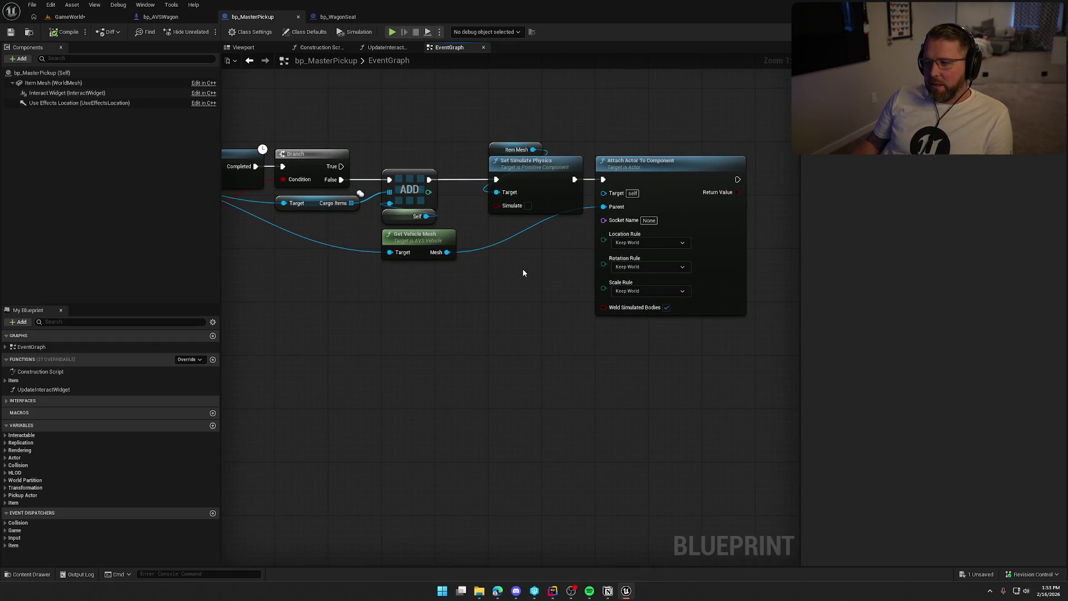
pyautogui.moveTo(522, 268); pyautogui.dragTo(409, 261)
pyautogui.moveTo(549, 167); pyautogui.dragTo(661, 164)
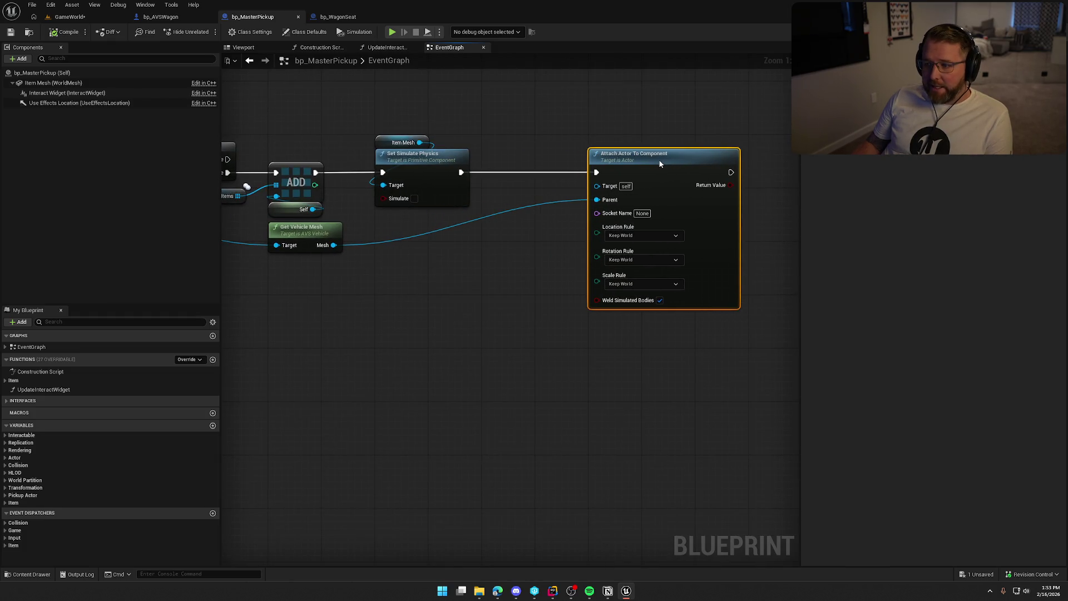
pyautogui.click(528, 236)
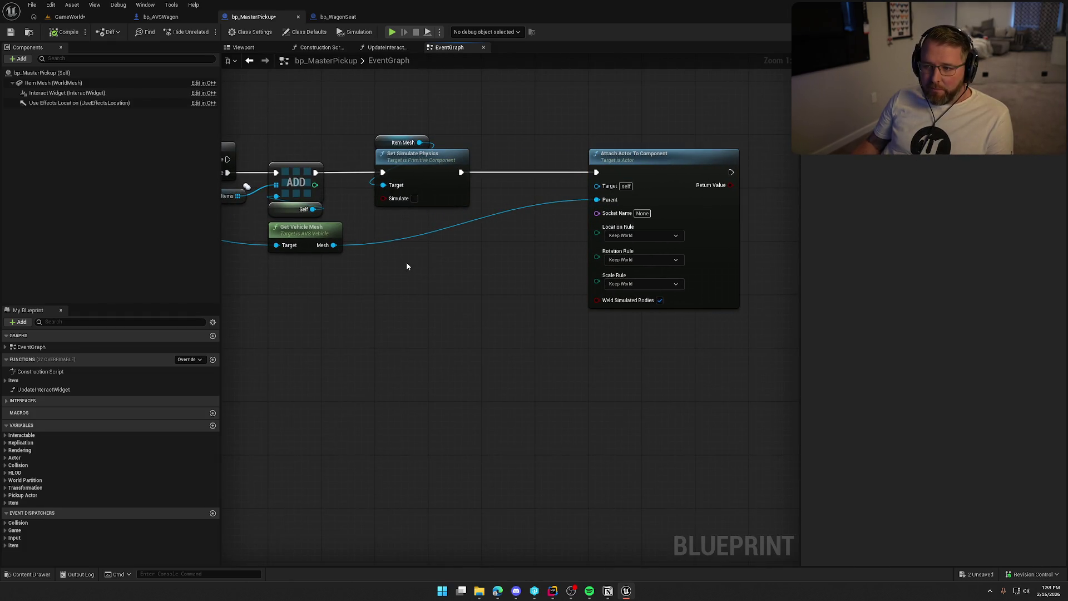
pyautogui.moveTo(393, 251); pyautogui.dragTo(512, 261)
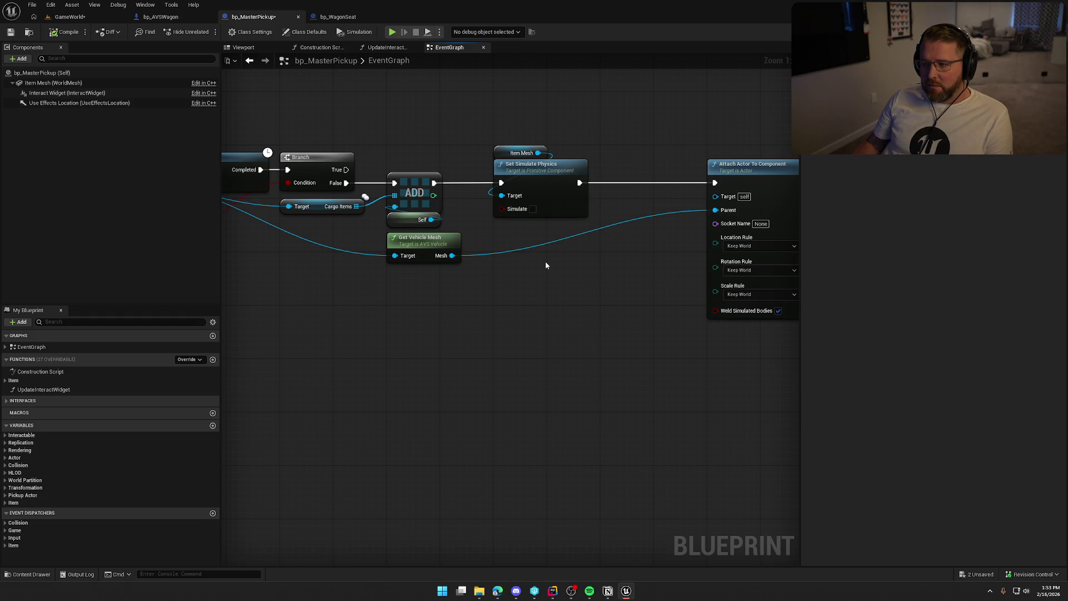
pyautogui.moveTo(560, 265); pyautogui.dragTo(465, 267)
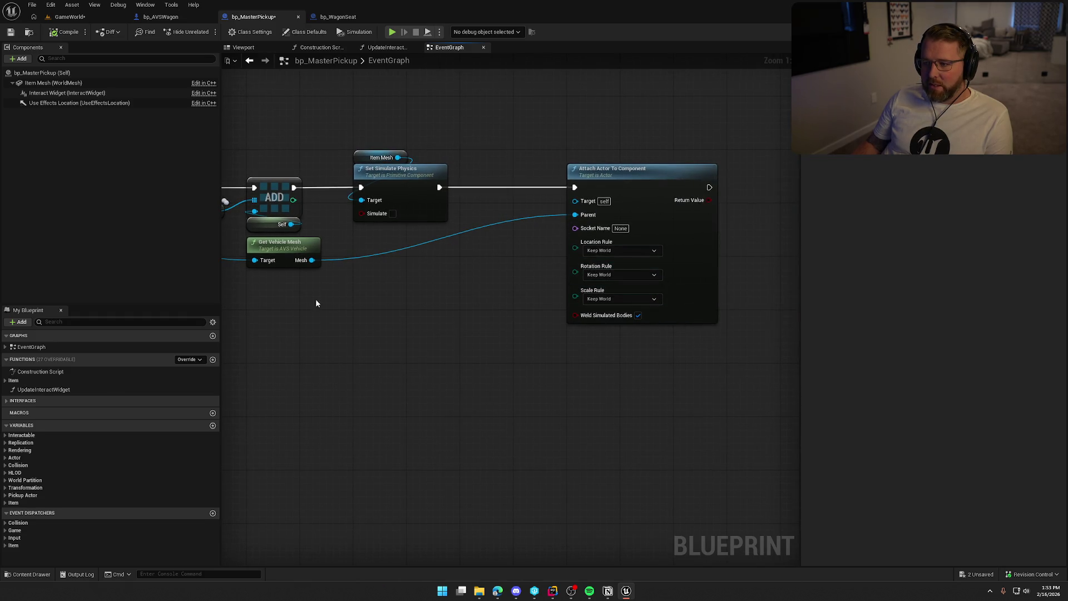
pyautogui.click(630, 251)
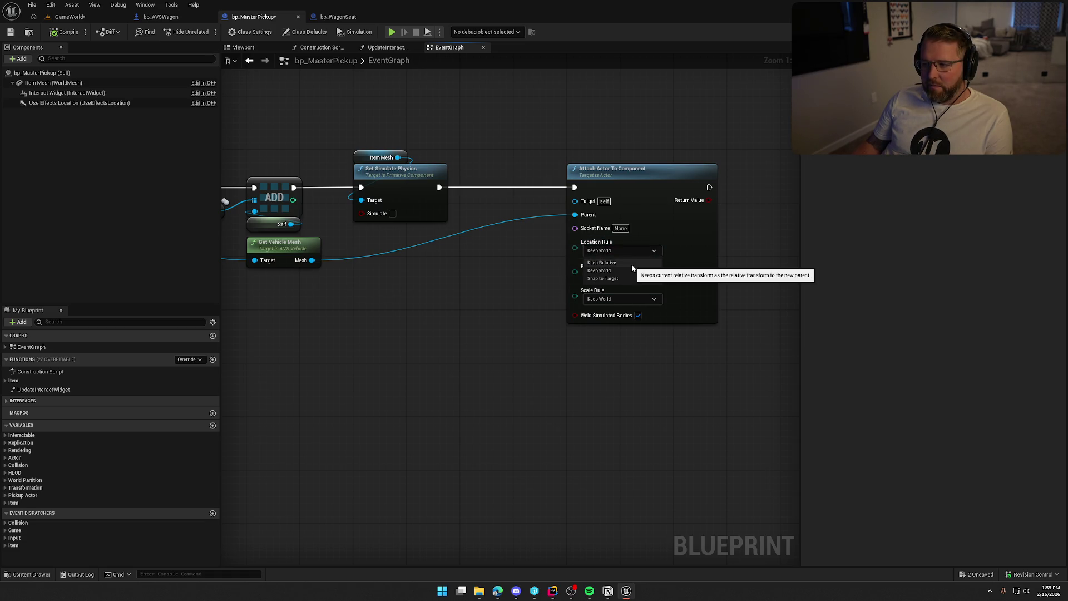
pyautogui.click(423, 306)
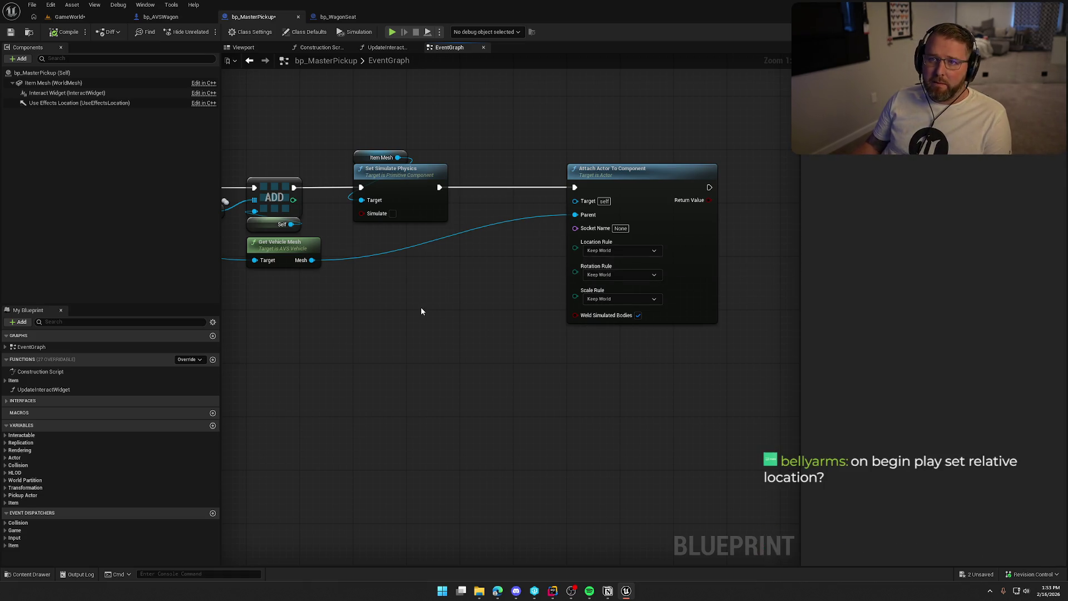
# - Survey the BeginPlay, Add Run Score and Destroy Actor nodes, then recenter the attach logic
pyautogui.moveTo(422, 311); pyautogui.dragTo(479, 335)
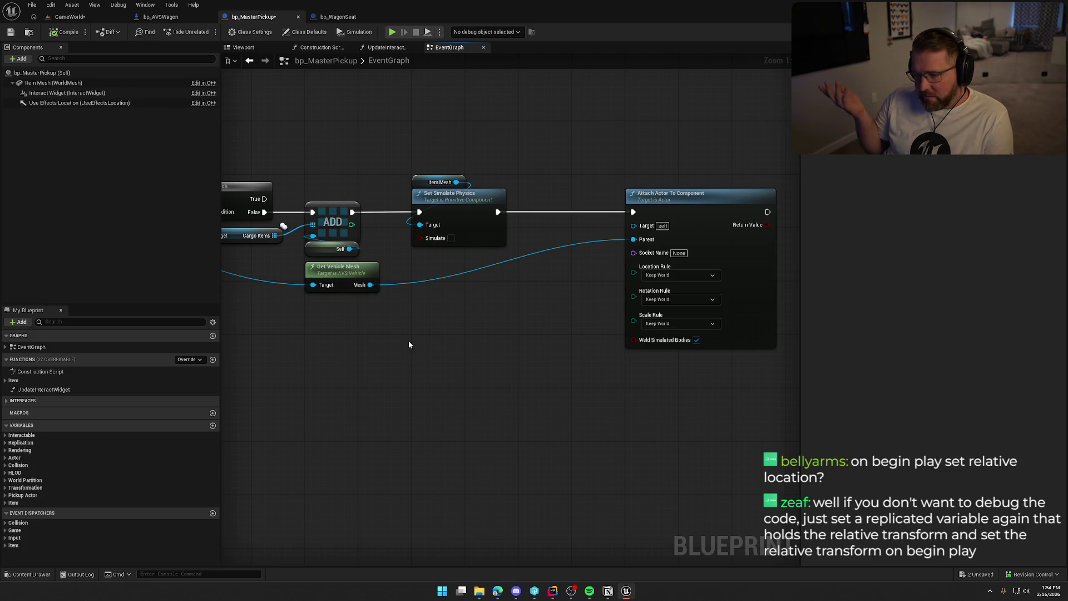
pyautogui.moveTo(408, 345)
pyautogui.mouseDown()
pyautogui.moveTo(413, 379)
pyautogui.moveTo(529, 423)
pyautogui.moveTo(599, 427)
pyautogui.mouseUp()
pyautogui.moveTo(585, 224); pyautogui.dragTo(467, 205)
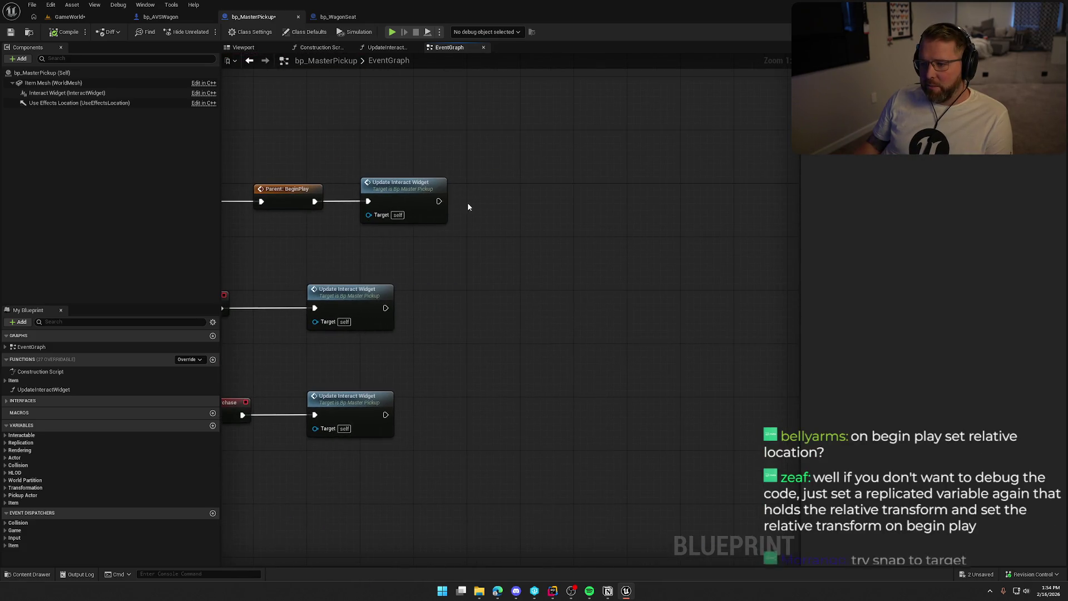
pyautogui.moveTo(526, 473)
pyautogui.mouseDown()
pyautogui.moveTo(531, 241)
pyautogui.moveTo(520, 48)
pyautogui.mouseUp()
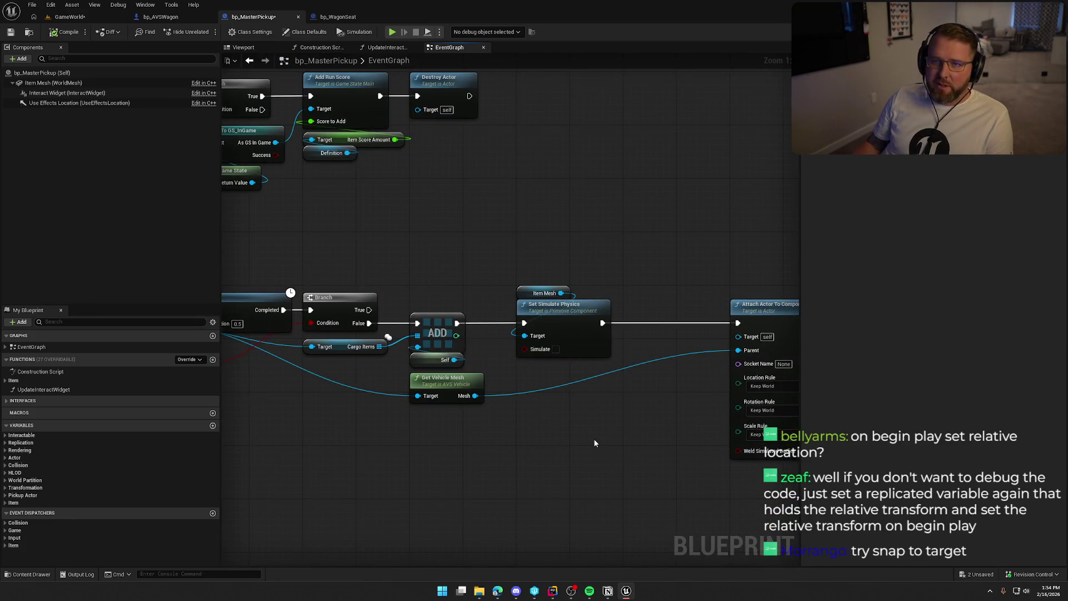
pyautogui.moveTo(595, 443); pyautogui.dragTo(535, 363)
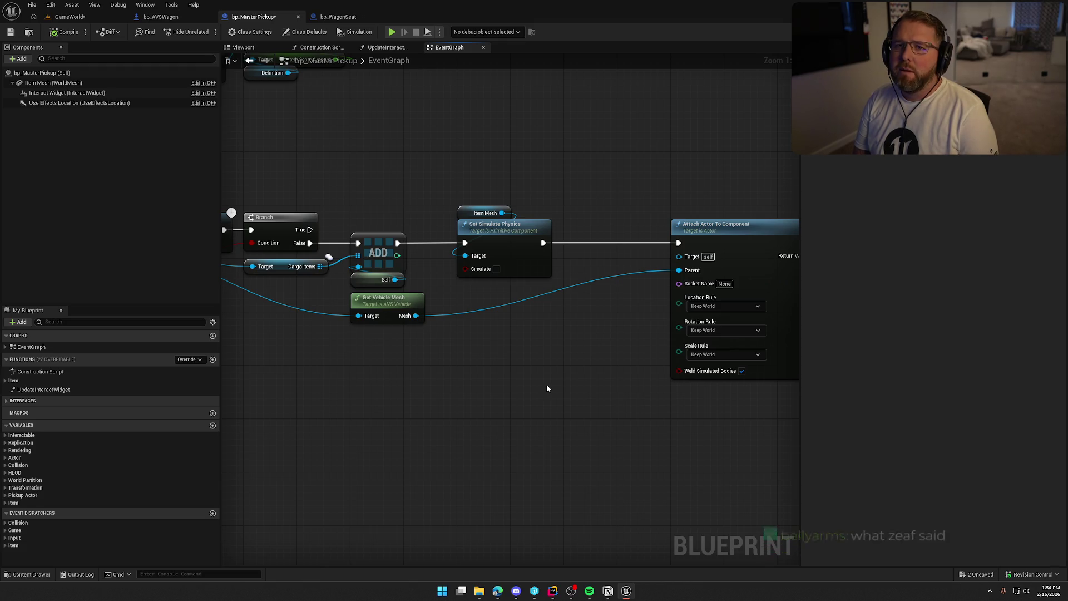
pyautogui.moveTo(547, 388); pyautogui.dragTo(490, 360)
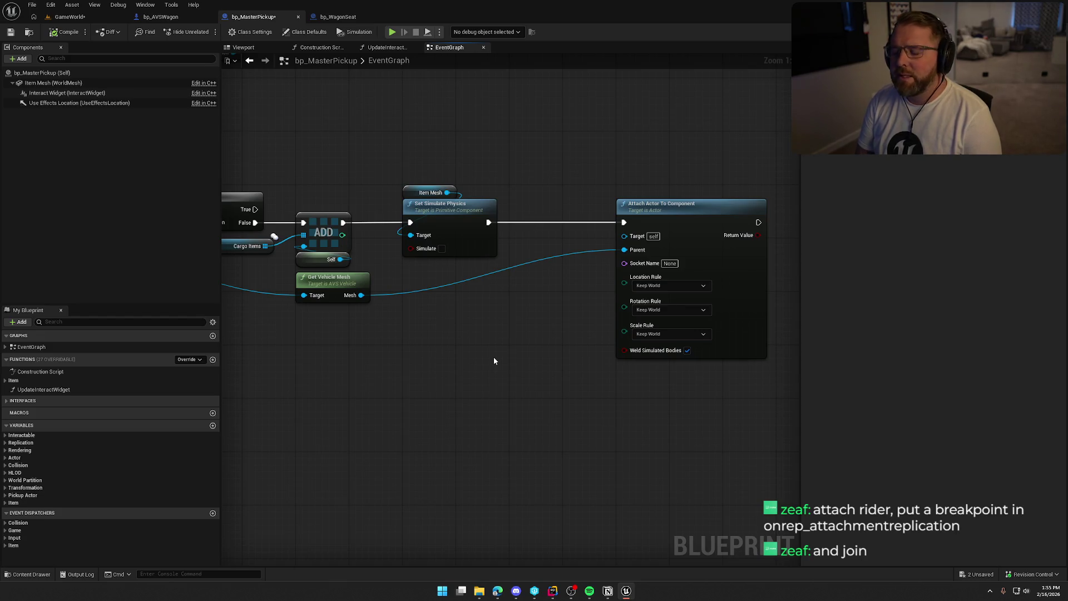
pyautogui.click(553, 591)
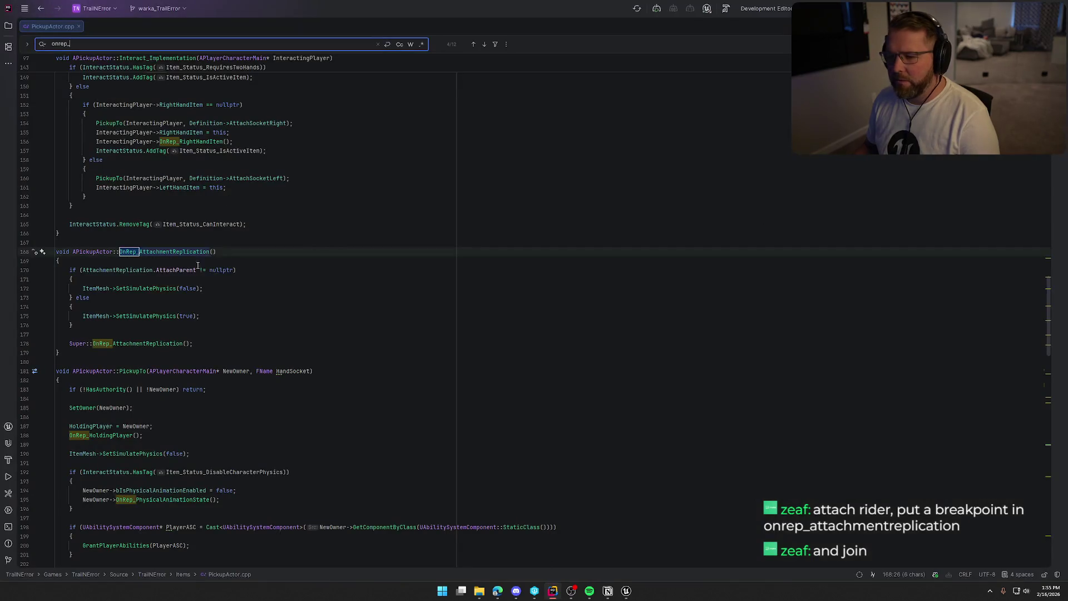
# - Toggle a breakpoint on line 178's Super::OnRep_AttachmentReplication call on and back off
pyautogui.click(206, 288)
pyautogui.press('Escape')
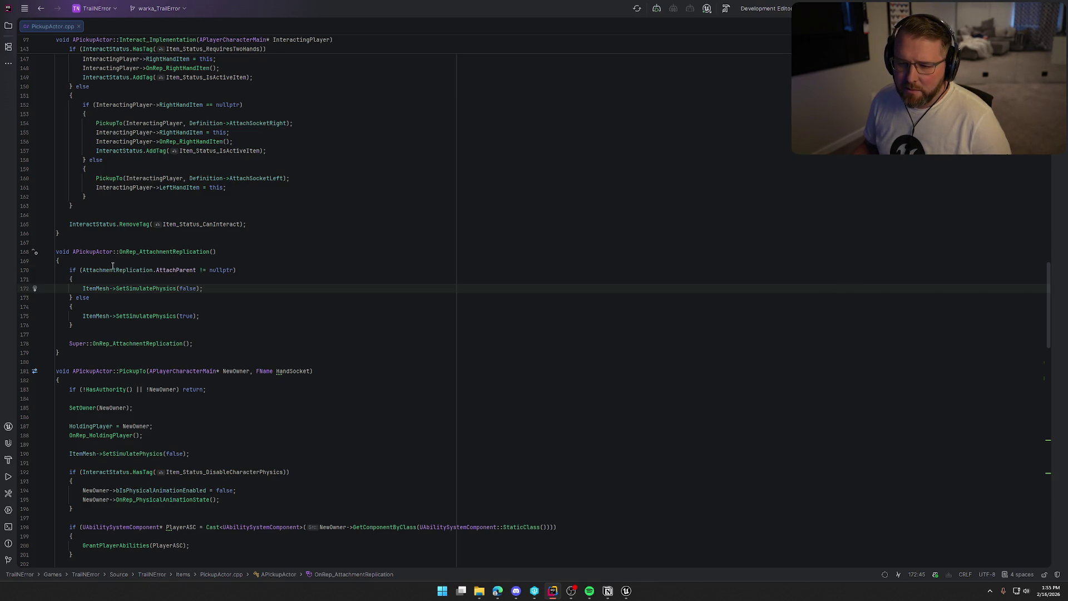
pyautogui.moveTo(112, 271)
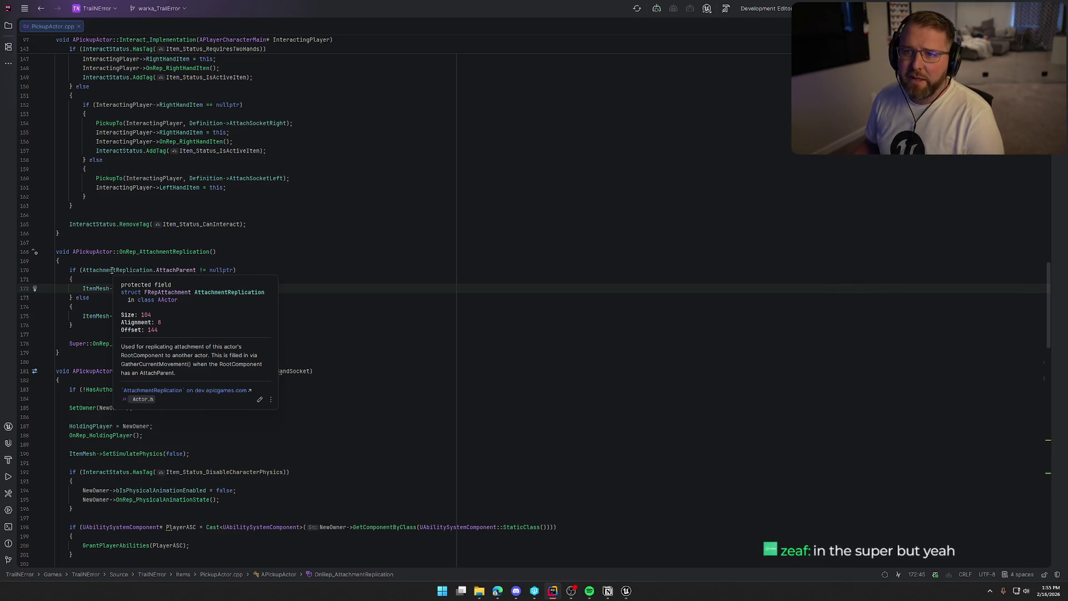
pyautogui.click(76, 344)
pyautogui.click(26, 344)
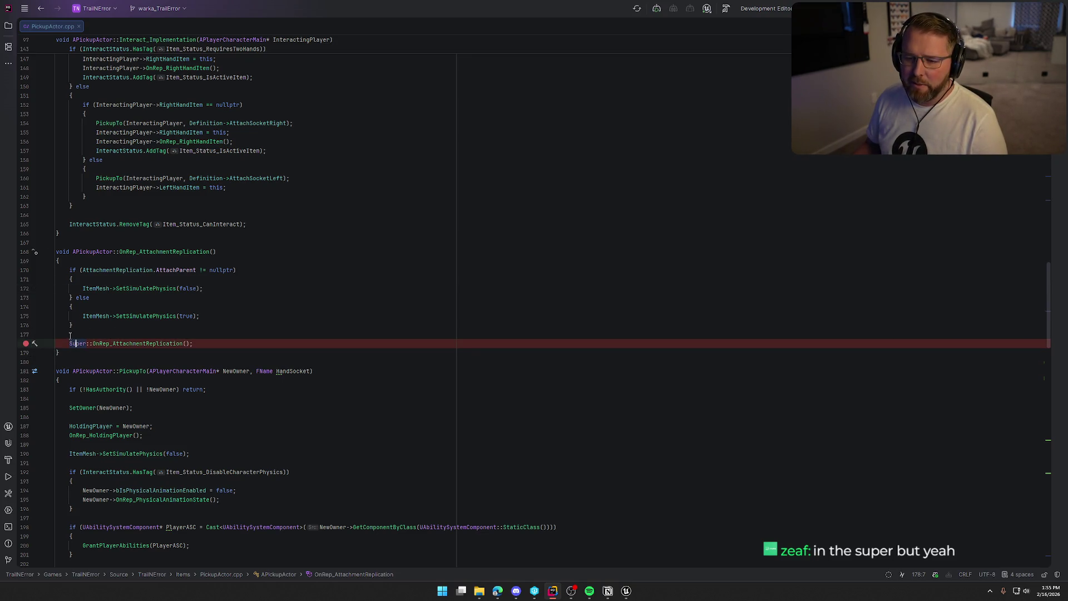
pyautogui.click(26, 343)
# - Follow AttachmentReplication on line 170 to its declaration in Actor.h
pyautogui.click(107, 270)
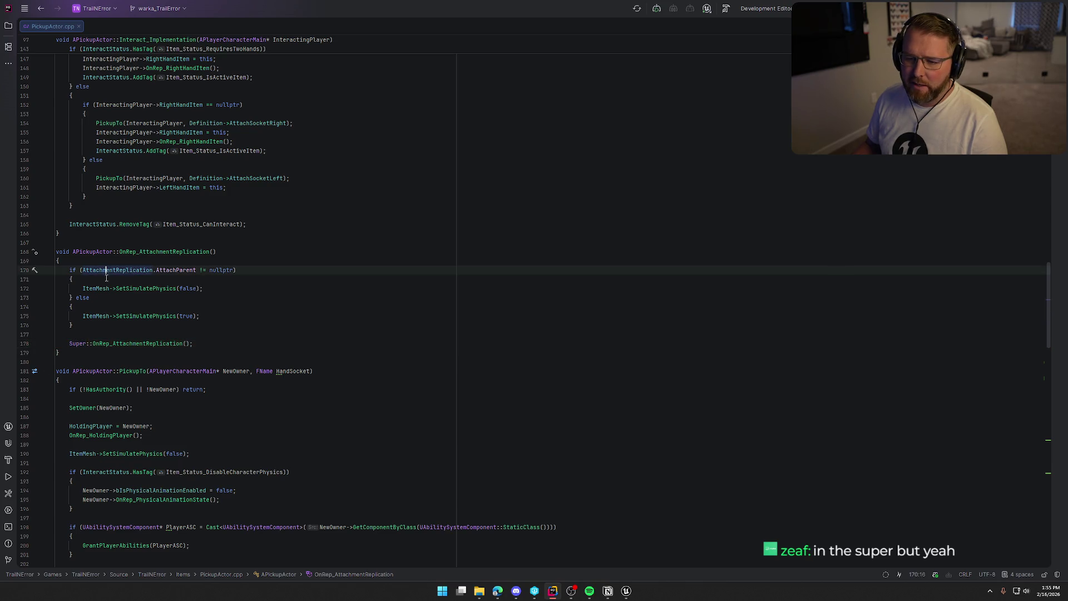
pyautogui.moveTo(110, 270)
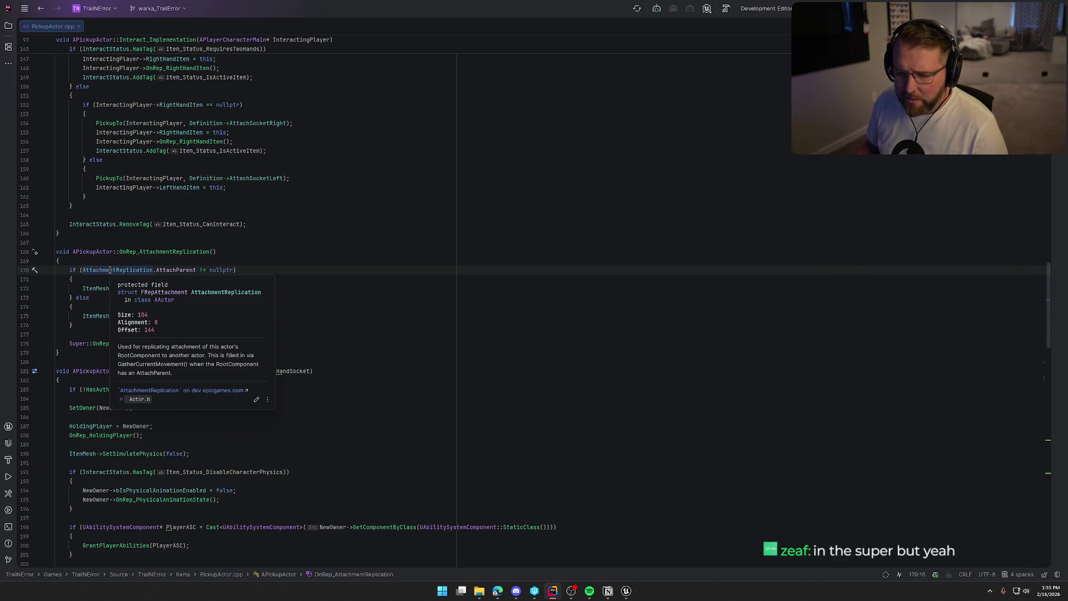
pyautogui.keyDown('ctrl'); pyautogui.click(109, 270); pyautogui.keyUp('ctrl')
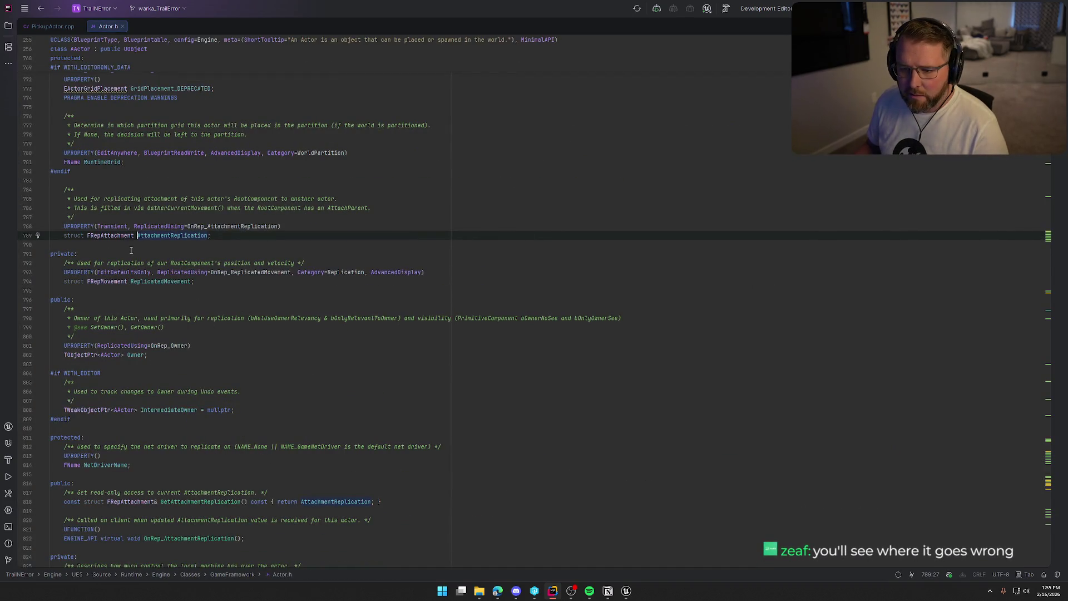
# - Open and scroll through the FRepAttachment struct in ReplicatedState.h
pyautogui.keyDown('ctrl'); pyautogui.click(109, 236); pyautogui.keyUp('ctrl')
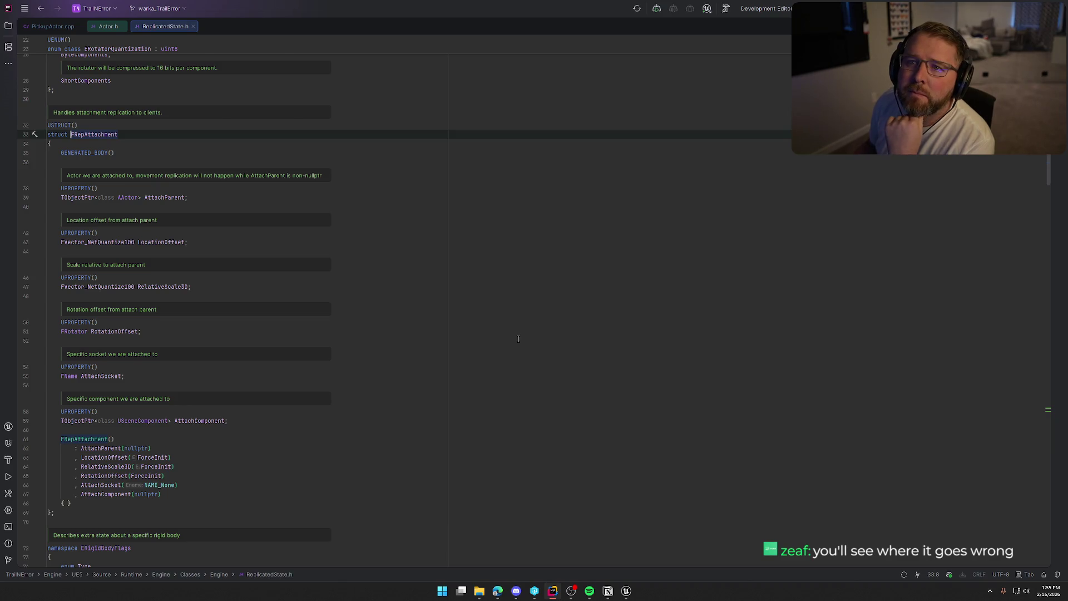
pyautogui.scroll(-2, 518, 339)
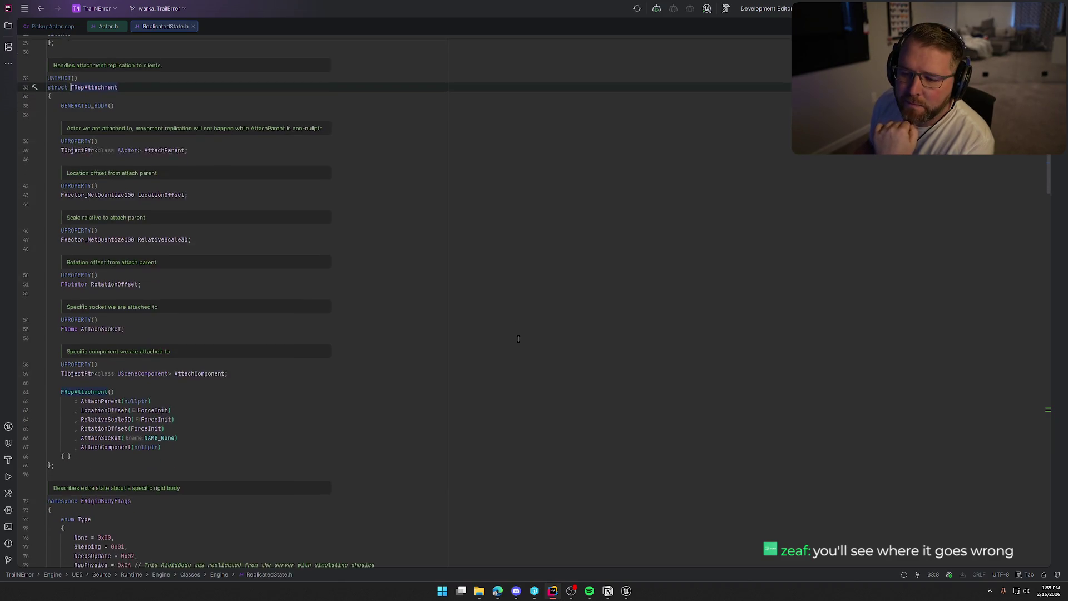
pyautogui.scroll(-3, 518, 339)
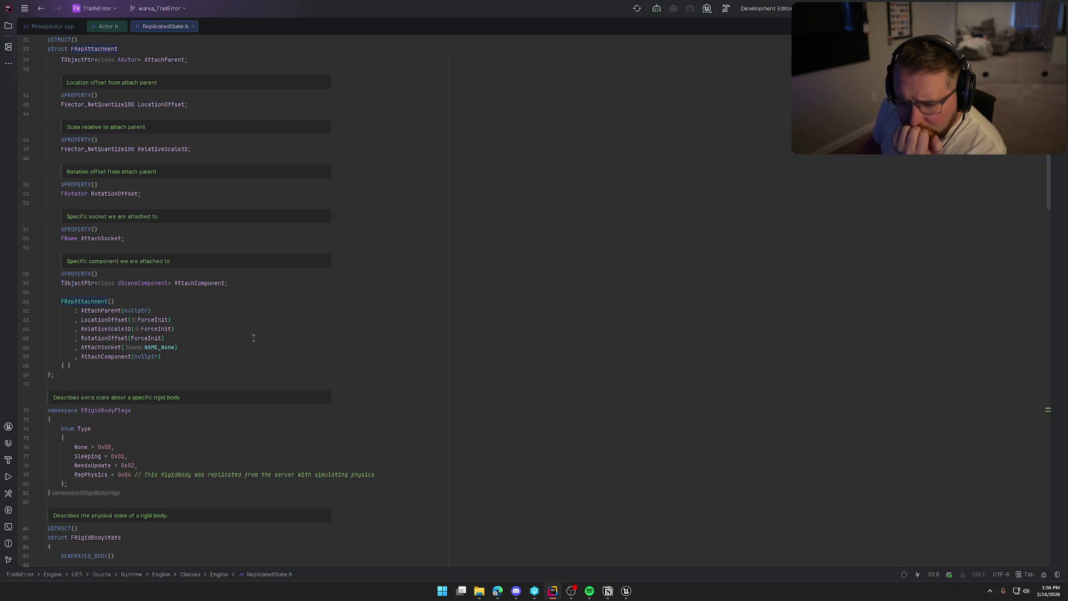
pyautogui.scroll(5, 259, 334)
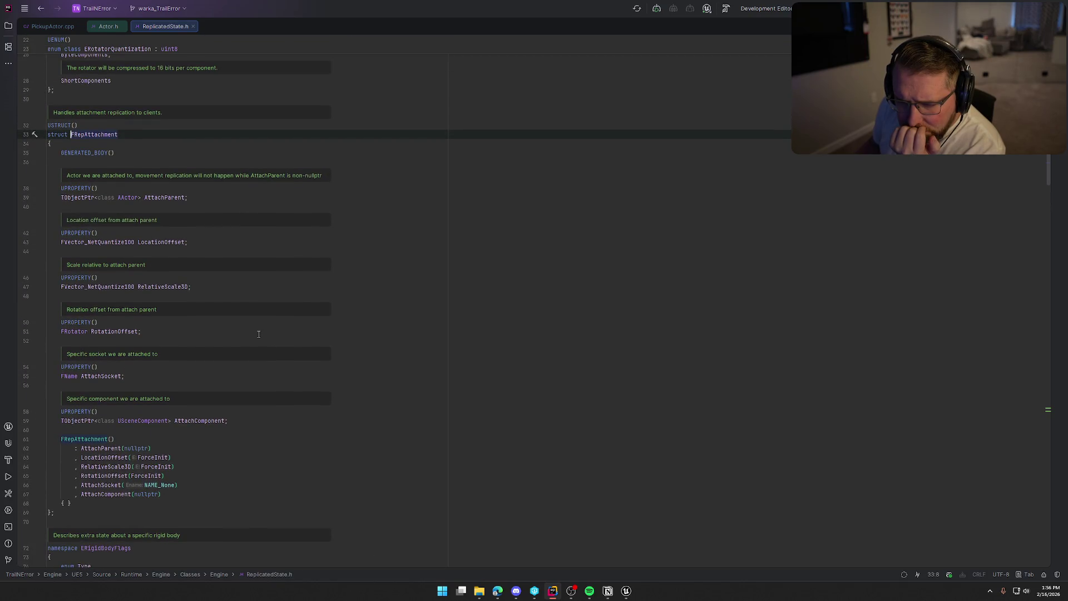
# - Close ReplicatedState.h and Actor.h, and breakpoint the Super::OnRep_AttachmentReplication line
pyautogui.middleClick(138, 28)
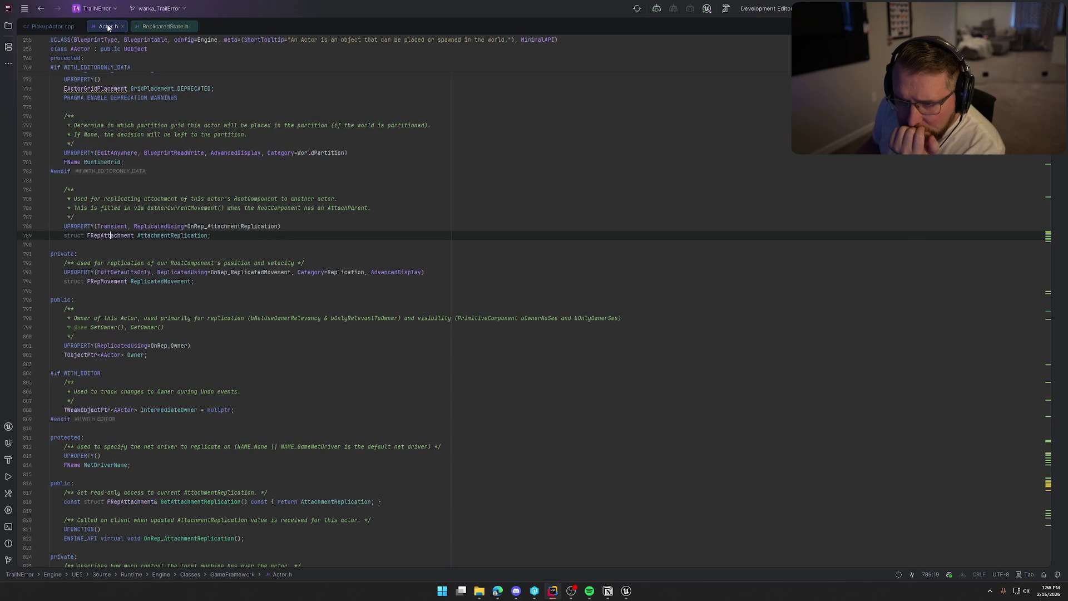
pyautogui.middleClick(115, 26)
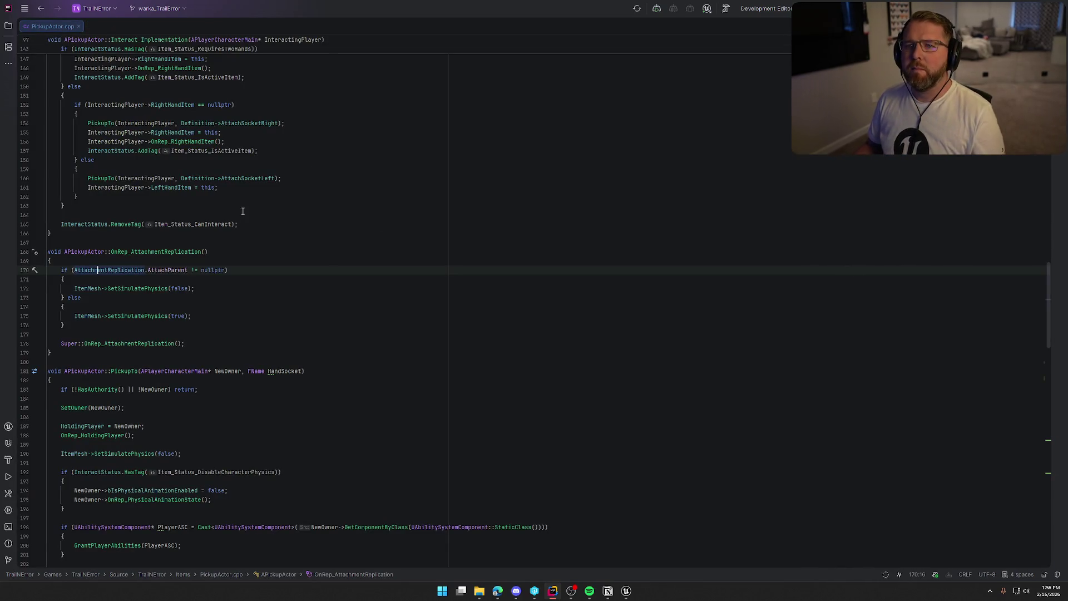
pyautogui.click(26, 346)
# - Shift bp_MasterPickup's Attach Actor To Component node left, then compile and save it
pyautogui.hotkey('alt', 'Tab')
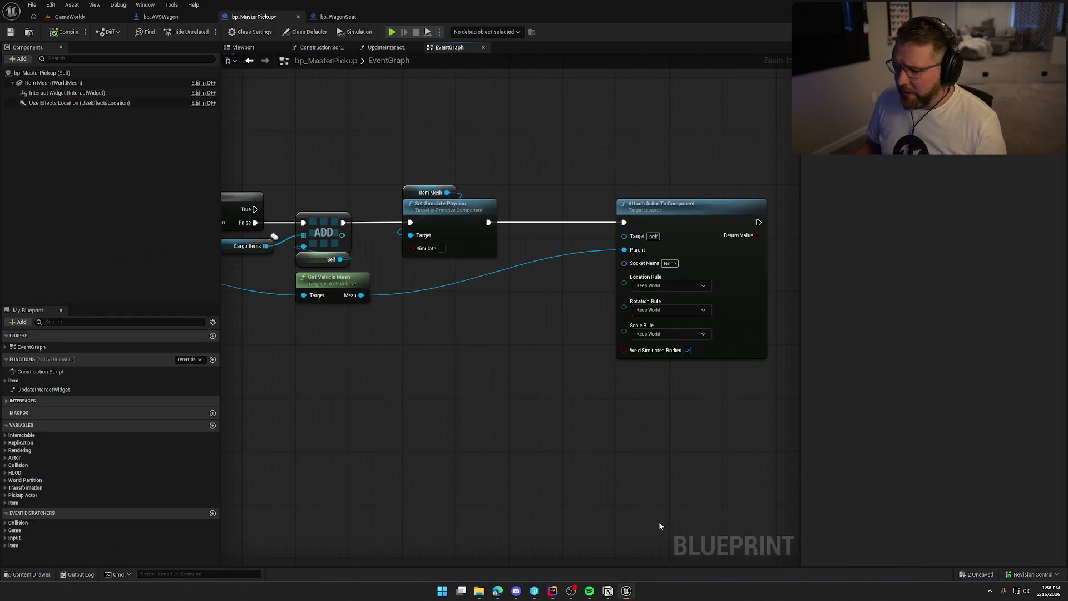
pyautogui.moveTo(687, 205)
pyautogui.mouseDown()
pyautogui.moveTo(607, 205)
pyautogui.moveTo(633, 204)
pyautogui.mouseUp()
pyautogui.click(593, 166)
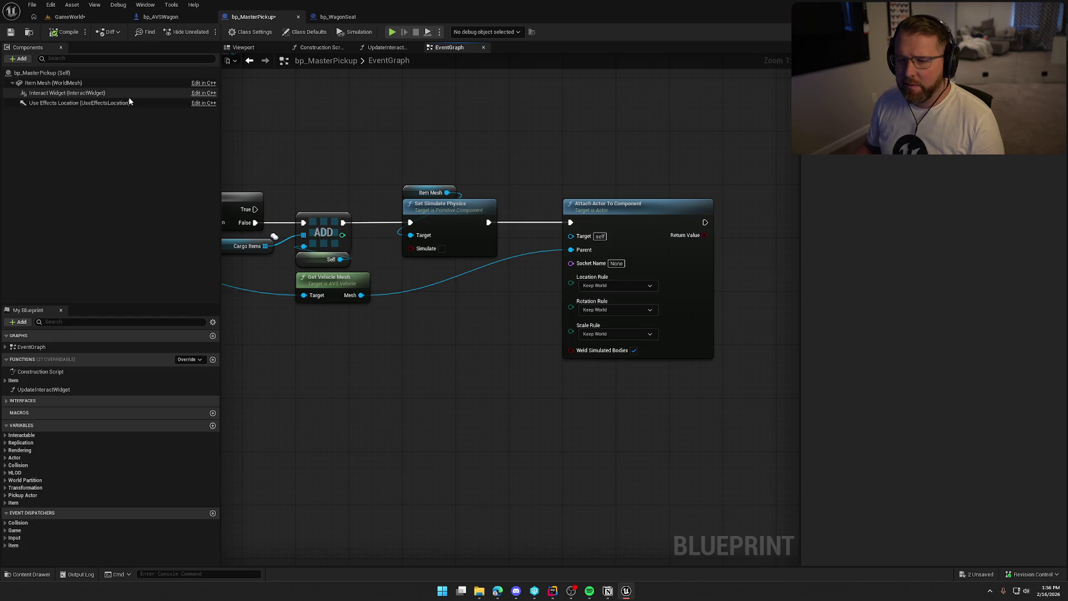
pyautogui.click(62, 37)
pyautogui.click(72, 16)
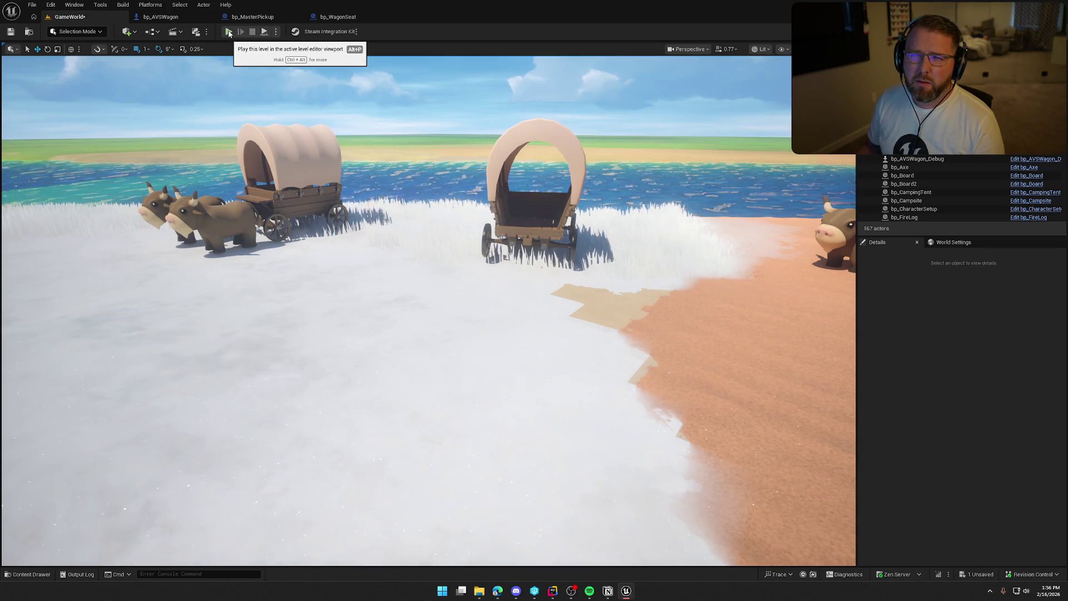
# - Save the unsaved GameWorld map with Ctrl+Shift+S, then return to Rider
pyautogui.click(554, 594)
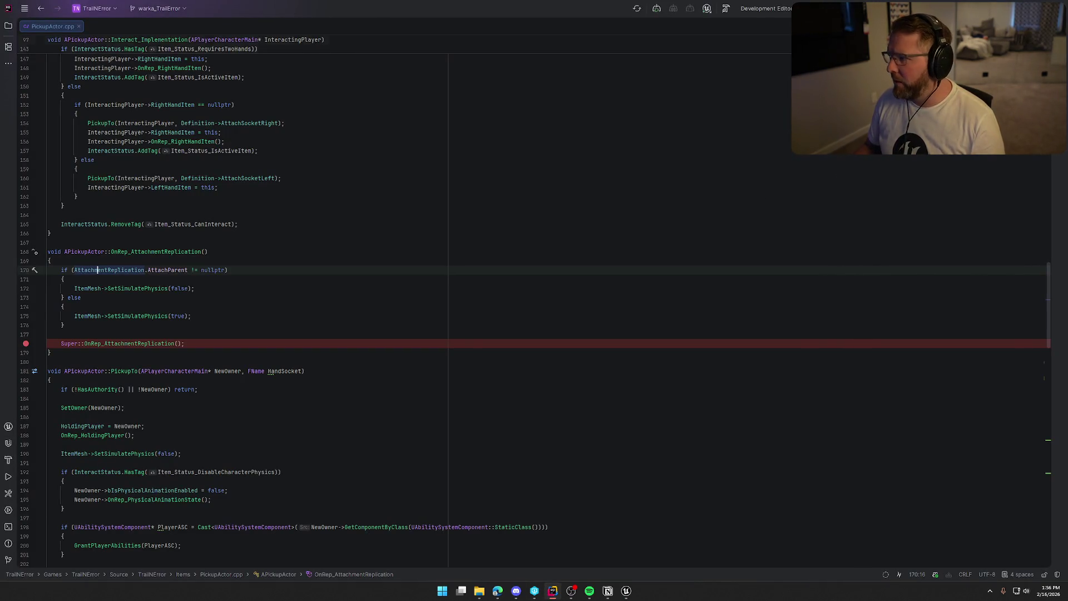
pyautogui.click(627, 591)
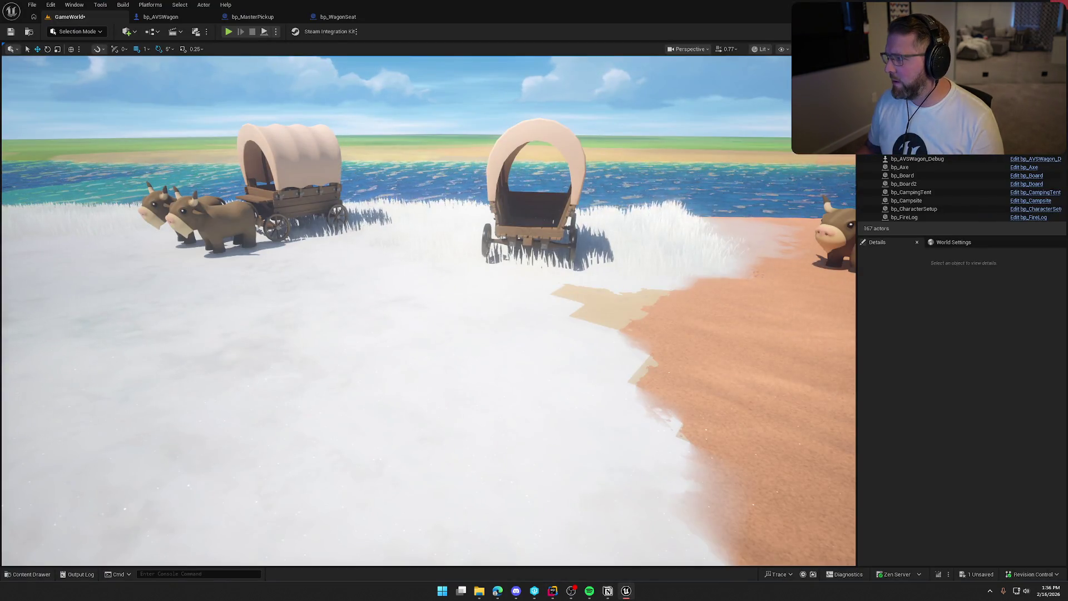
pyautogui.hotkey('ctrl', 'shift', 's')
pyautogui.click(558, 388)
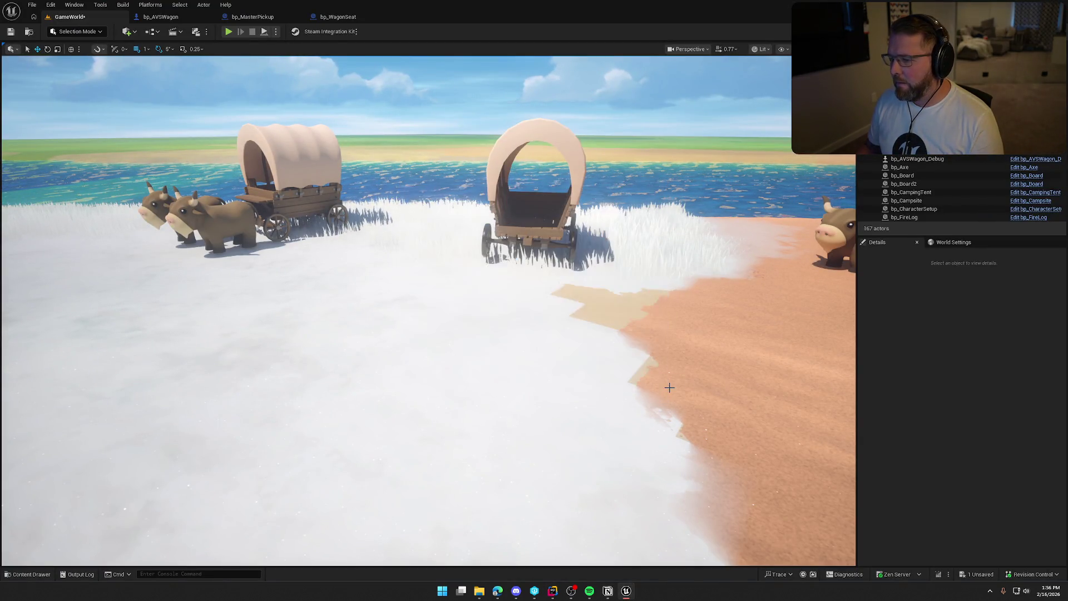
pyautogui.hotkey('alt', 'Tab')
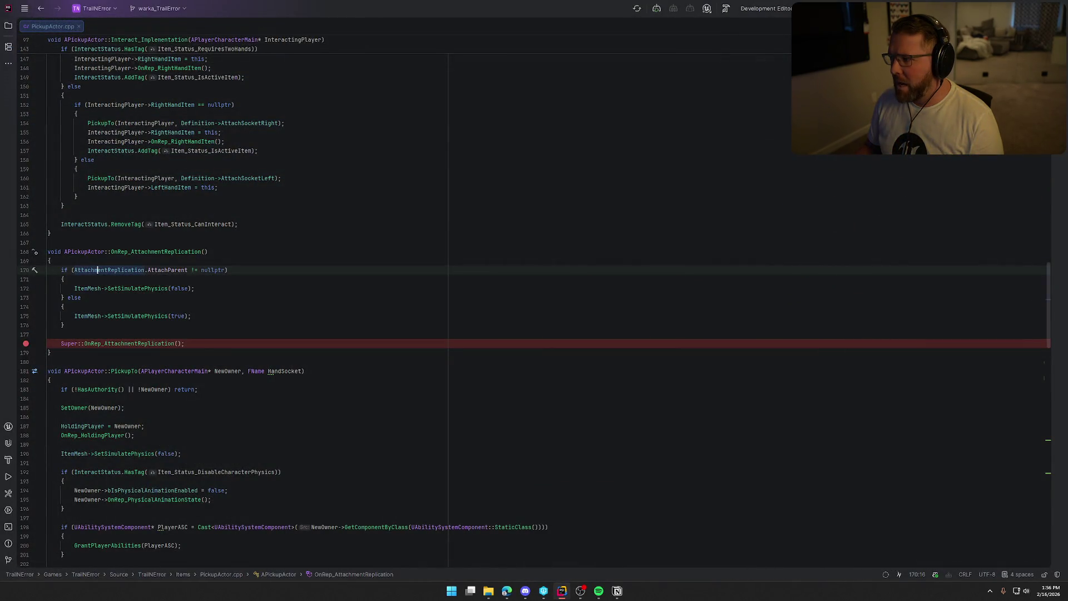
# - Rebuild the TrailNError project after the failed first build and hide the debugger panel
pyautogui.hotkey('ctrl', 'shift', 'b')
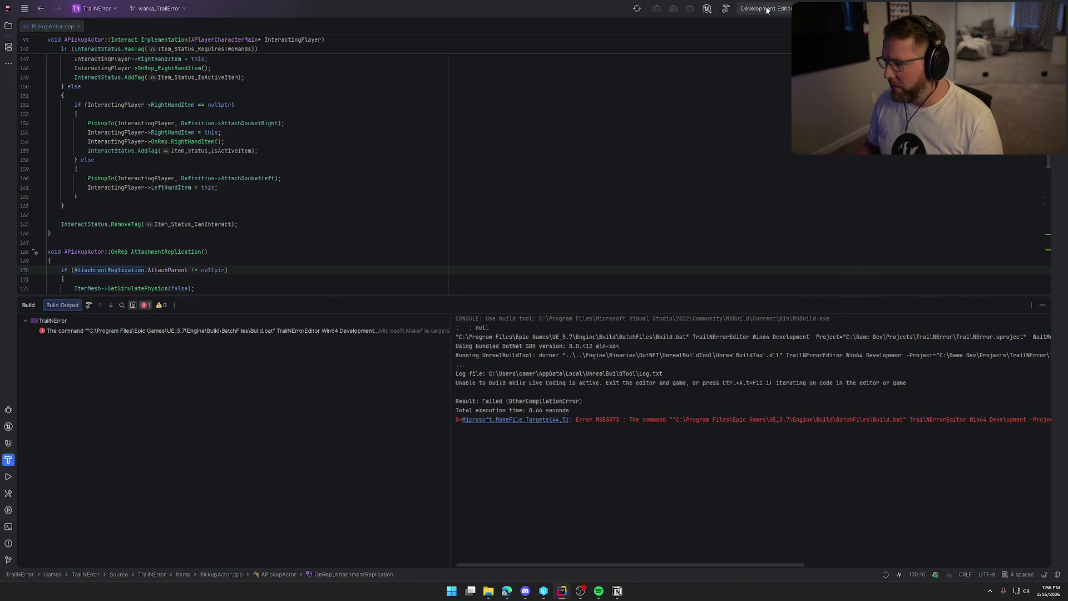
pyautogui.hotkey('ctrl', 'shift', 'b')
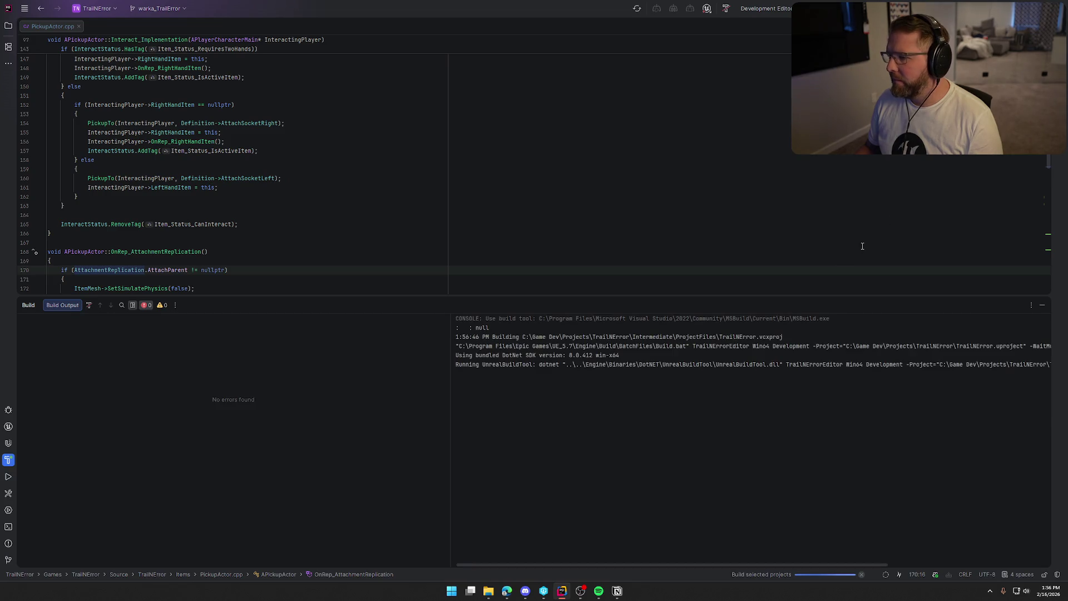
pyautogui.scroll(-5, 552, 227)
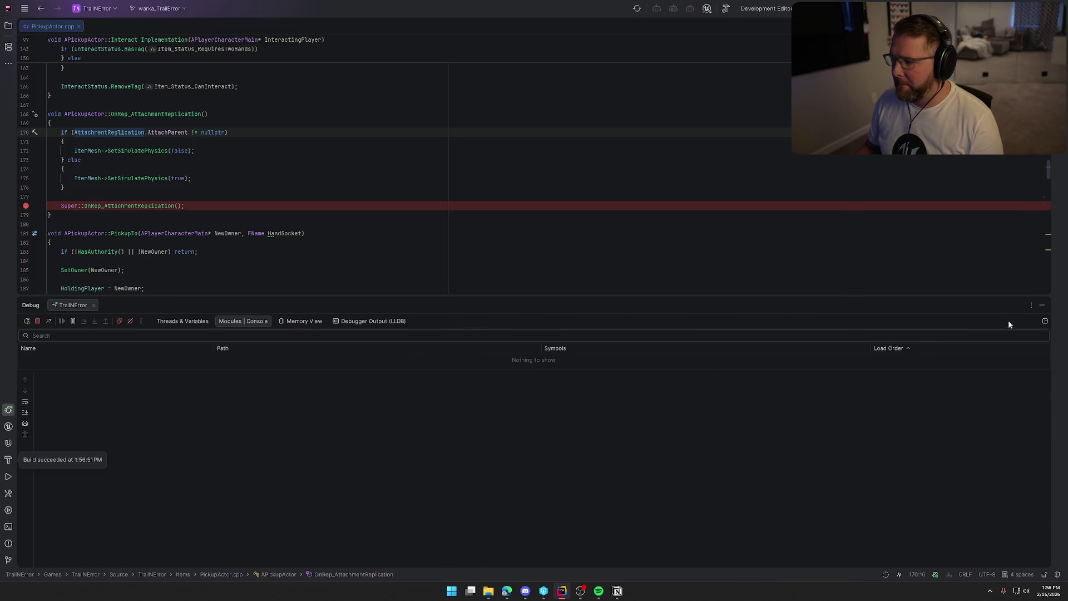
pyautogui.click(1043, 307)
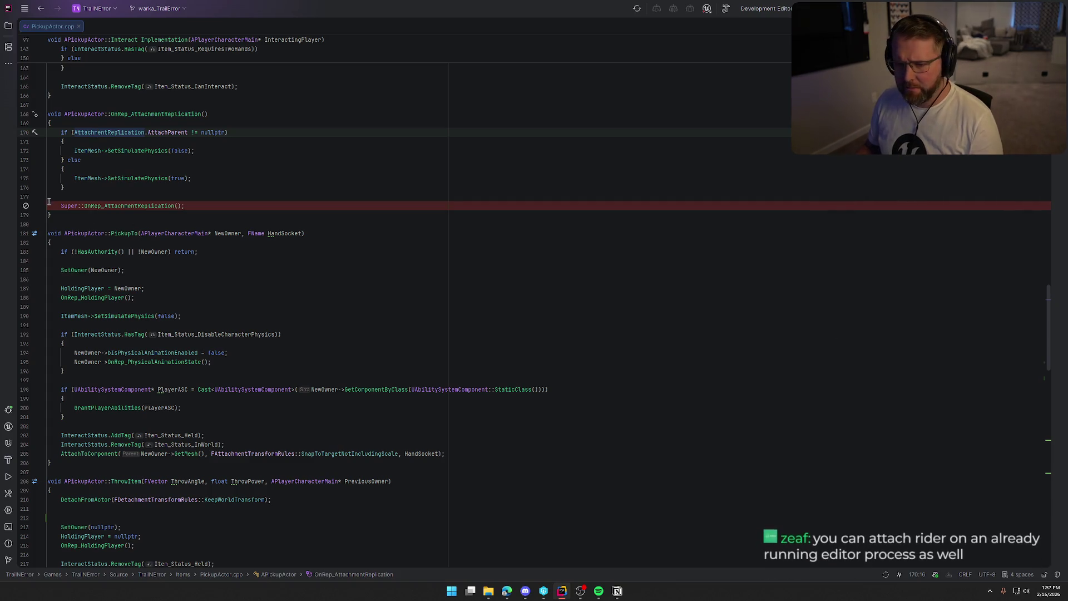
# - Reset the line 178 Super::OnRep_AttachmentReplication breakpoint and hide the editor log panel
pyautogui.click(26, 206)
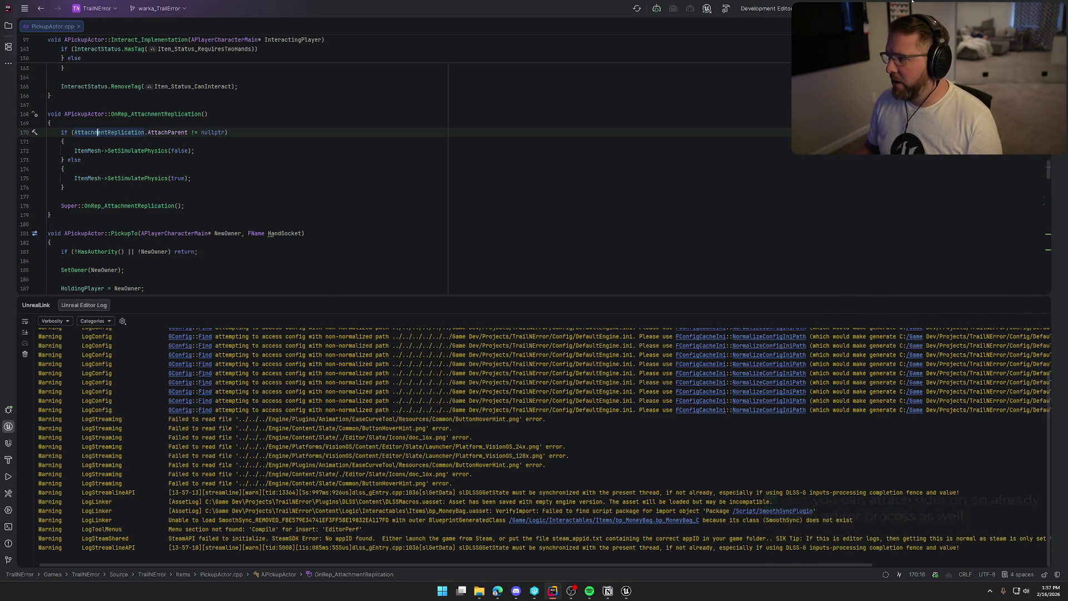
pyautogui.click(1042, 305)
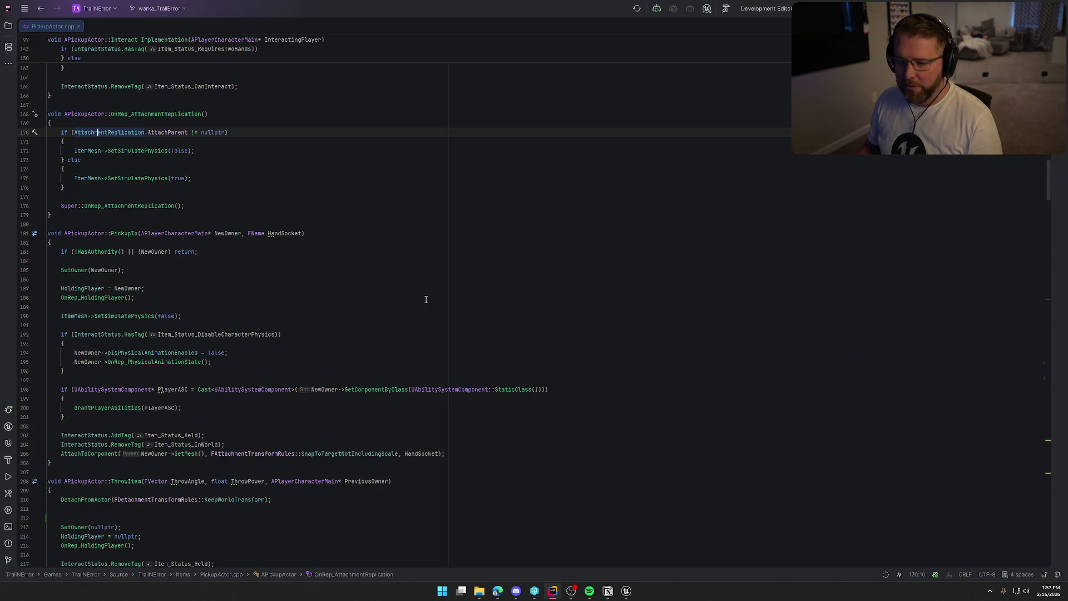
pyautogui.scroll(1, 103, 274)
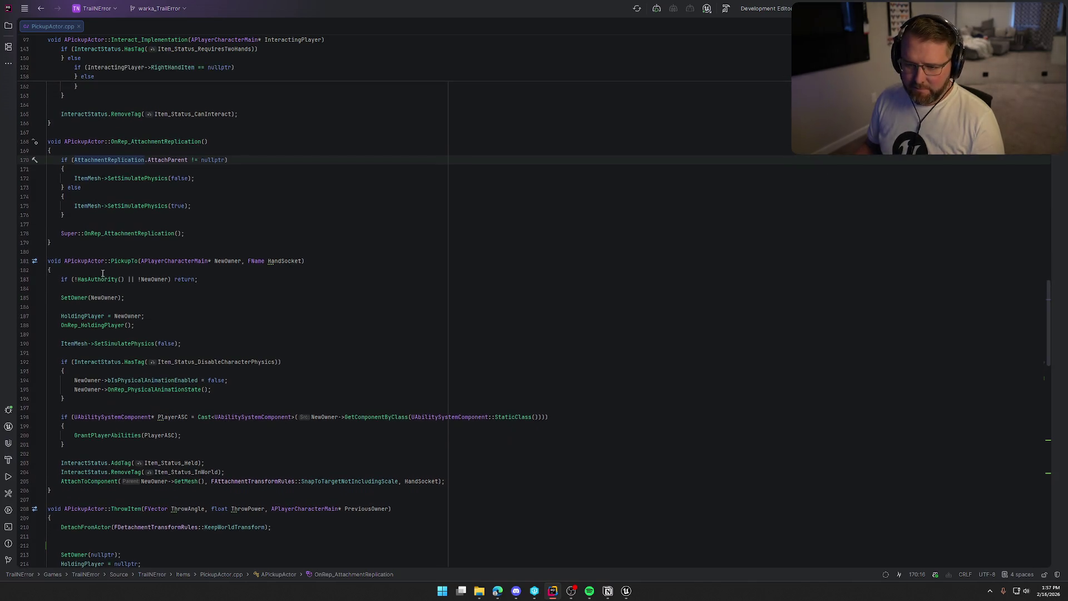
pyautogui.click(27, 235)
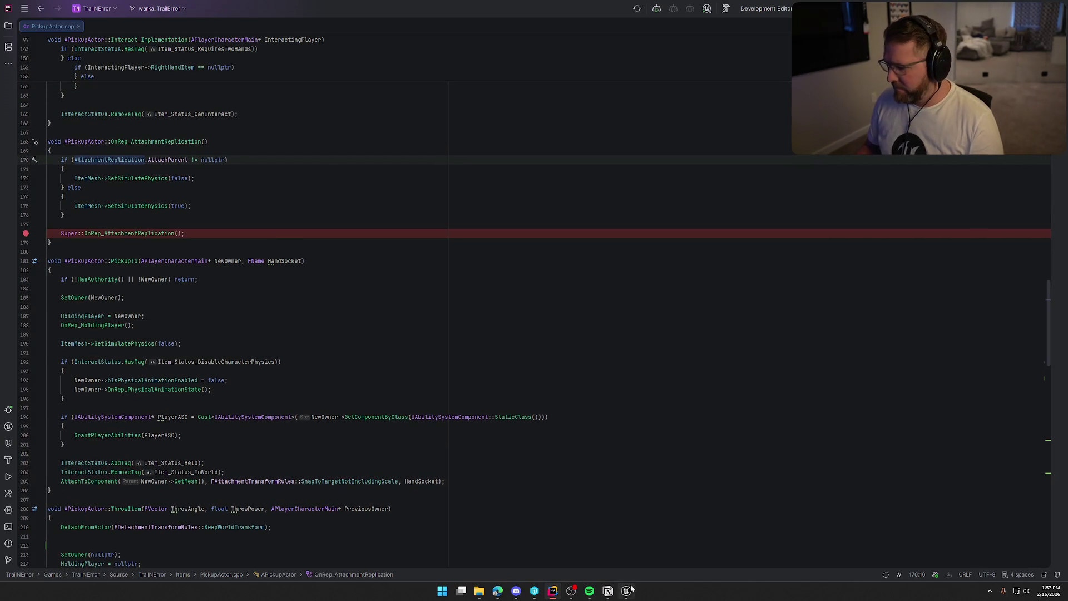
pyautogui.click(626, 591)
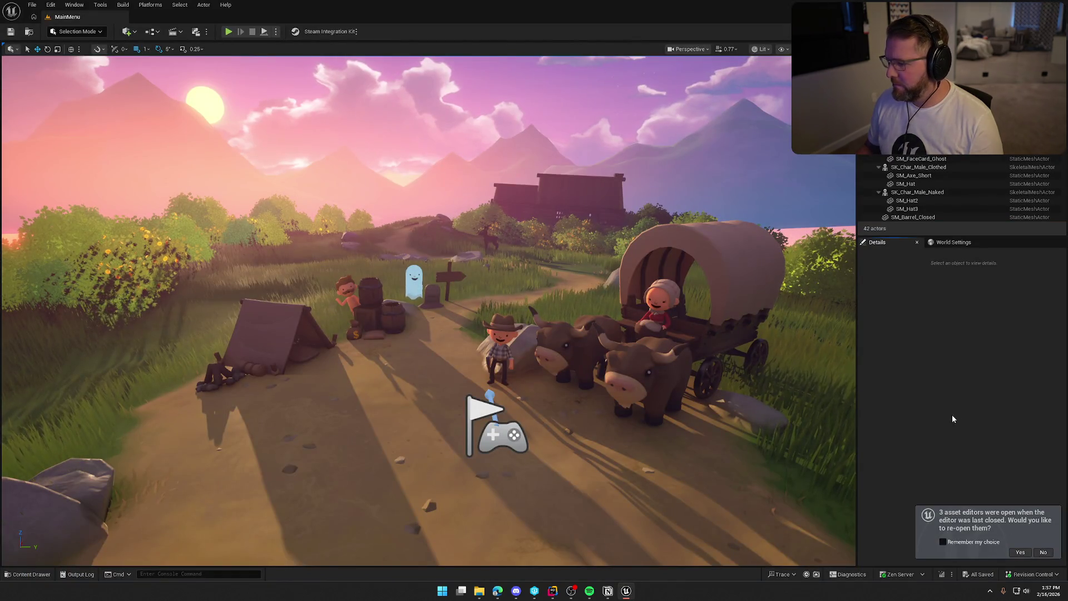
# - Open the GameWorld level from the Maps folder and hide editor helpers with G
pyautogui.hotkey('ctrl', 'space')
pyautogui.click(33, 495)
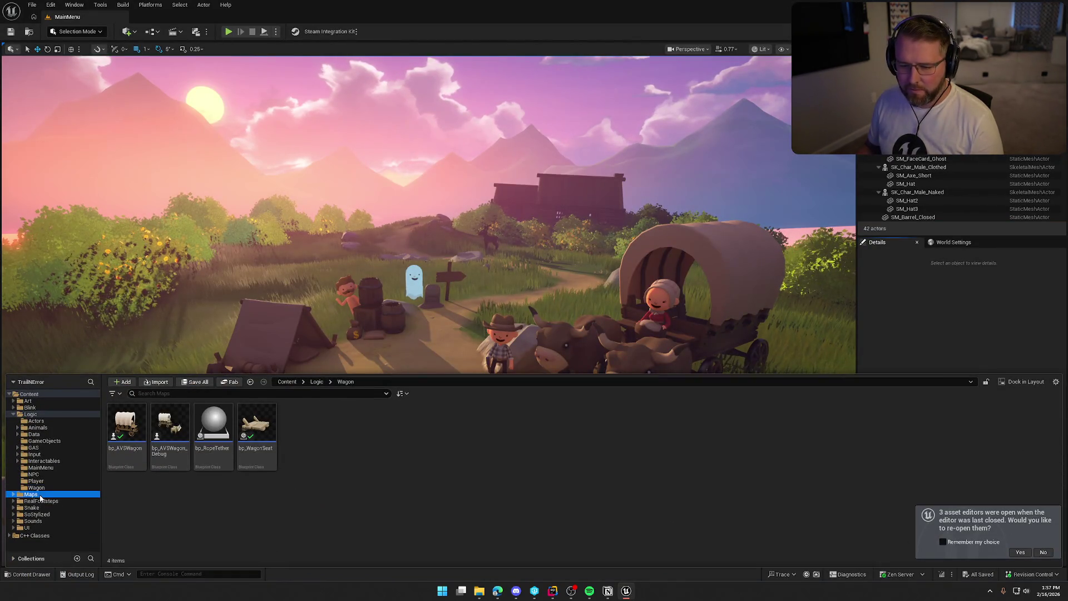
pyautogui.doubleClick(227, 434)
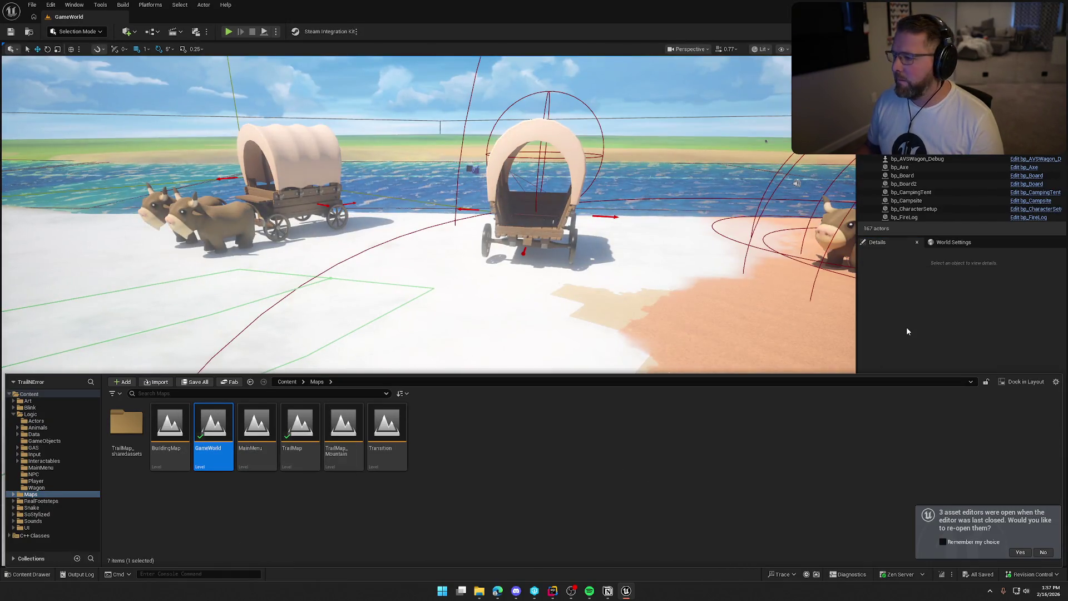
pyautogui.click(906, 326)
pyautogui.press('g')
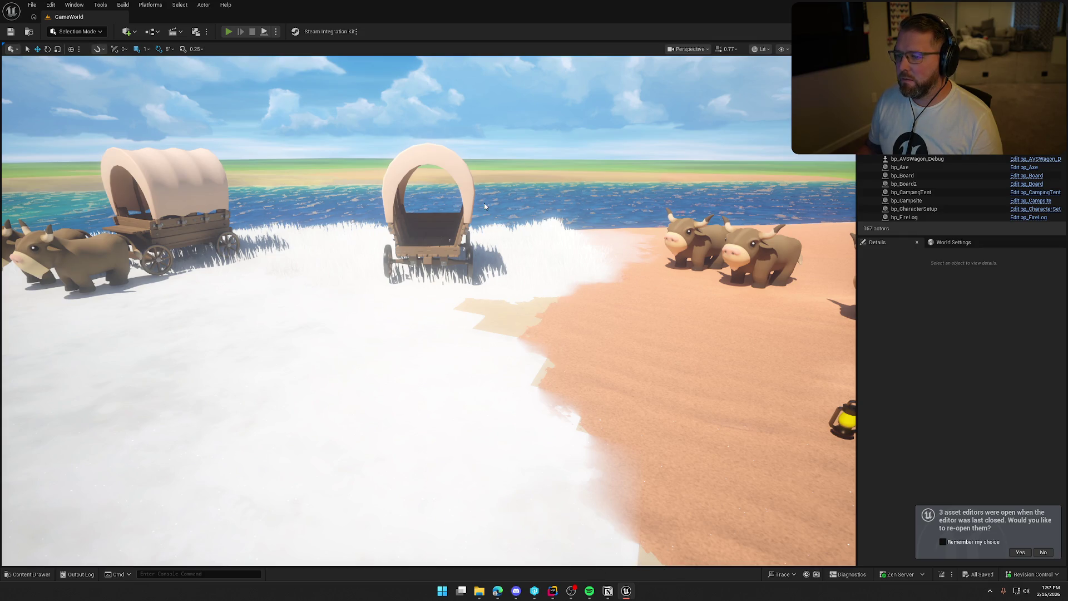
# - Start a play-in-editor session and reopen the three previously open asset editors
pyautogui.hotkey('alt', 'p')
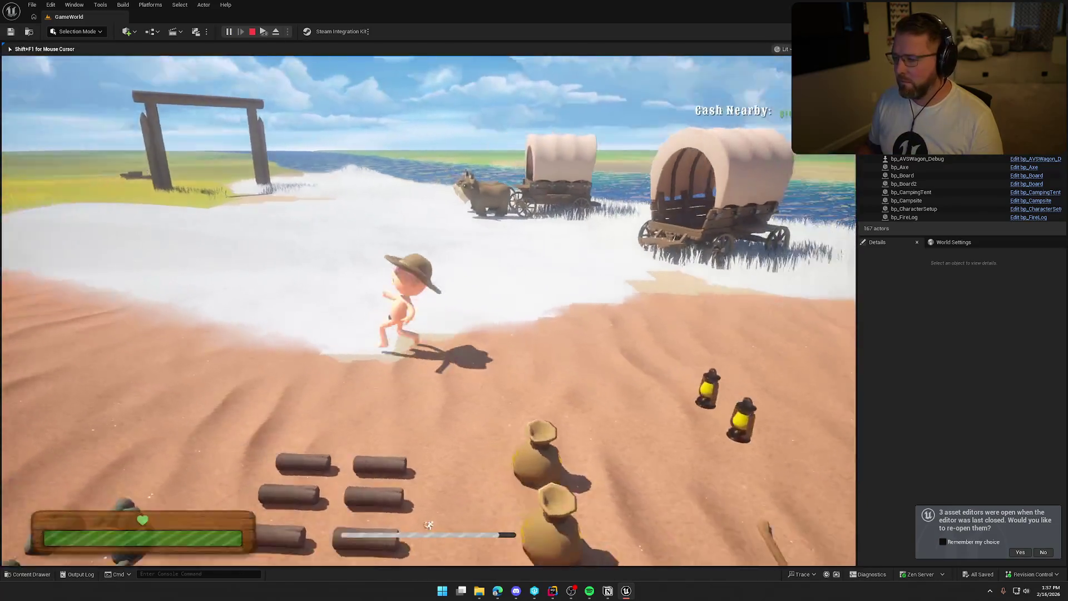
pyautogui.press('super')
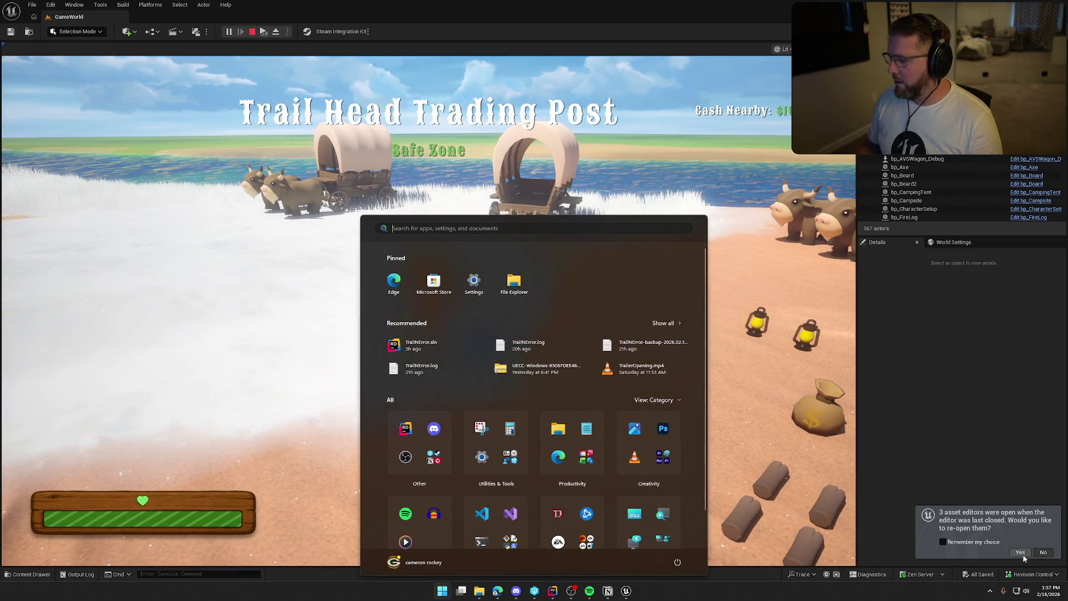
pyautogui.press('super')
pyautogui.click(1020, 553)
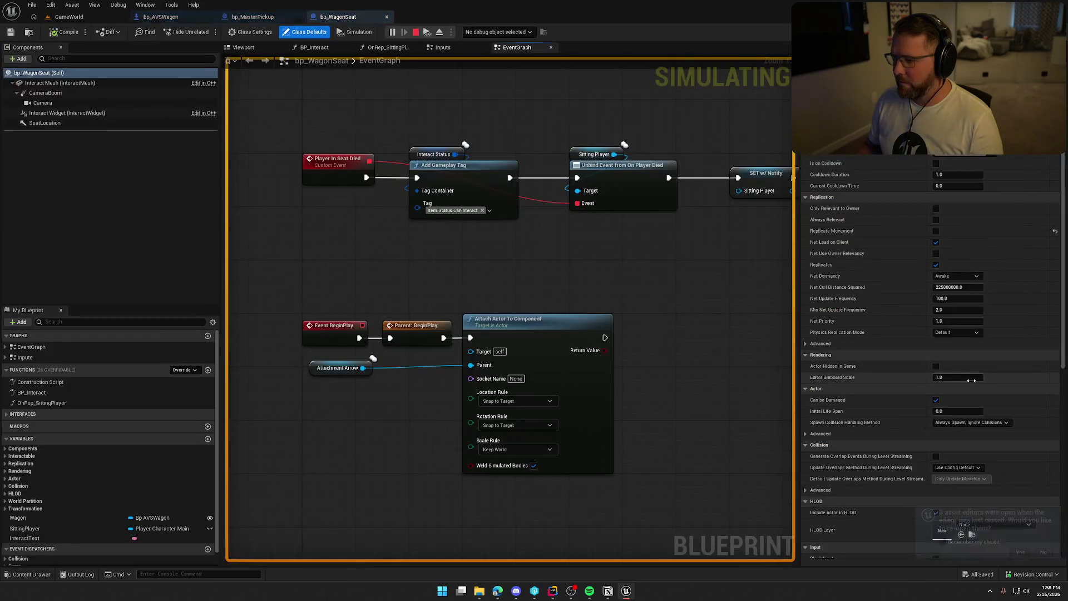
pyautogui.click(69, 17)
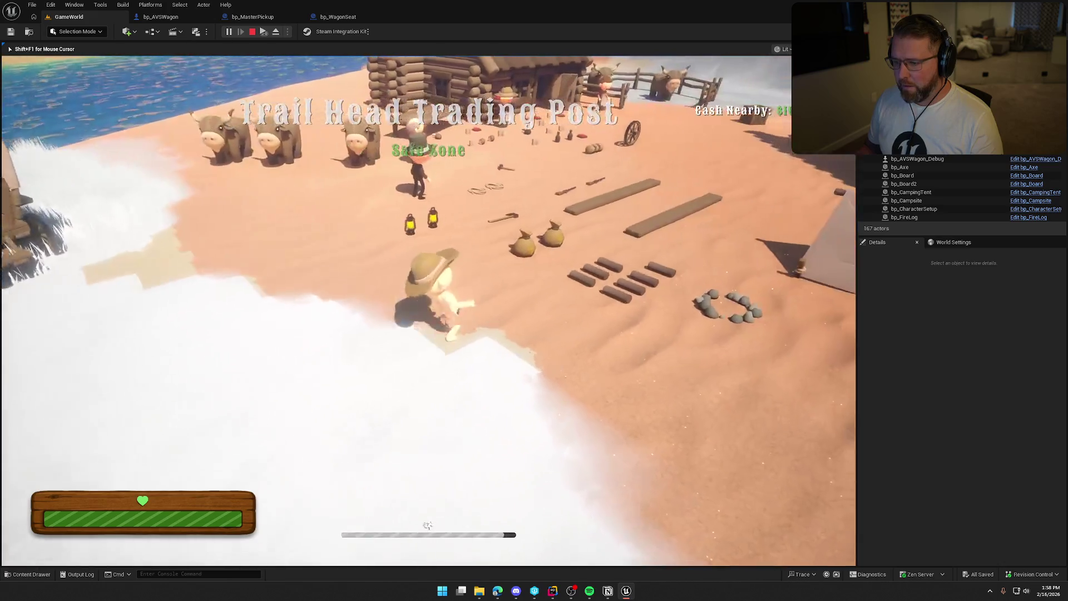
# - Pick up the money bag, drop it inside the covered wagon, and join a second client
pyautogui.press('e')
pyautogui.press('w')
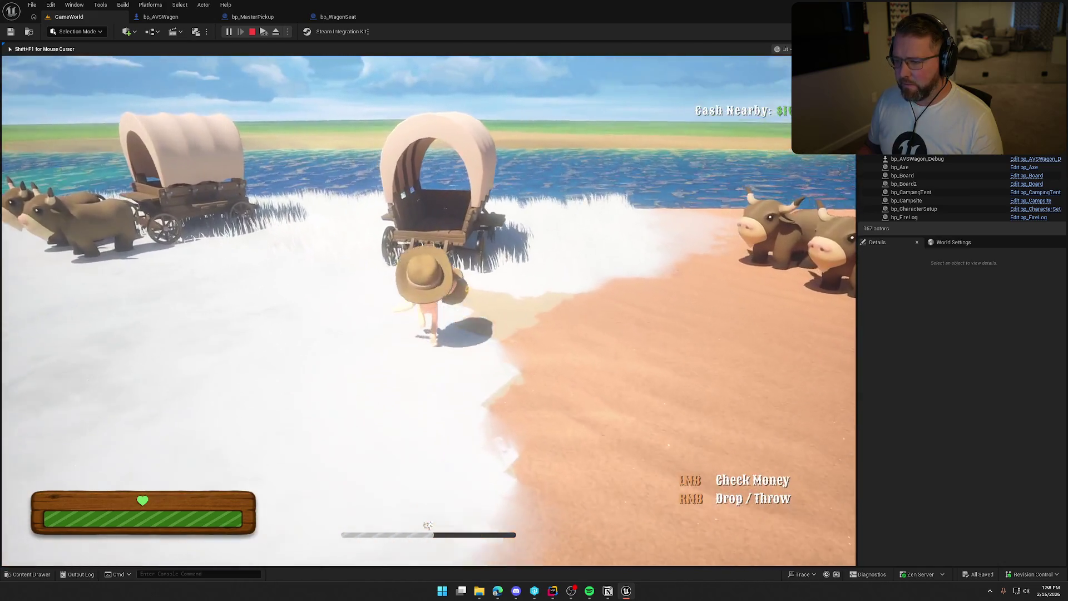
pyautogui.rightClick(427, 526)
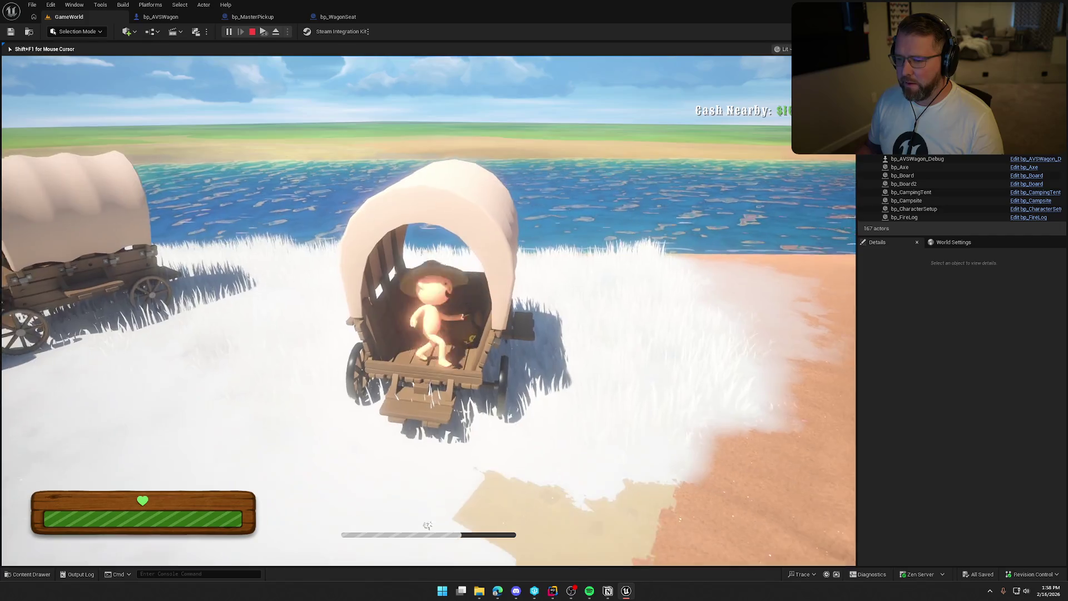
pyautogui.press('s')
pyautogui.press('super')
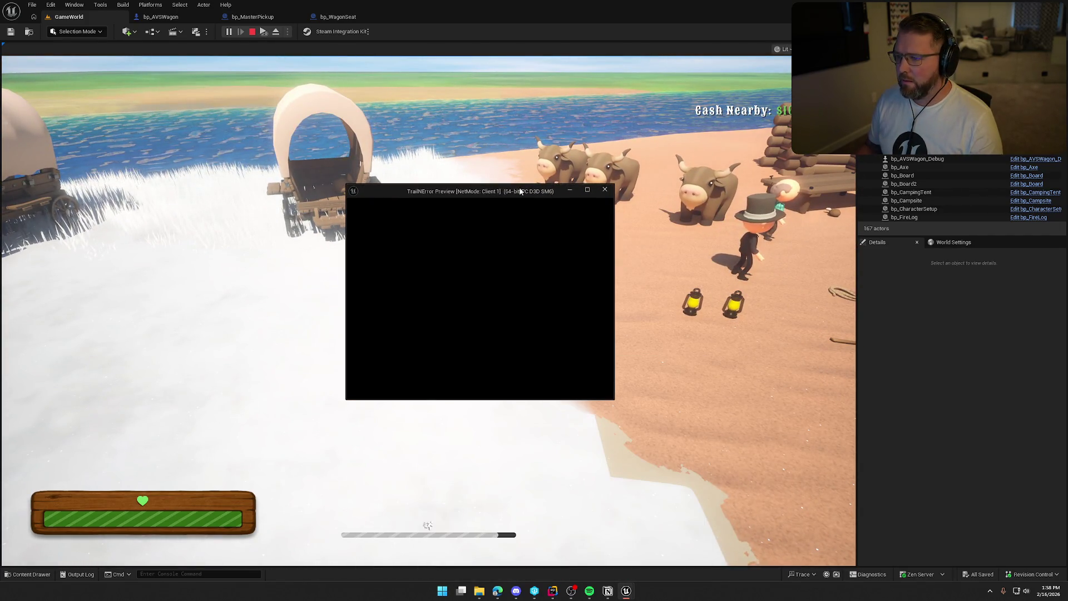
pyautogui.click(519, 183)
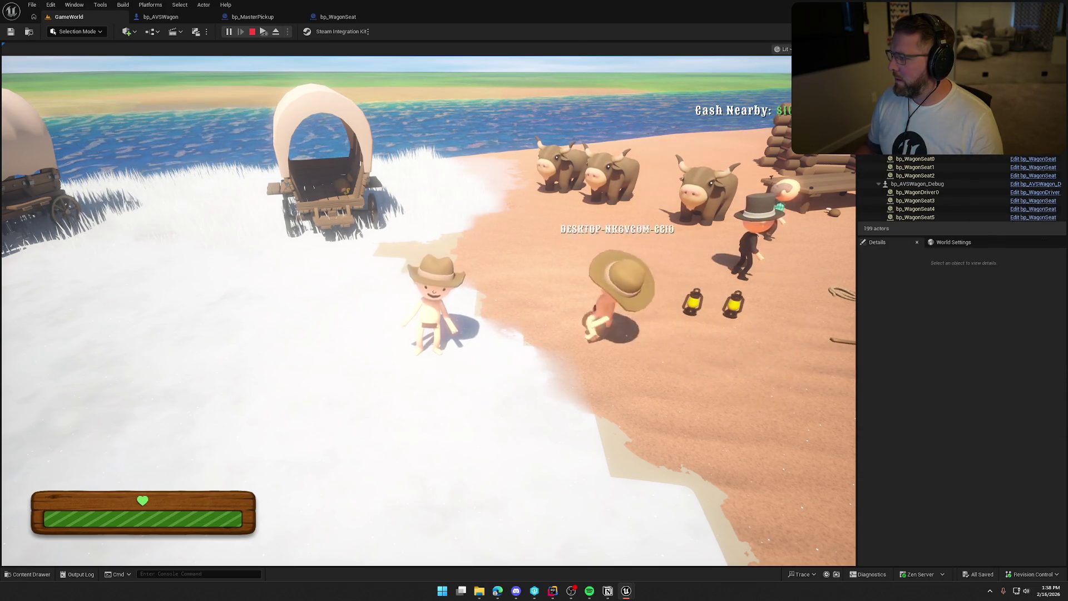
pyautogui.press('super')
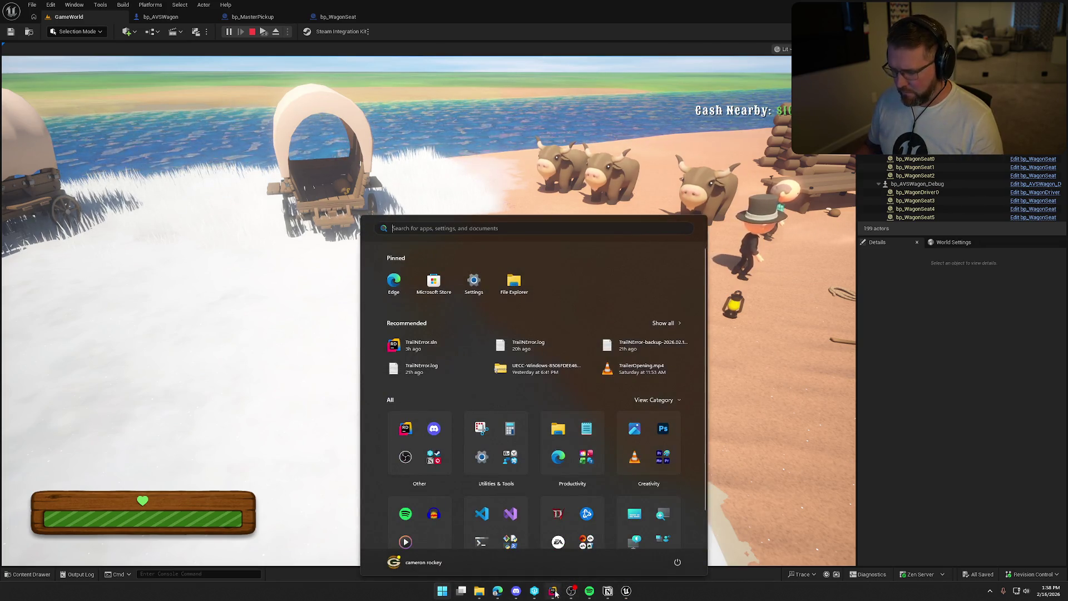
pyautogui.click(552, 591)
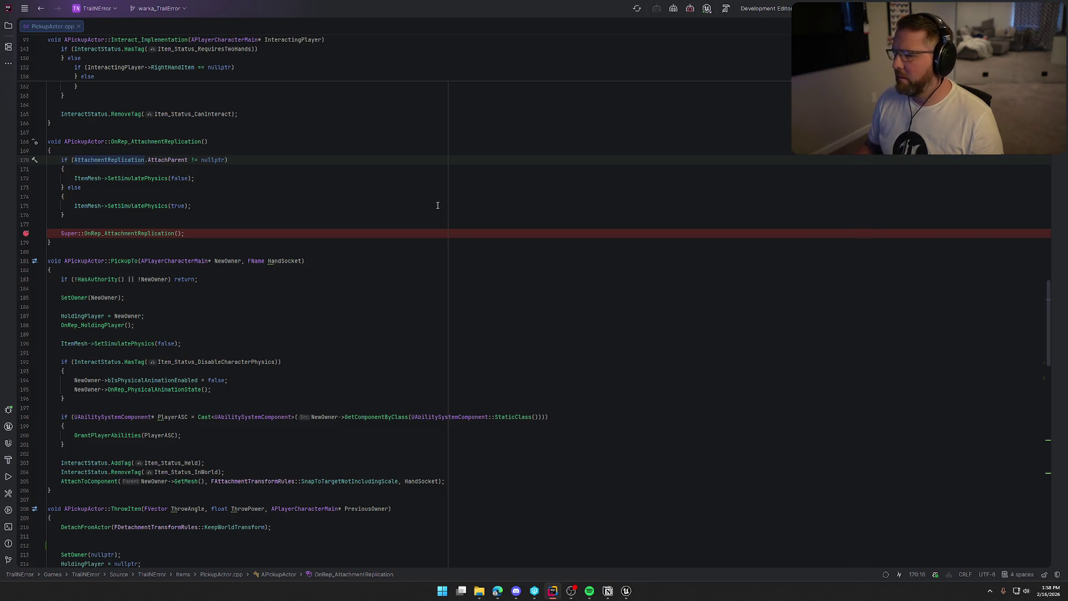
# - Close Monitoring, resume past the welded-bodies ensure with F5, and close BodyInstance.cpp
pyautogui.click(264, 185)
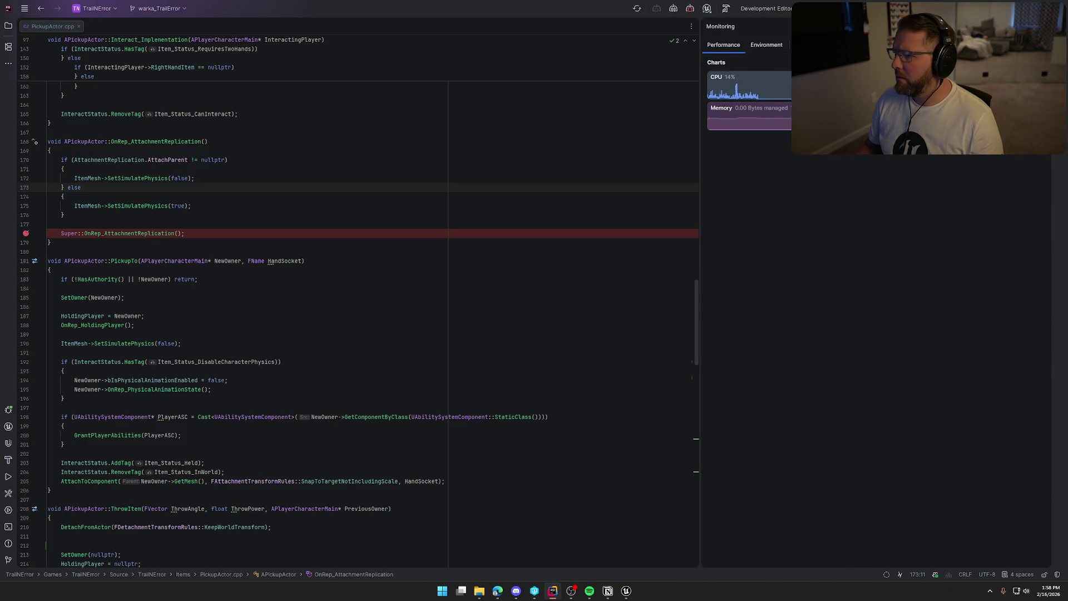
pyautogui.press('Escape')
pyautogui.click(225, 238)
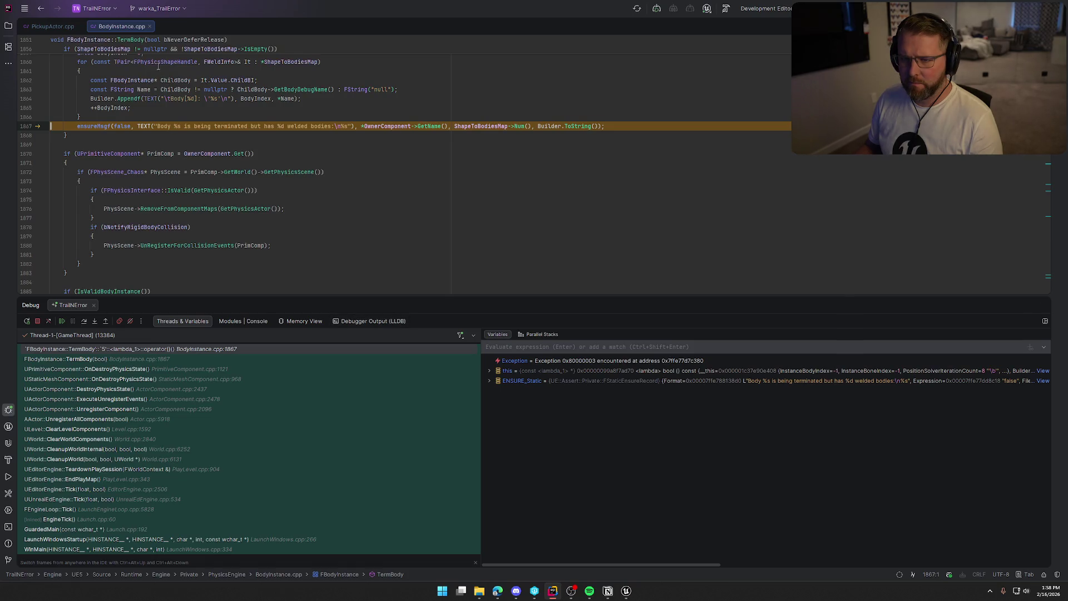
pyautogui.press('F5')
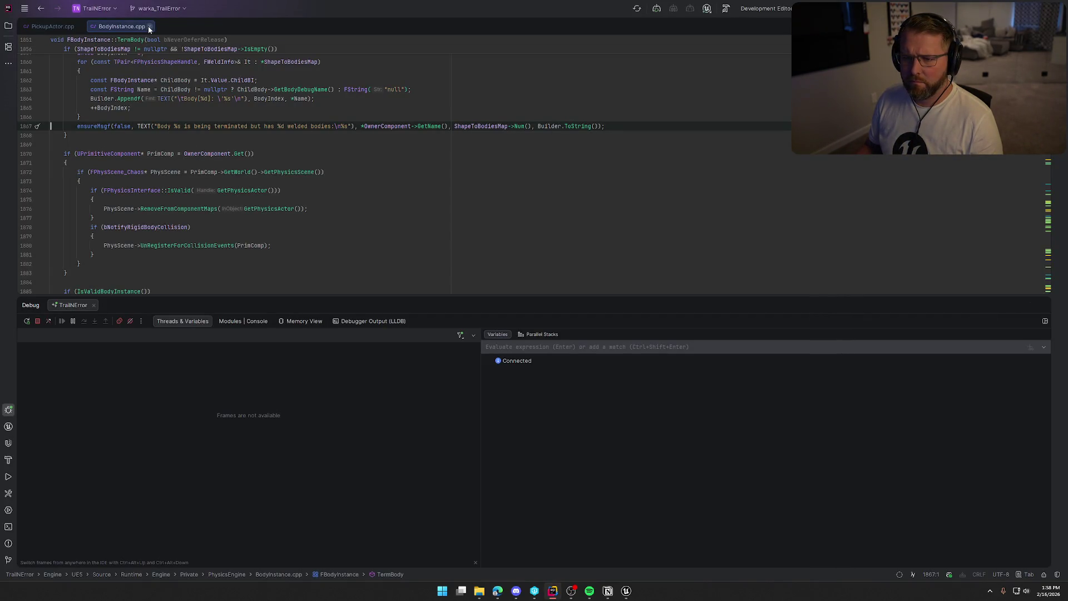
pyautogui.click(149, 27)
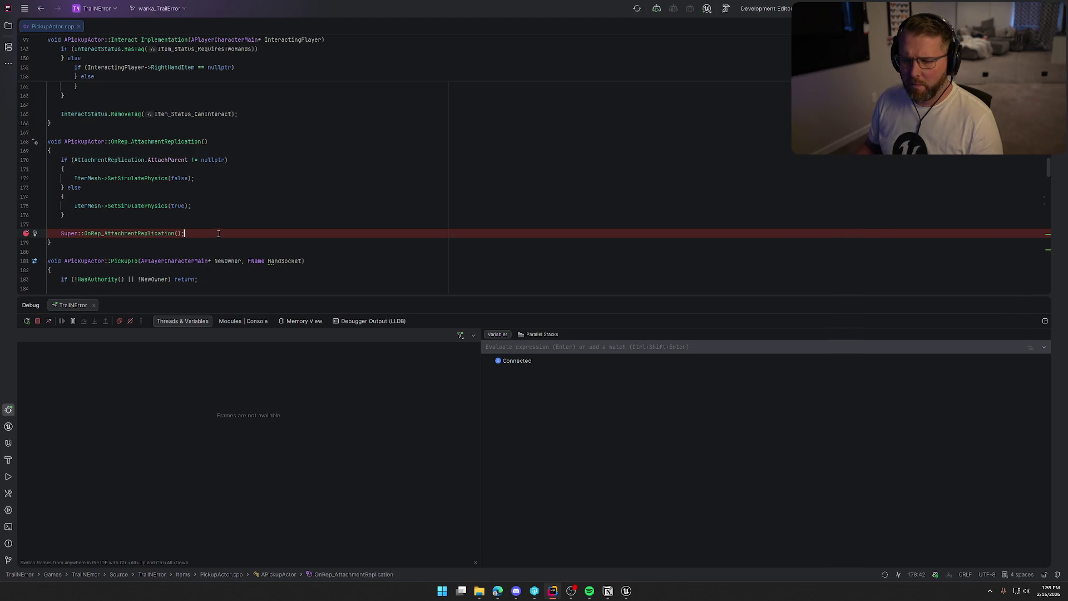
pyautogui.click(627, 592)
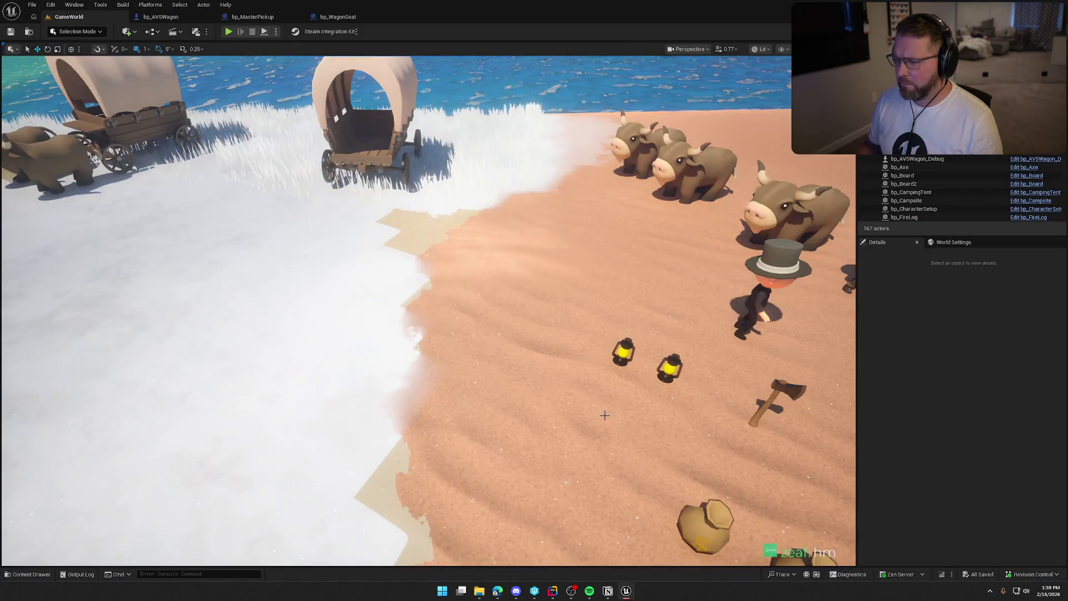
# - Play-test walking onto the wagon, getting off, and heading toward the trading post, then stop
pyautogui.click(231, 32)
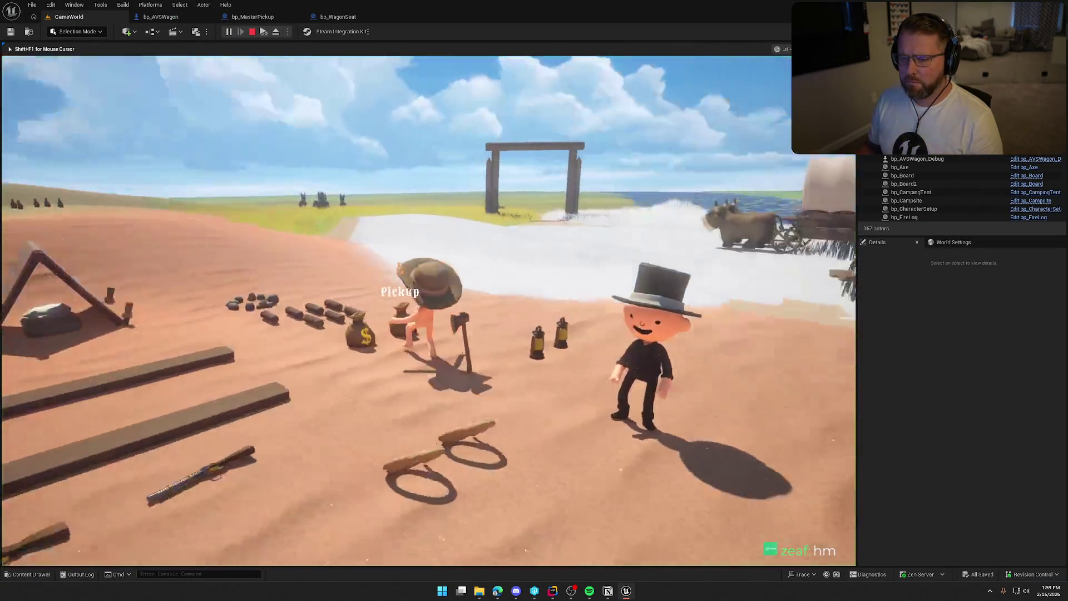
pyautogui.press('w')
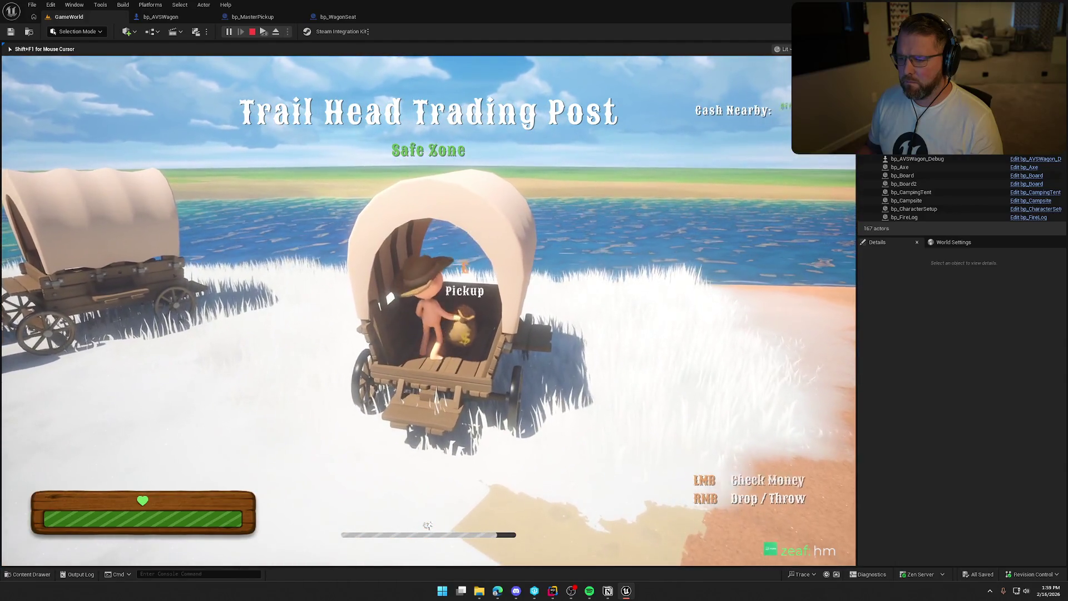
pyautogui.press('e')
pyautogui.press('w')
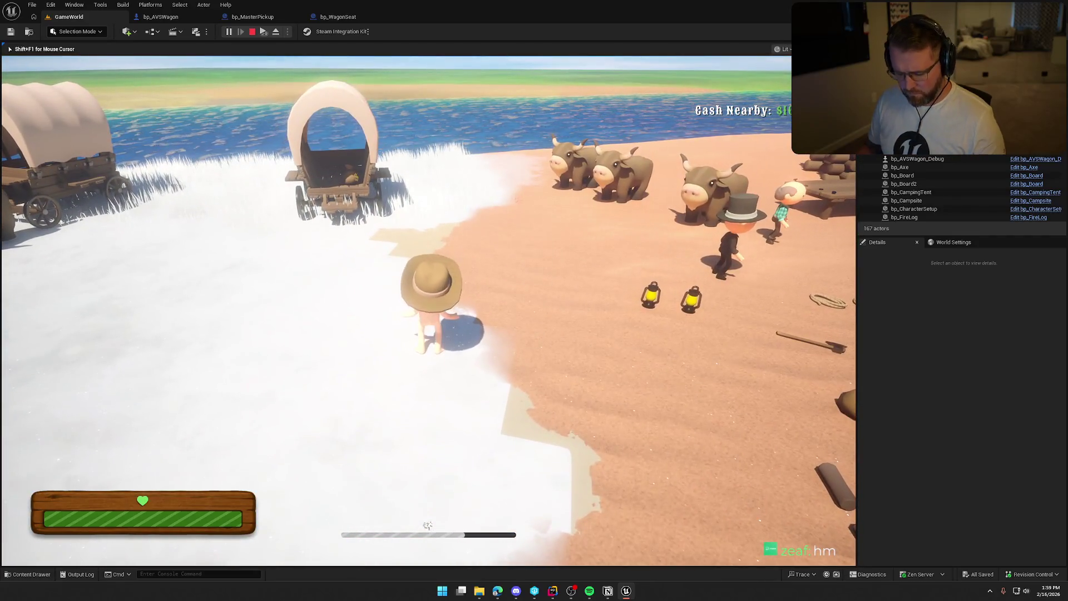
pyautogui.press('super')
pyautogui.press('super')
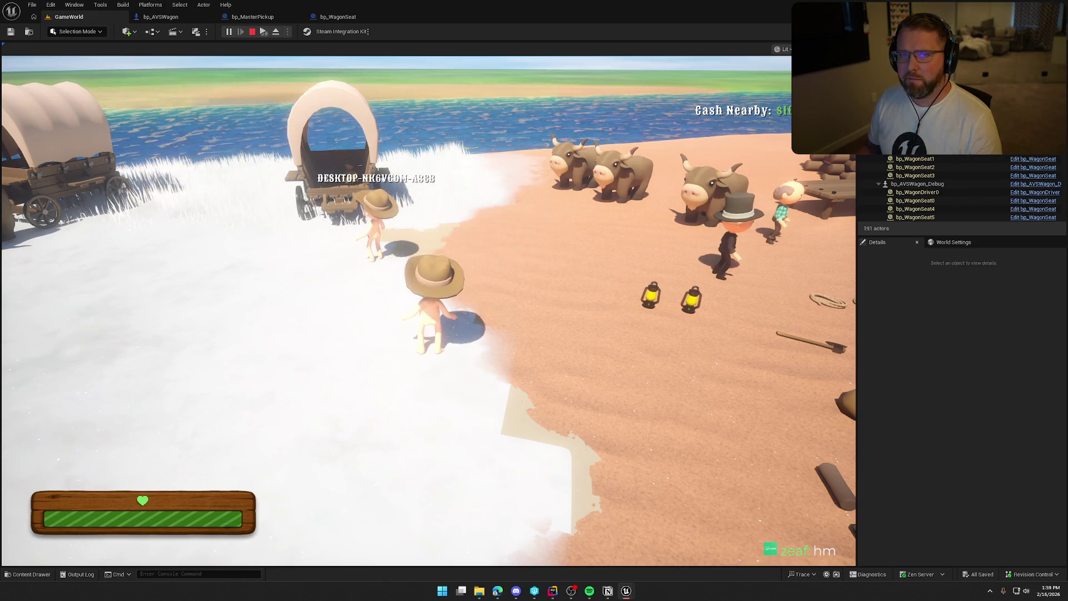
pyautogui.press('Escape')
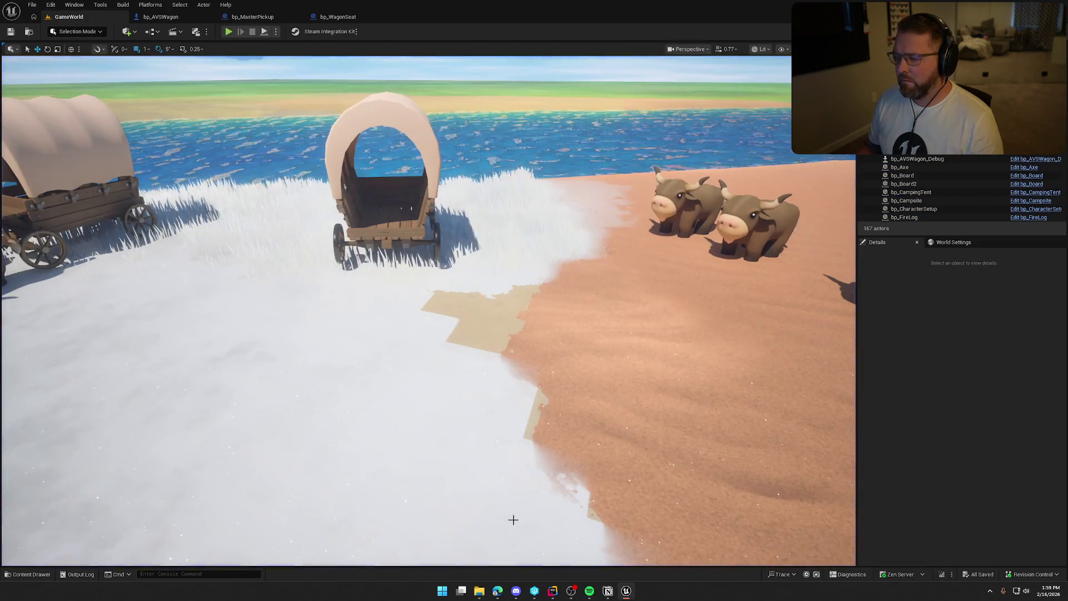
# - In Rider, clear the line 178 breakpoint in PickupActor.cpp and hide the Debug window
pyautogui.click(553, 592)
pyautogui.click(27, 234)
pyautogui.click(1043, 305)
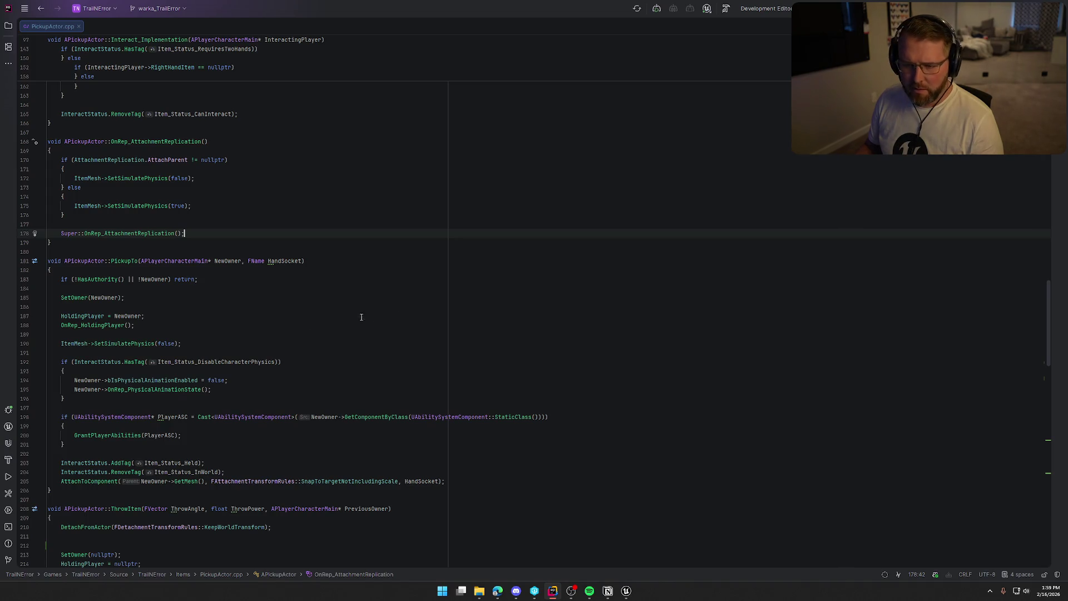
# - Break on PickupTo at line 181 by picking up a money bag in play mode, then resume
pyautogui.click(27, 264)
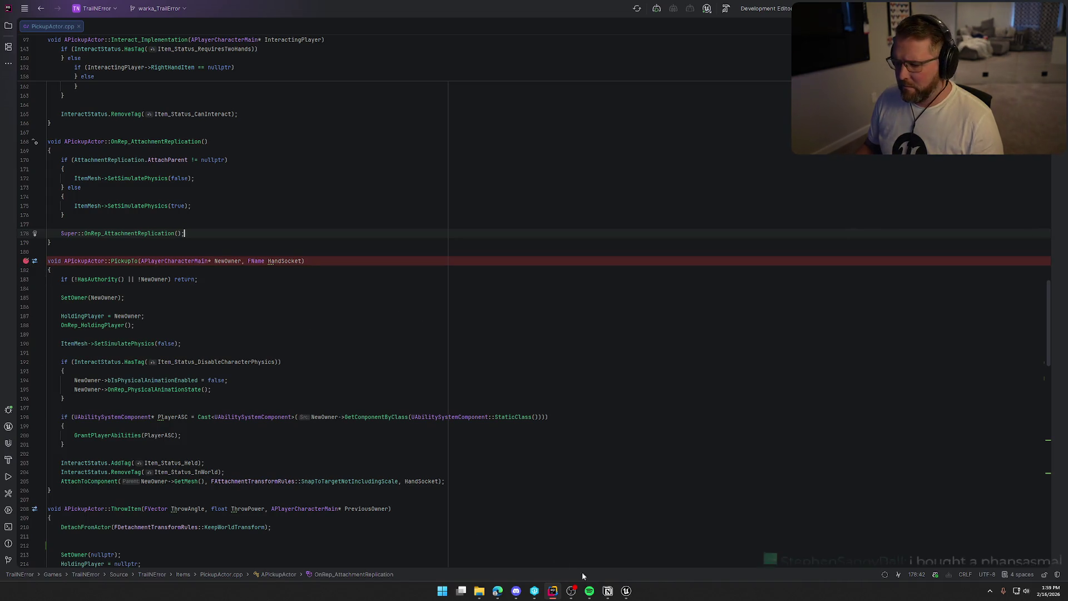
pyautogui.click(627, 591)
pyautogui.click(228, 31)
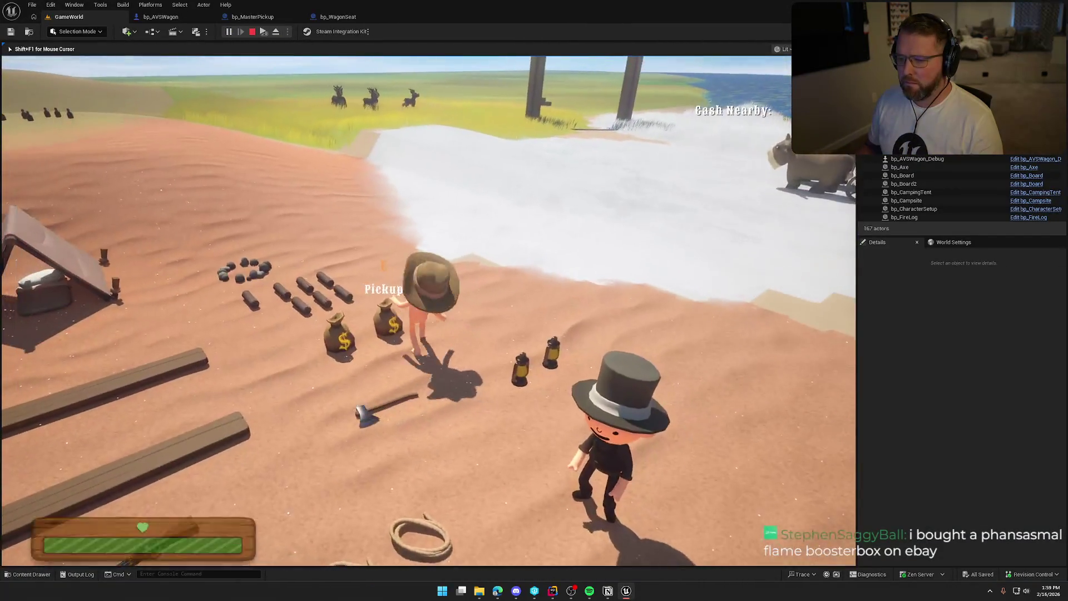
pyautogui.press('e')
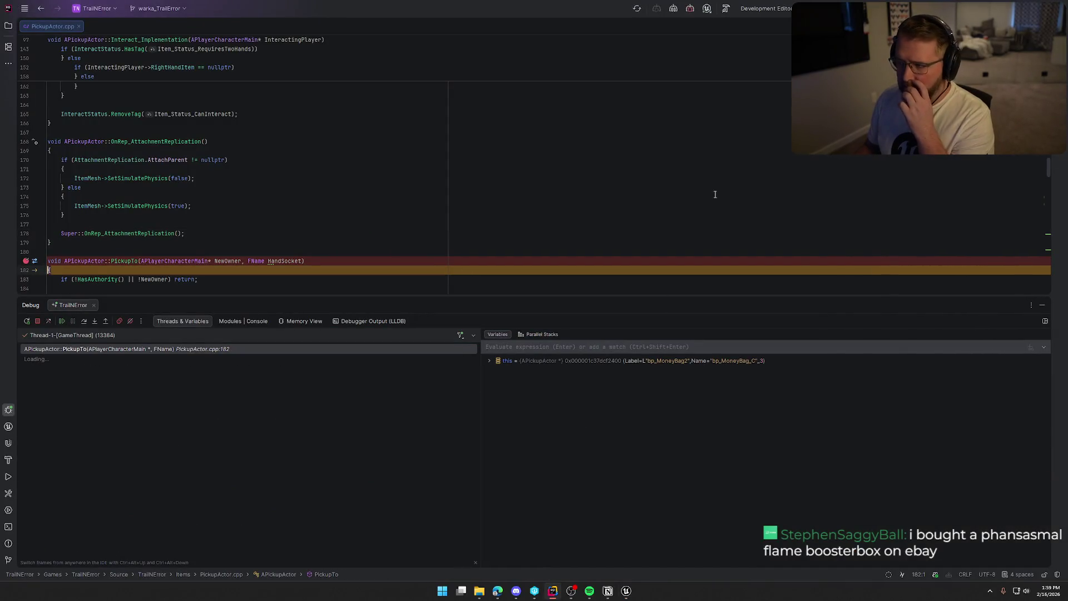
pyautogui.press('F5')
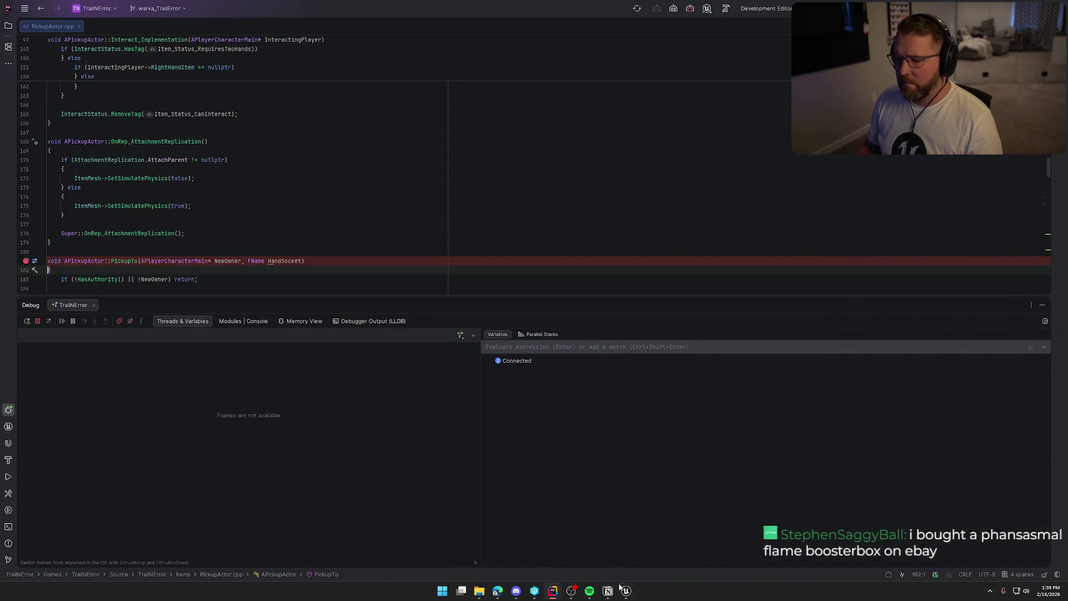
# - Remove the line 181 PickupTo breakpoint and end the play session
pyautogui.click(25, 261)
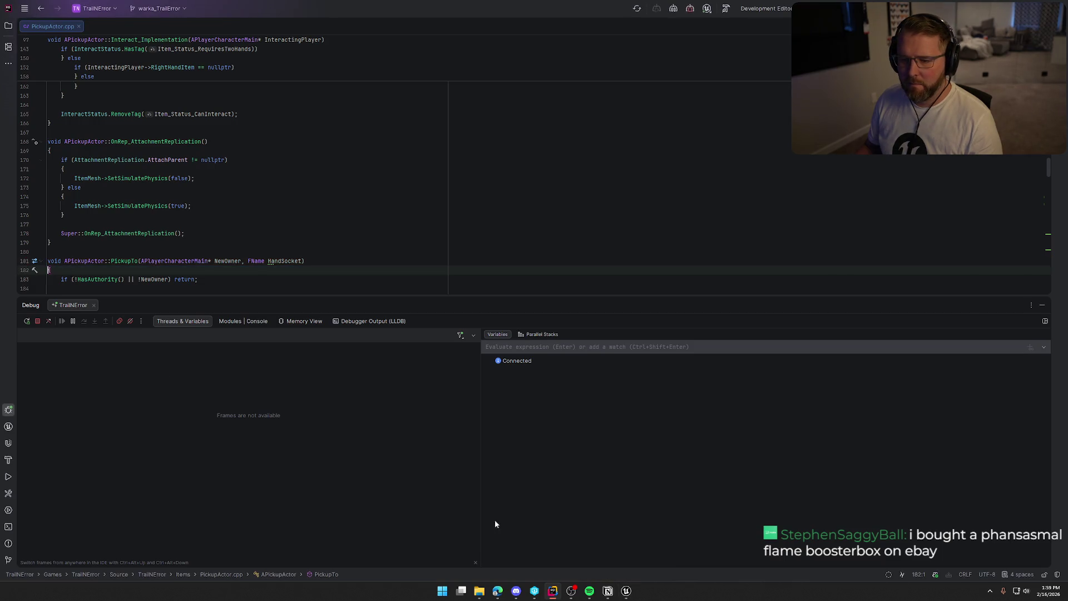
pyautogui.hotkey('alt', 'Tab')
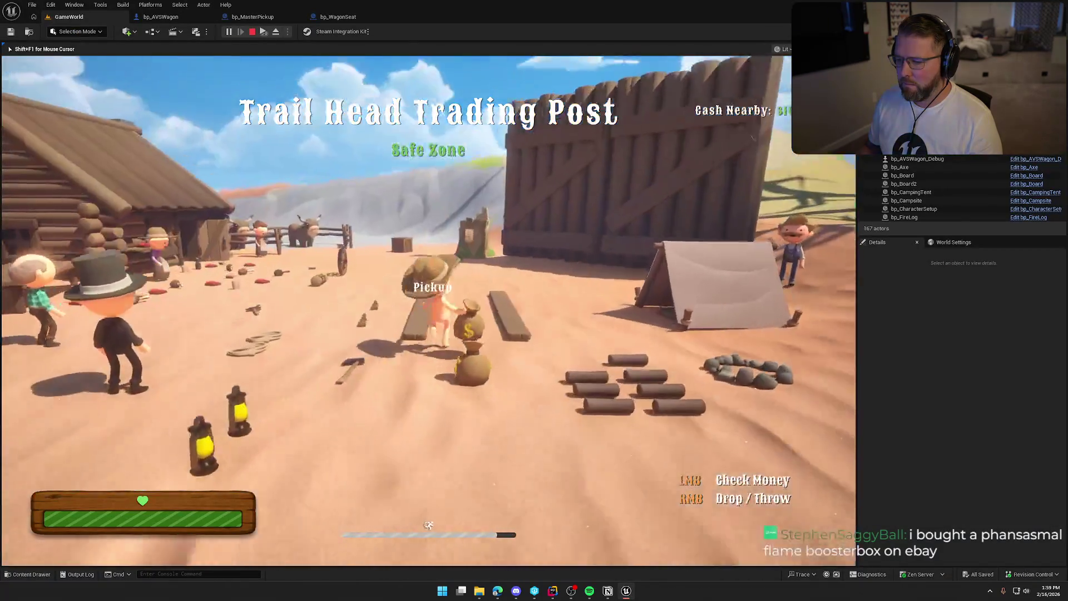
pyautogui.press('Escape')
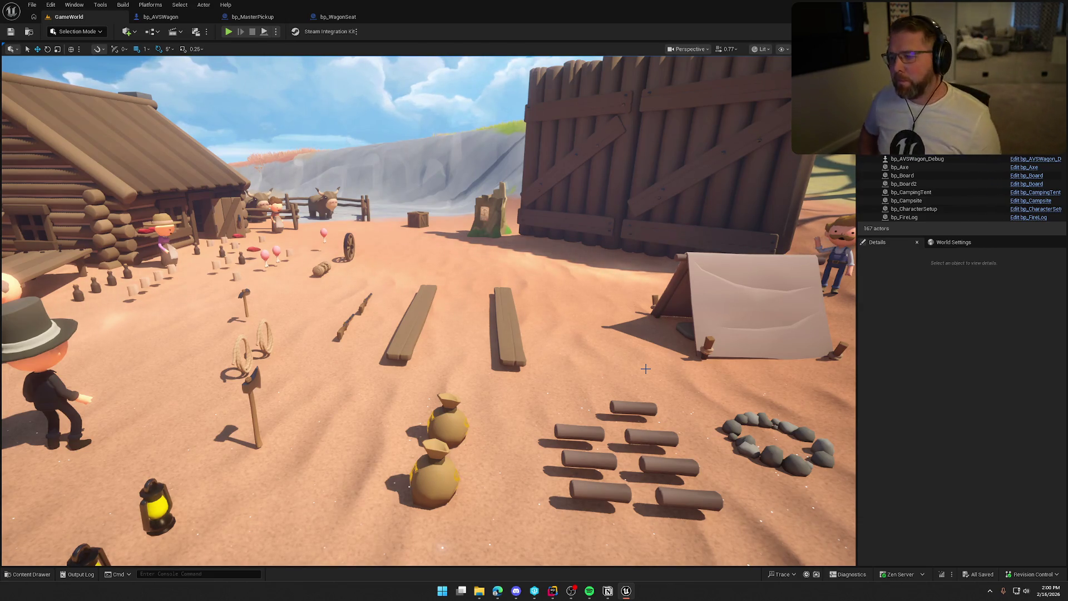
# - Fly the camera over the river and wagons, then bring up PickupActor.cpp in Rider
pyautogui.moveTo(645, 369)
pyautogui.mouseDown()
pyautogui.moveTo(585, 345)
pyautogui.moveTo(600, 598)
pyautogui.mouseUp()
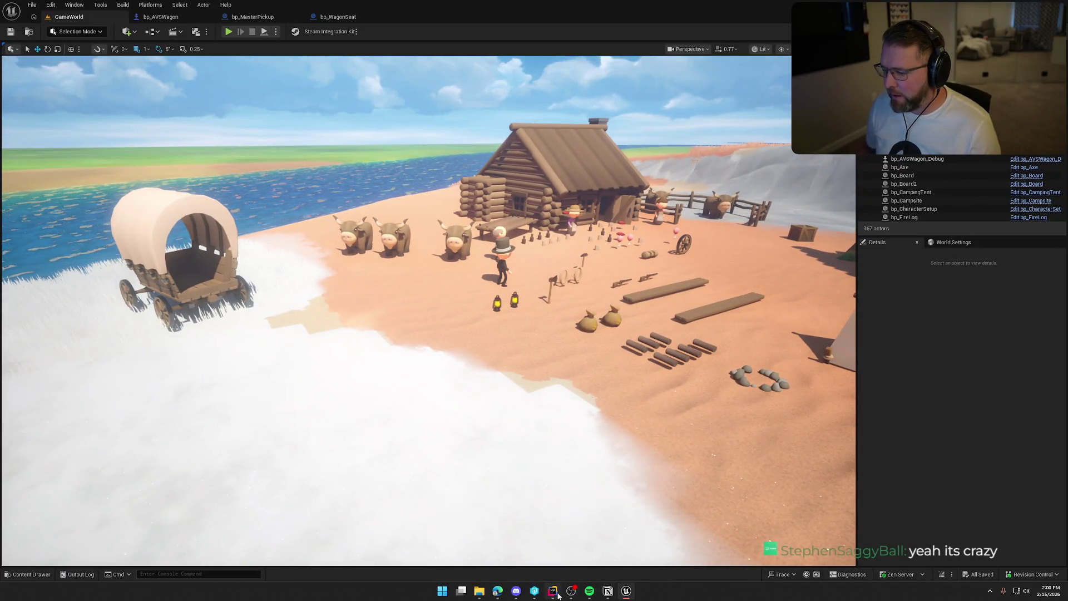
pyautogui.click(553, 591)
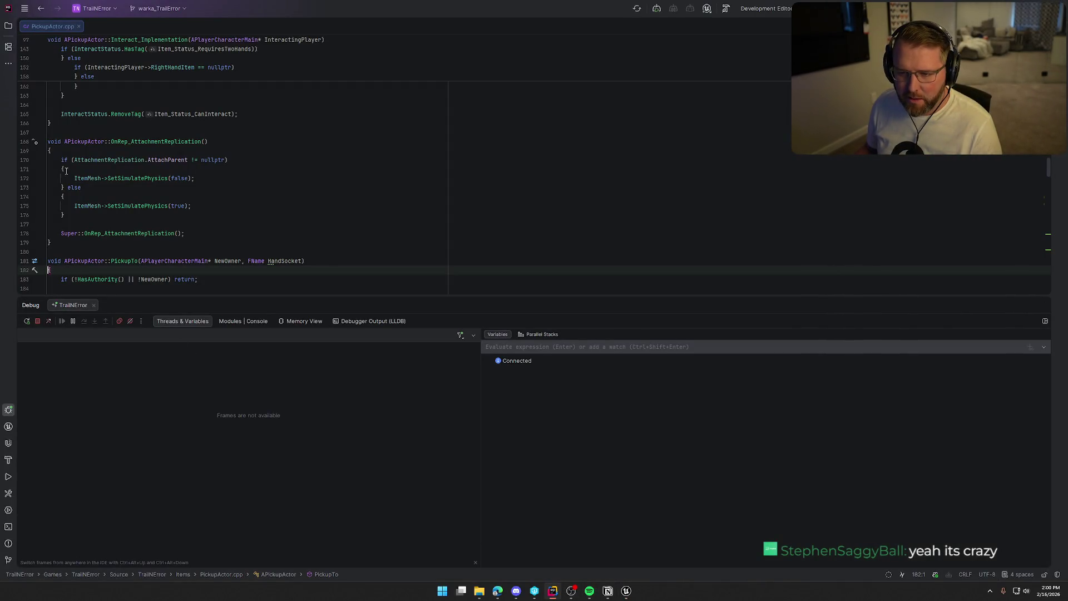
# - Set a breakpoint on the Super call at line 178 and start a play-in-editor test
pyautogui.click(25, 234)
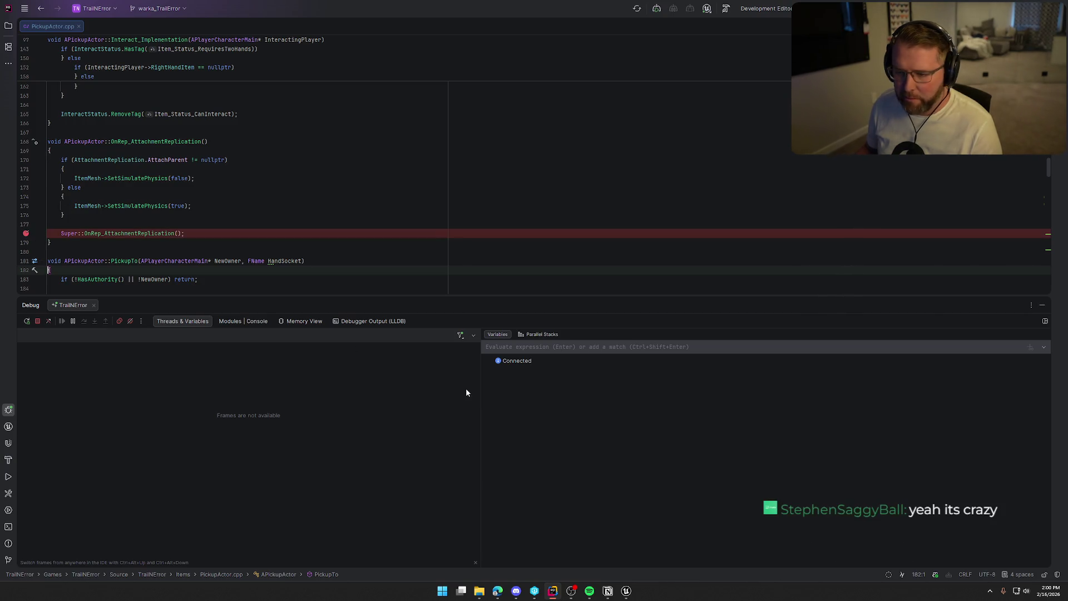
pyautogui.hotkey('alt', 'Tab')
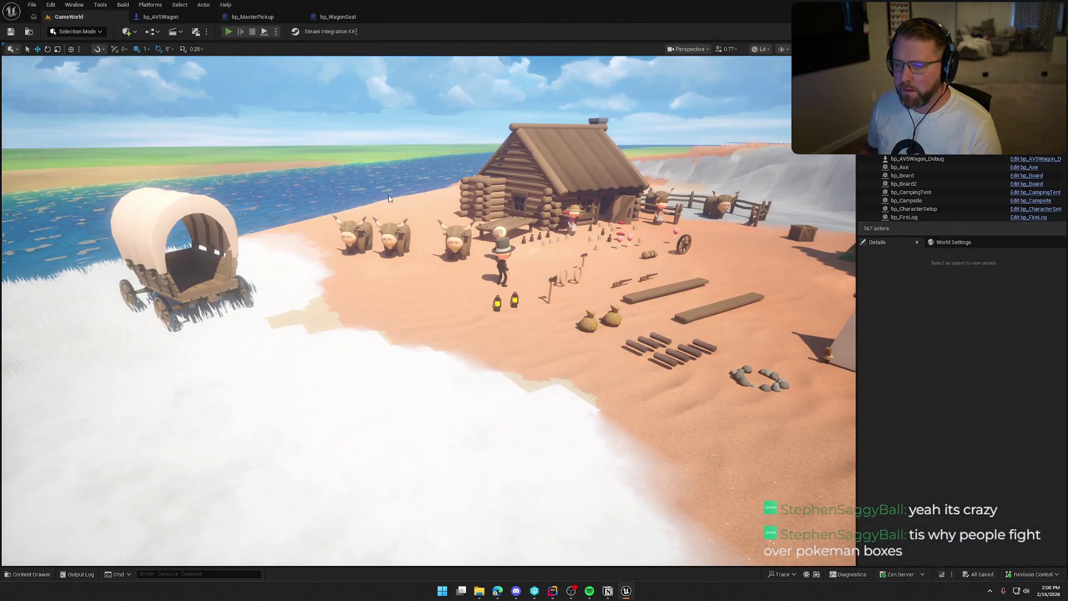
pyautogui.click(229, 32)
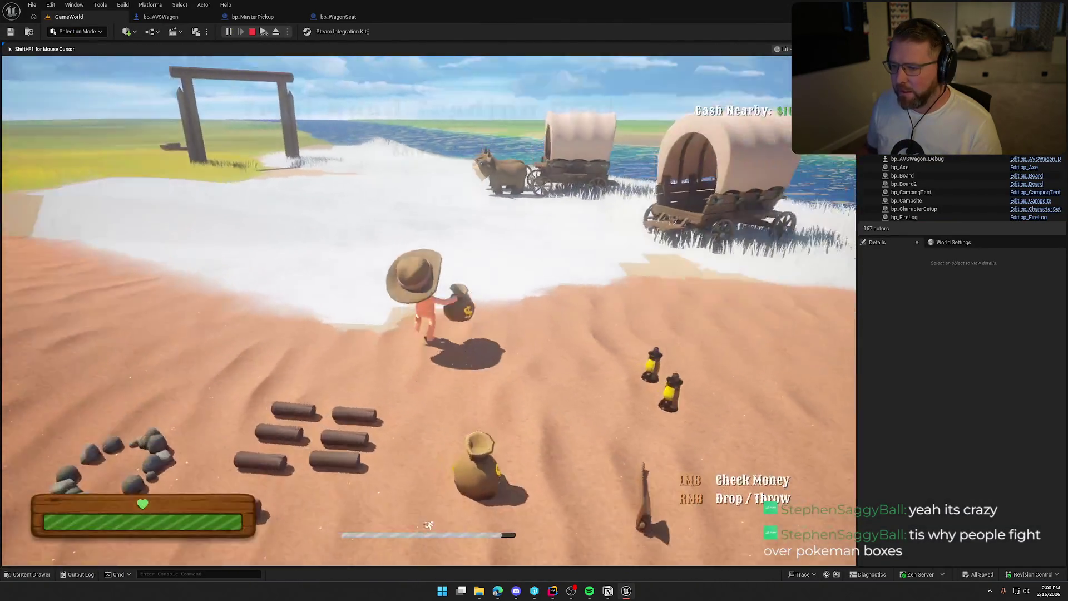
pyautogui.press('super')
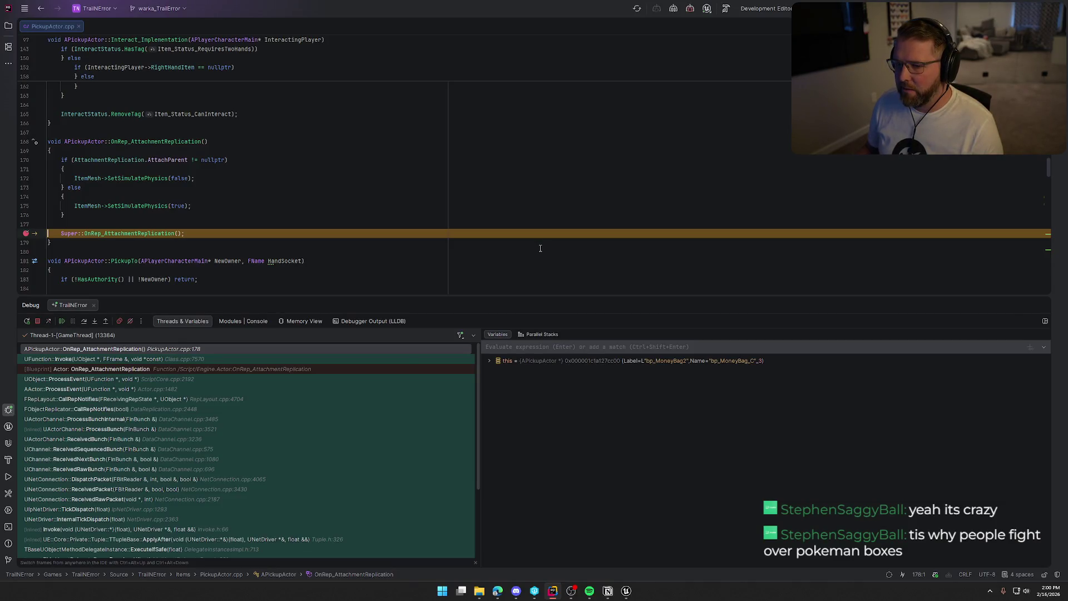
# - After OnRep_AttachmentReplication fires, clear the line 178 breakpoint, resume, and return to Unreal
pyautogui.click(25, 235)
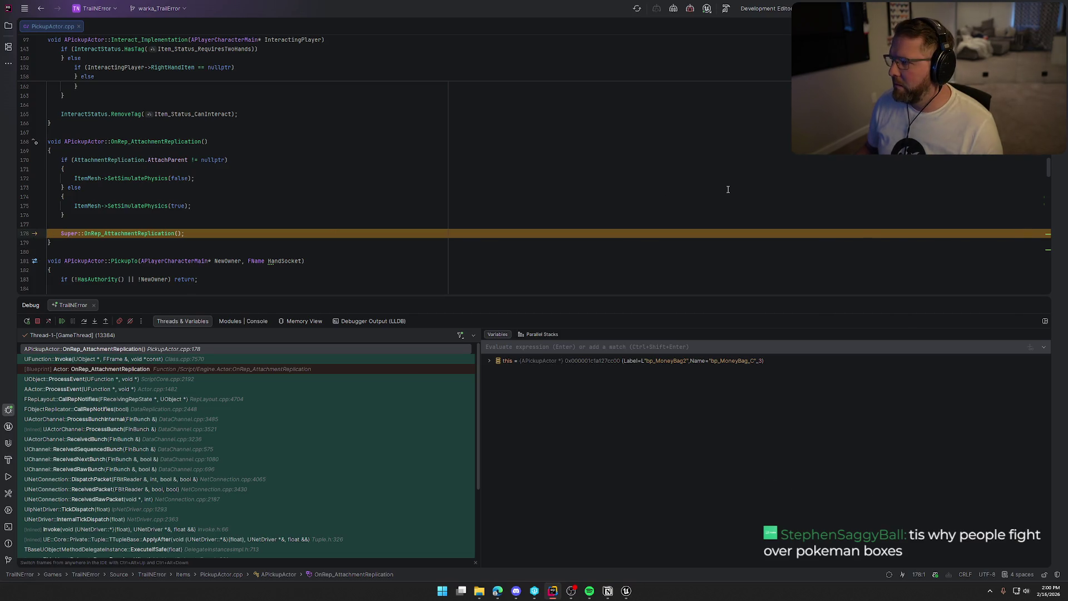
pyautogui.press('F5')
pyautogui.hotkey('alt', 'Tab')
pyautogui.click(626, 591)
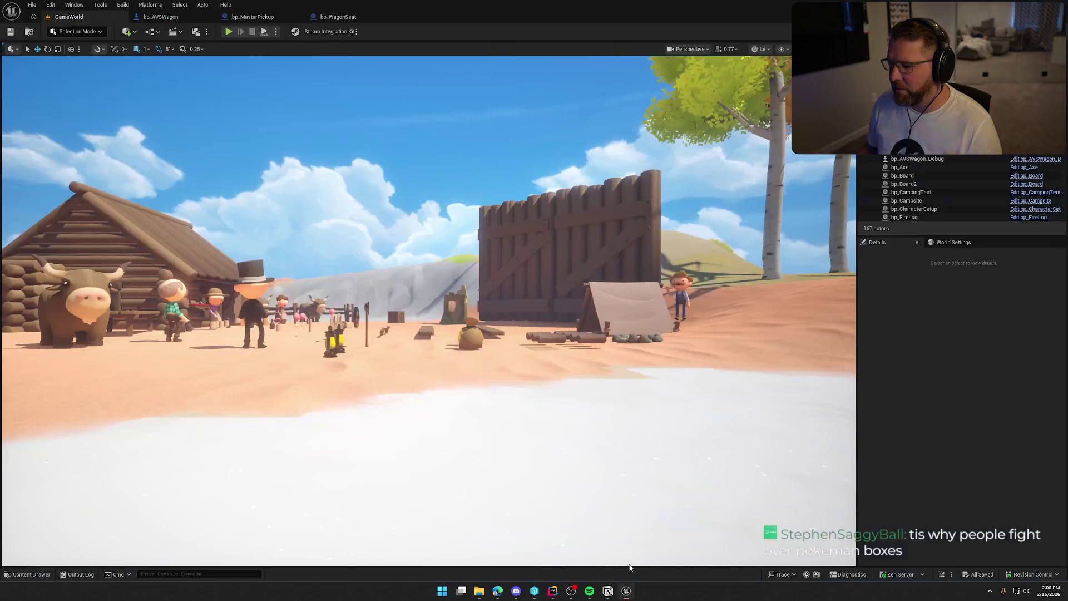
# - In bp_MasterPickup, move Attach Actor To Component beside Set Simulate Physics and nudge Get Vehicle Mesh down
pyautogui.click(202, 17)
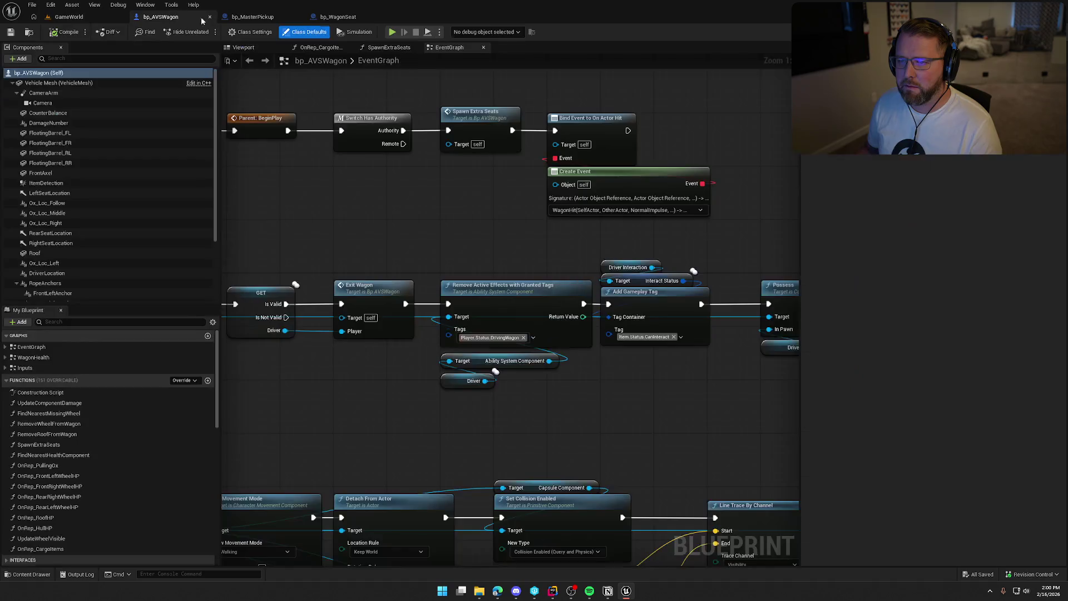
pyautogui.click(267, 17)
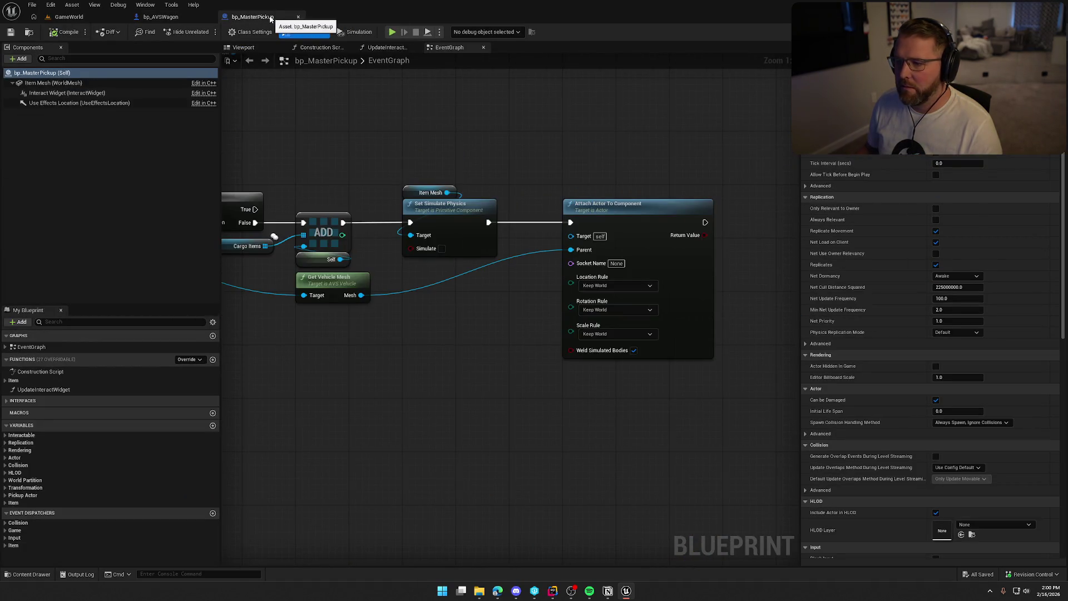
pyautogui.moveTo(526, 172)
pyautogui.mouseDown()
pyautogui.moveTo(653, 386)
pyautogui.moveTo(576, 413)
pyautogui.mouseUp()
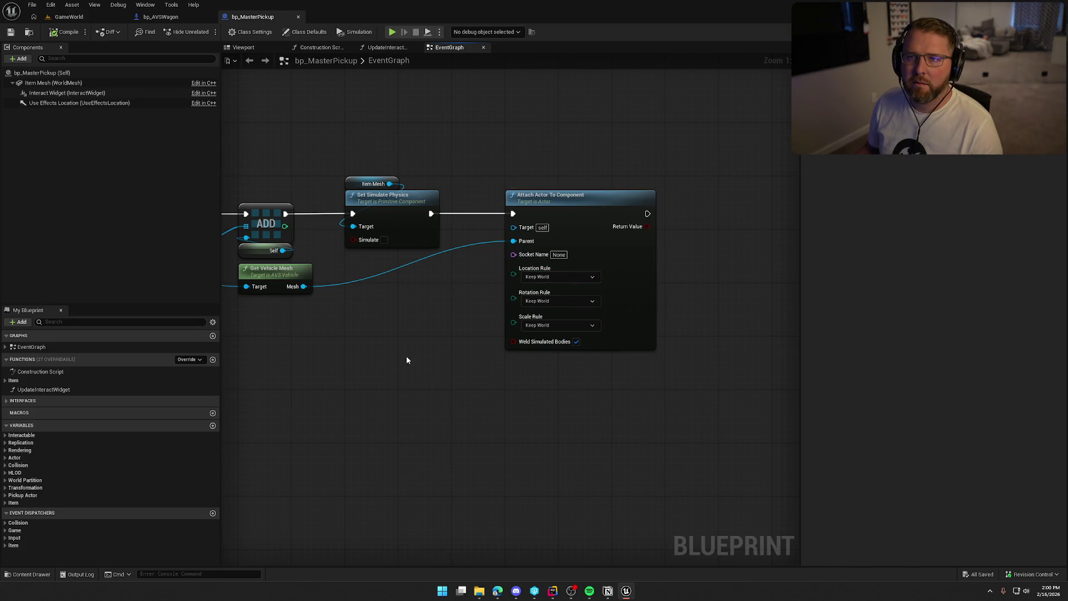
pyautogui.moveTo(406, 360); pyautogui.dragTo(436, 349)
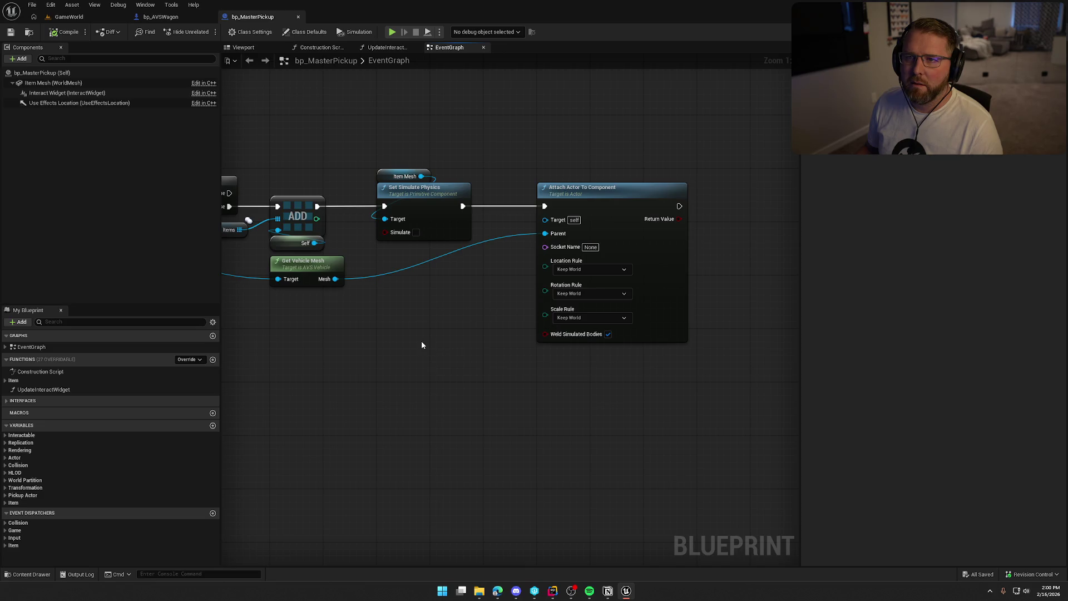
pyautogui.moveTo(600, 199); pyautogui.dragTo(549, 192)
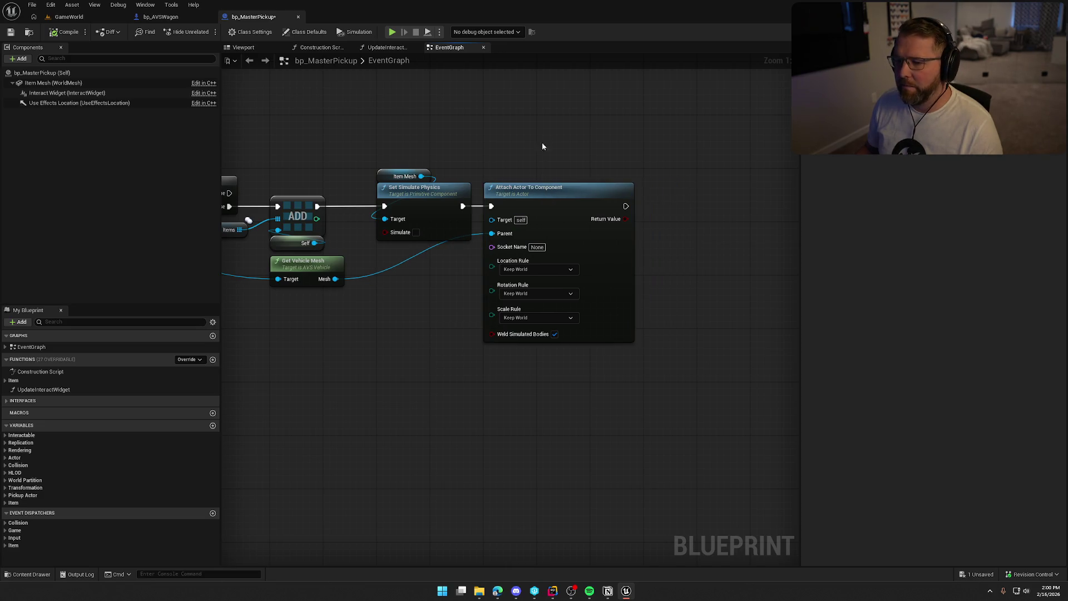
pyautogui.moveTo(377, 353); pyautogui.dragTo(459, 289)
pyautogui.click(376, 206)
pyautogui.moveTo(376, 206); pyautogui.dragTo(376, 217)
pyautogui.click(463, 306)
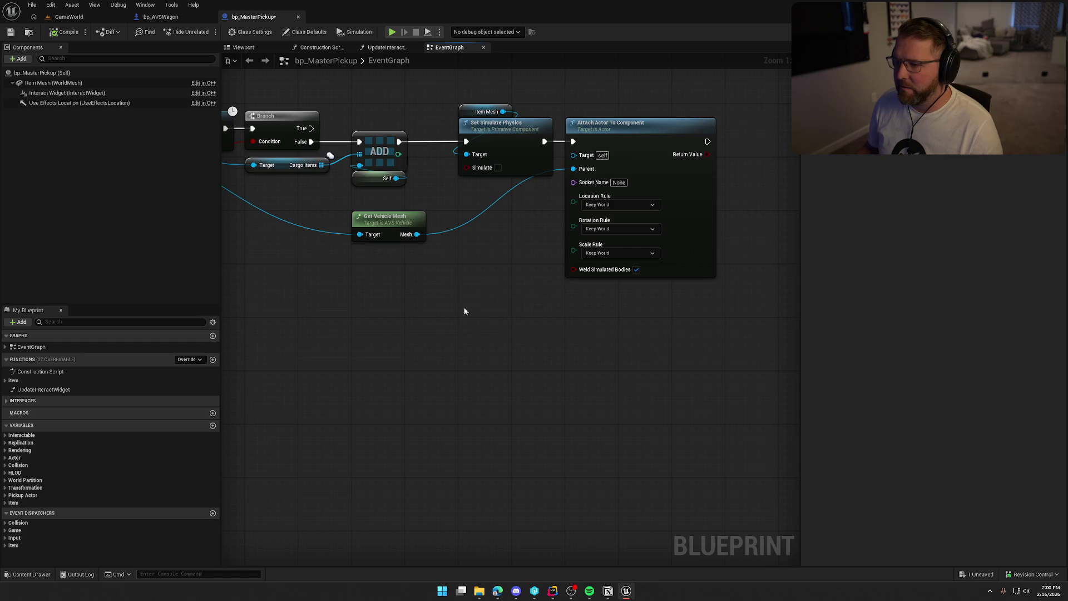
pyautogui.moveTo(463, 326)
pyautogui.mouseDown()
pyautogui.moveTo(591, 351)
pyautogui.moveTo(660, 350)
pyautogui.moveTo(472, 320)
pyautogui.mouseUp()
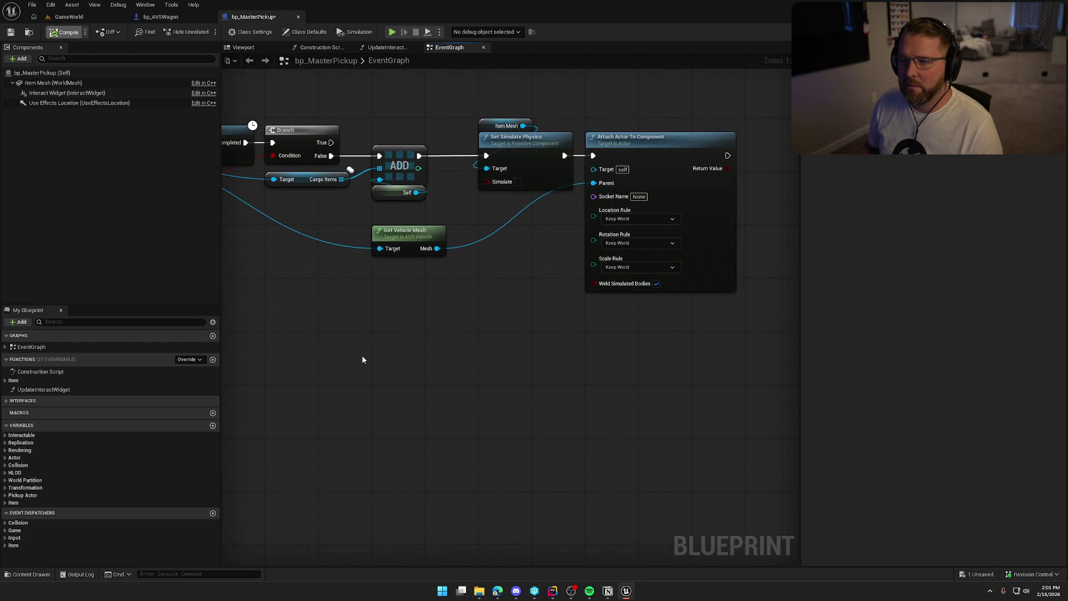
# - Compile and save bp_MasterPickup, then check its Class Defaults replication settings
pyautogui.hotkey('ctrl', 's')
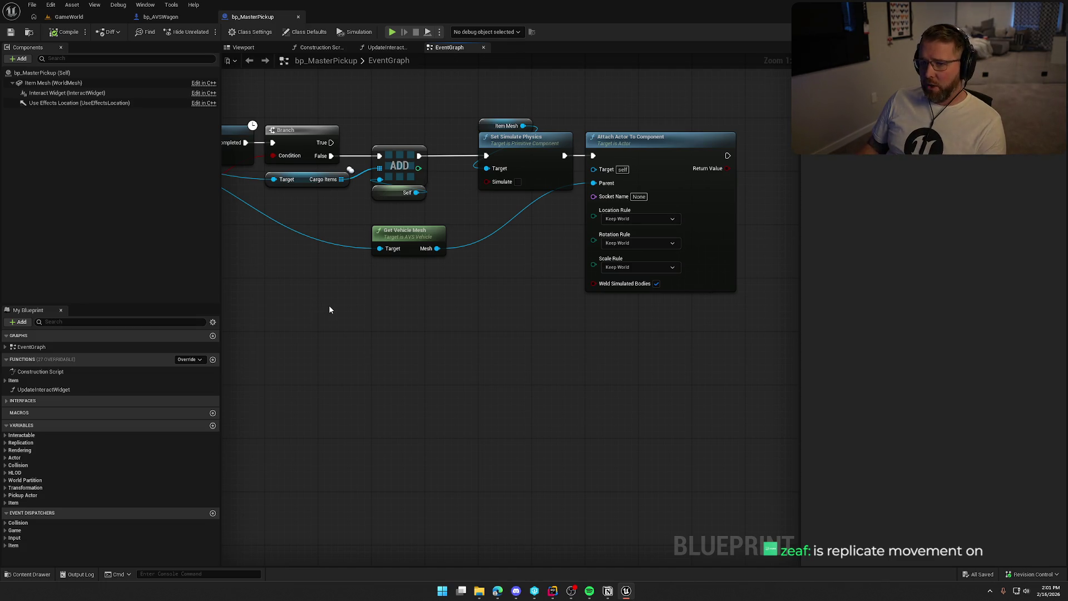
pyautogui.click(162, 17)
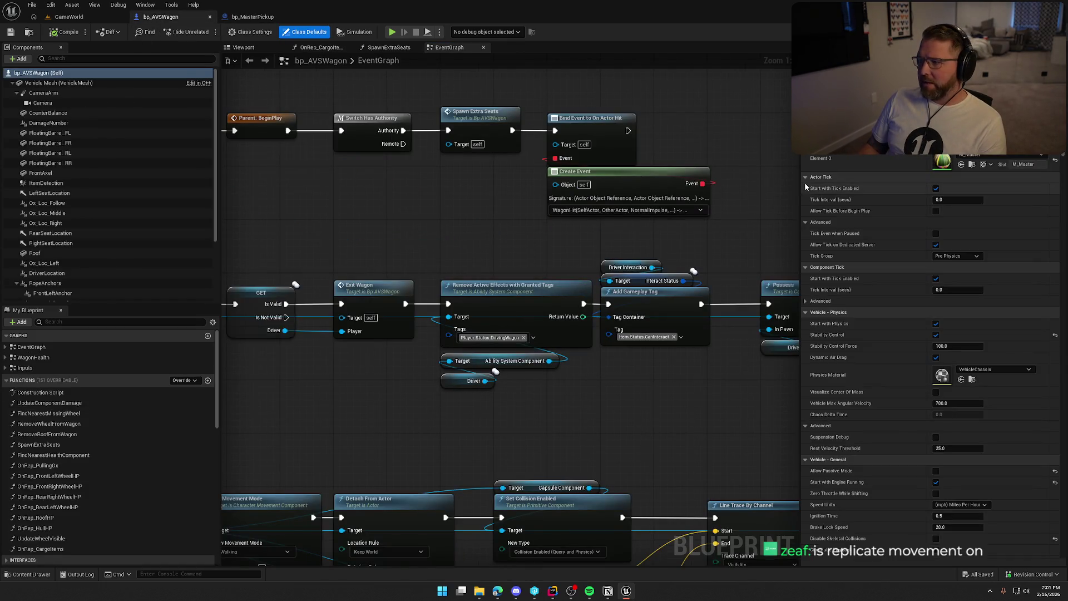
pyautogui.click(248, 17)
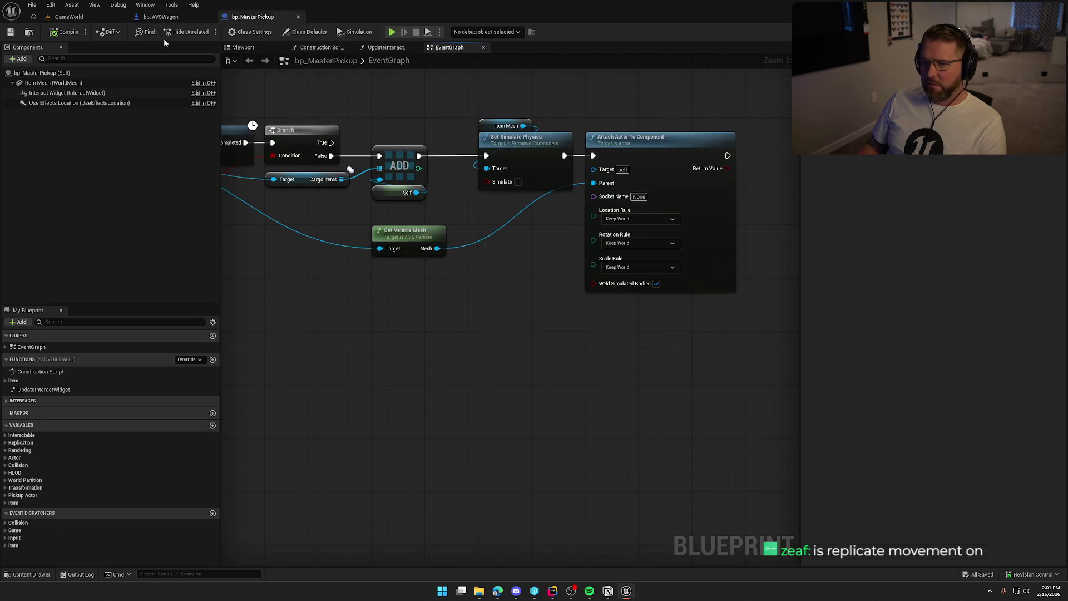
pyautogui.click(250, 32)
pyautogui.click(296, 34)
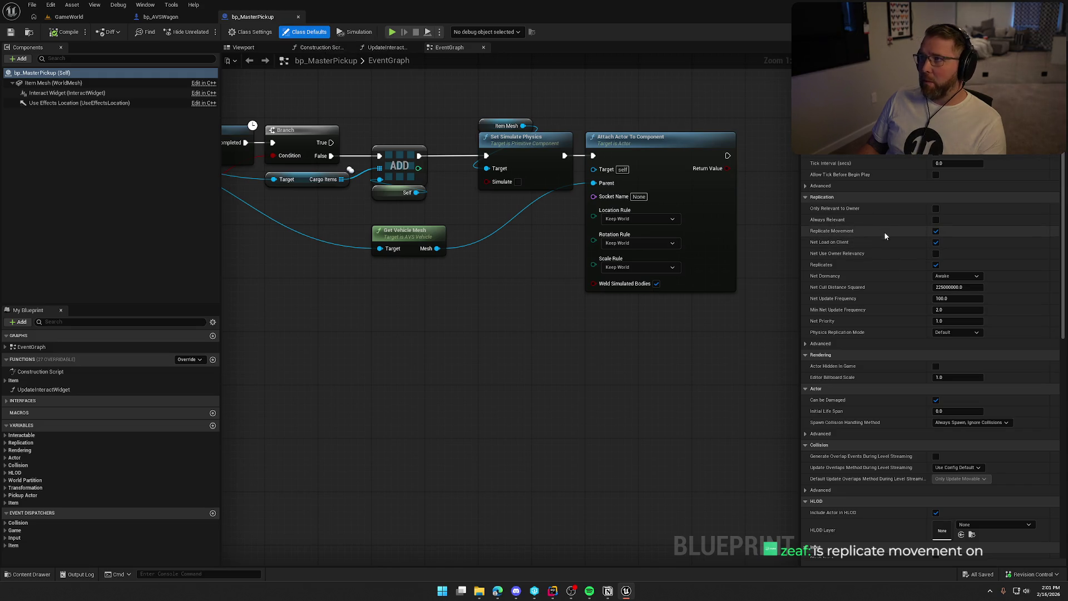
# - Look over the bp_AVSWagon event graph, then nudge bp_MasterPickup's Attach Actor To Component node right
pyautogui.click(174, 19)
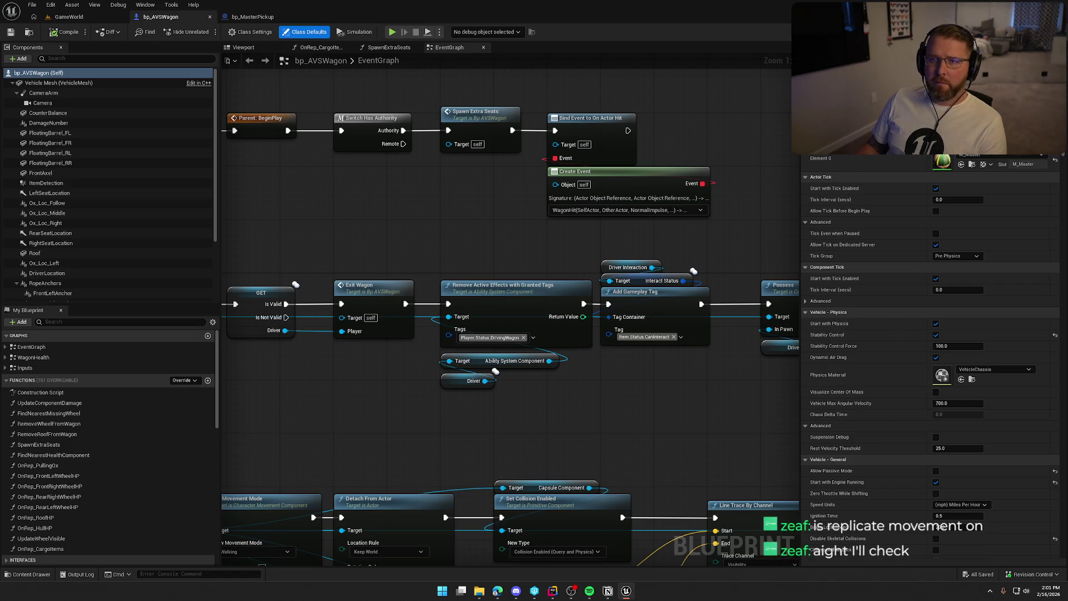
pyautogui.moveTo(365, 185)
pyautogui.mouseDown()
pyautogui.moveTo(287, 169)
pyautogui.moveTo(260, 110)
pyautogui.moveTo(445, 189)
pyautogui.moveTo(659, 161)
pyautogui.mouseUp()
pyautogui.click(253, 17)
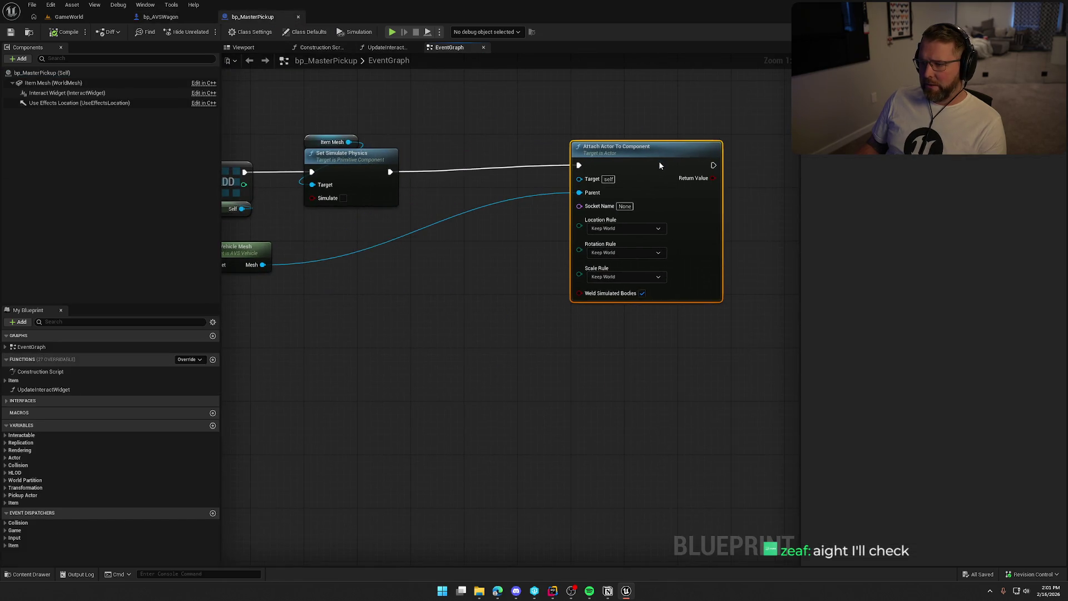
pyautogui.moveTo(433, 253); pyautogui.dragTo(492, 277)
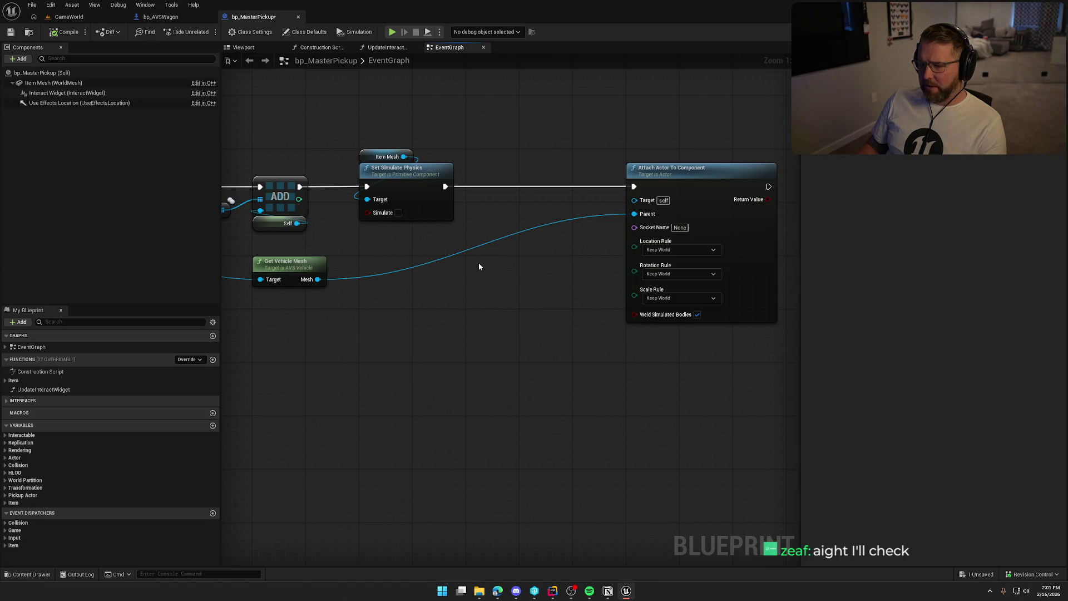
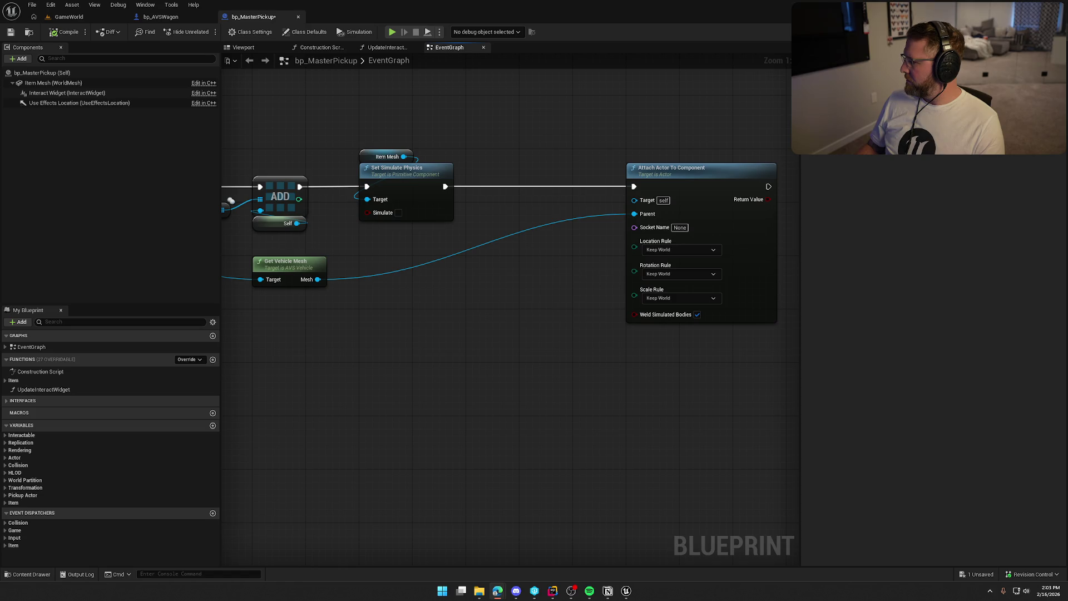
# - Add a Get Actor Transform node to the bp_MasterPickup event graph
pyautogui.rightClick(454, 299)
pyautogui.write('get')
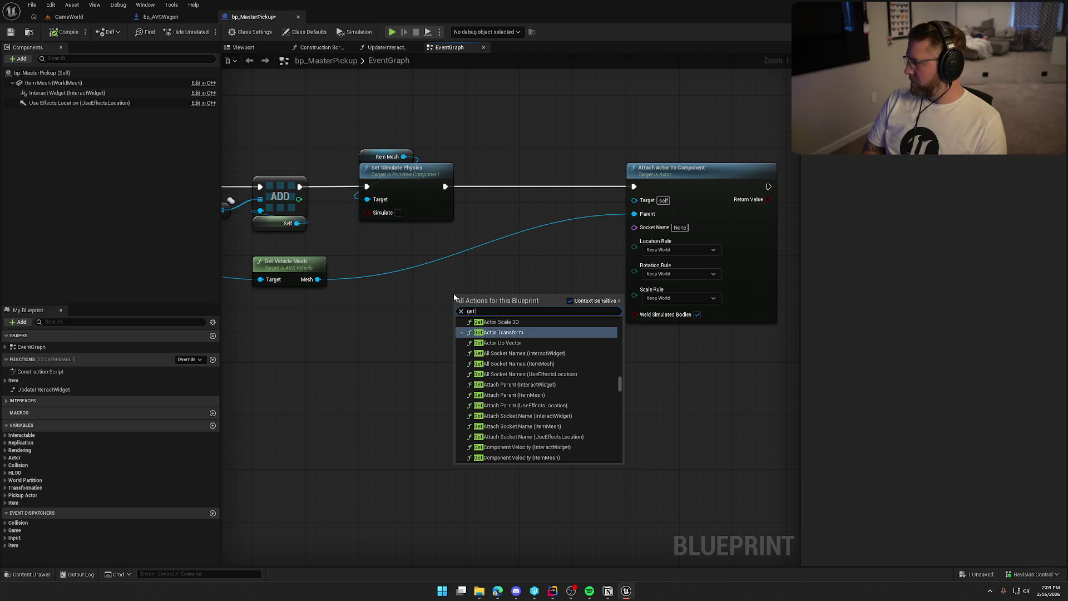
pyautogui.write(' acto')
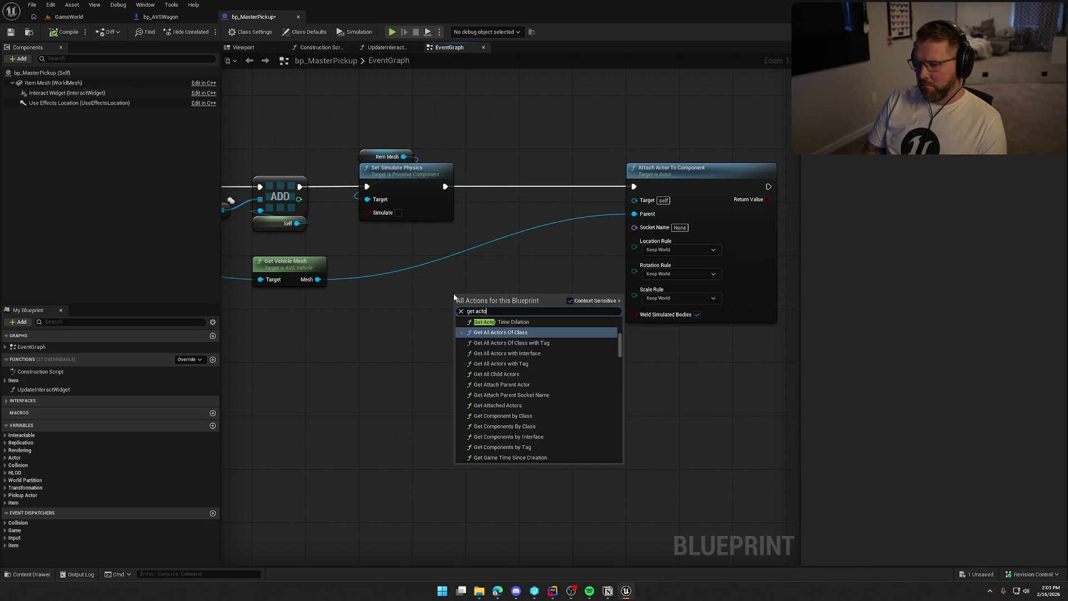
pyautogui.write('transform')
pyautogui.press('Return')
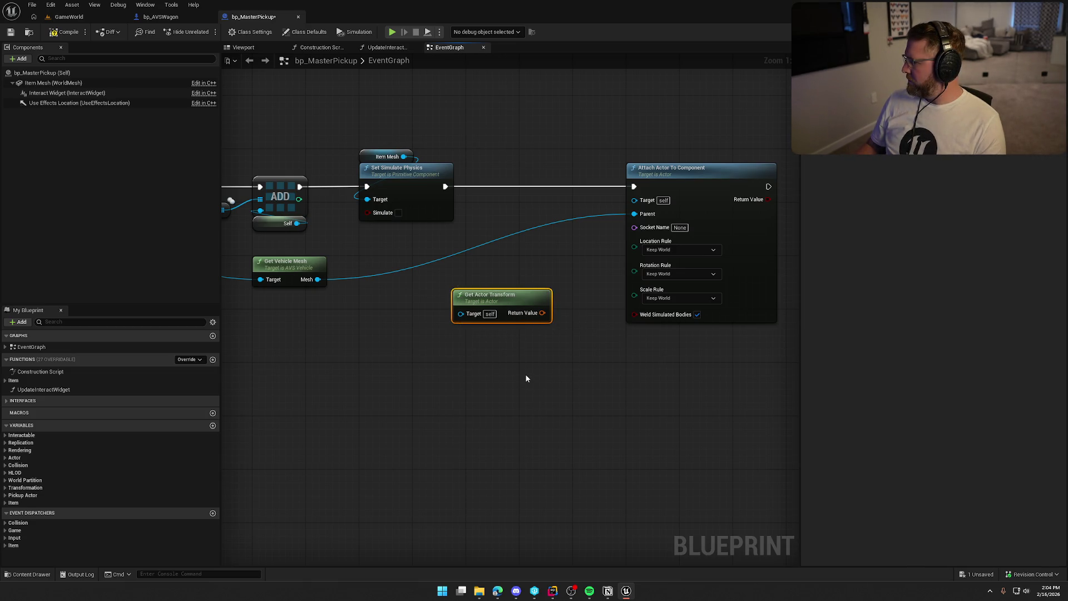
# - Add a Get World Transform node wired from Get Vehicle Mesh's Mesh pin
pyautogui.moveTo(318, 279); pyautogui.dragTo(368, 341)
pyautogui.write('get')
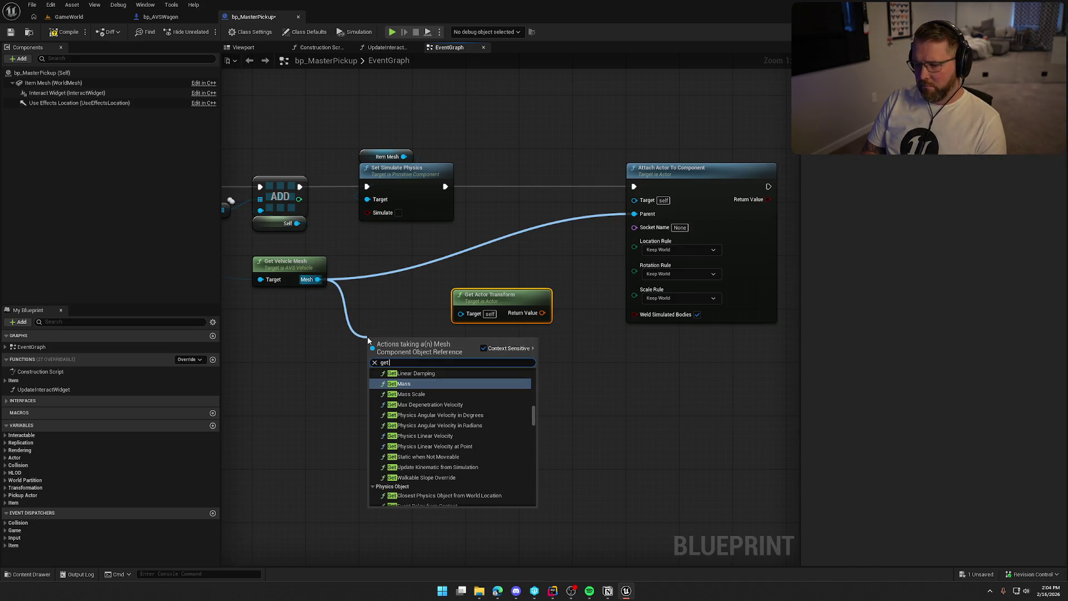
pyautogui.write(' transf')
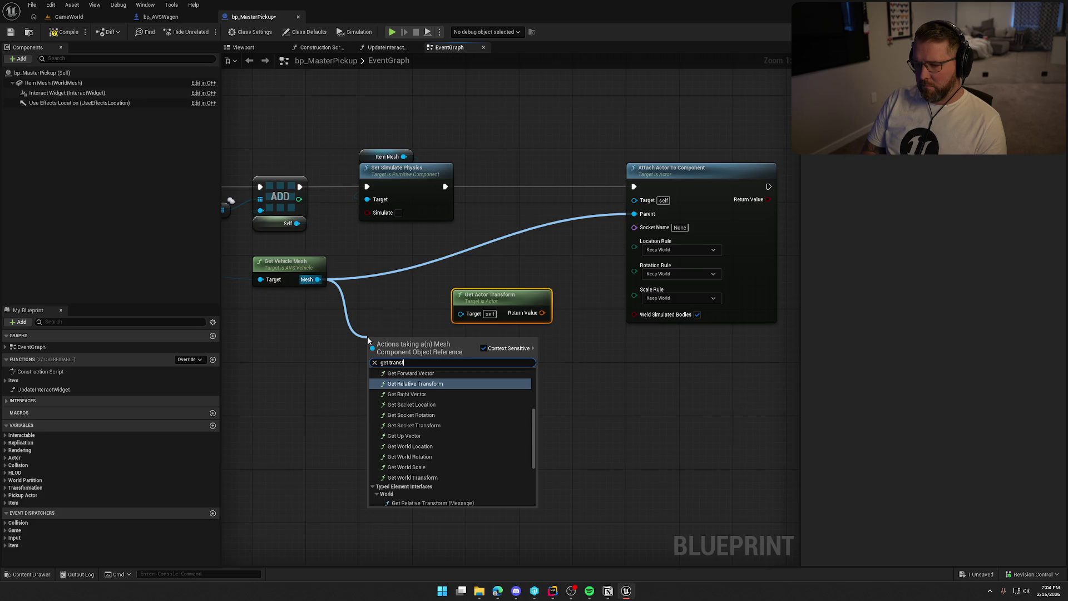
pyautogui.click(433, 477)
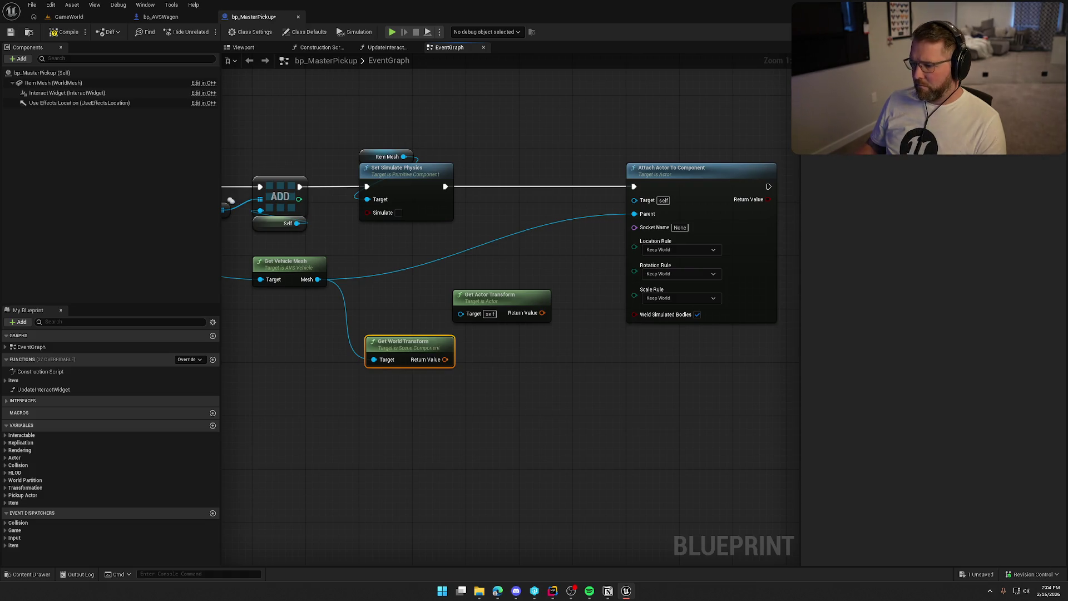
# - Search actions for a relative transform node without adding one, then tidy both transform nodes
pyautogui.rightClick(495, 364)
pyautogui.write('relative transform')
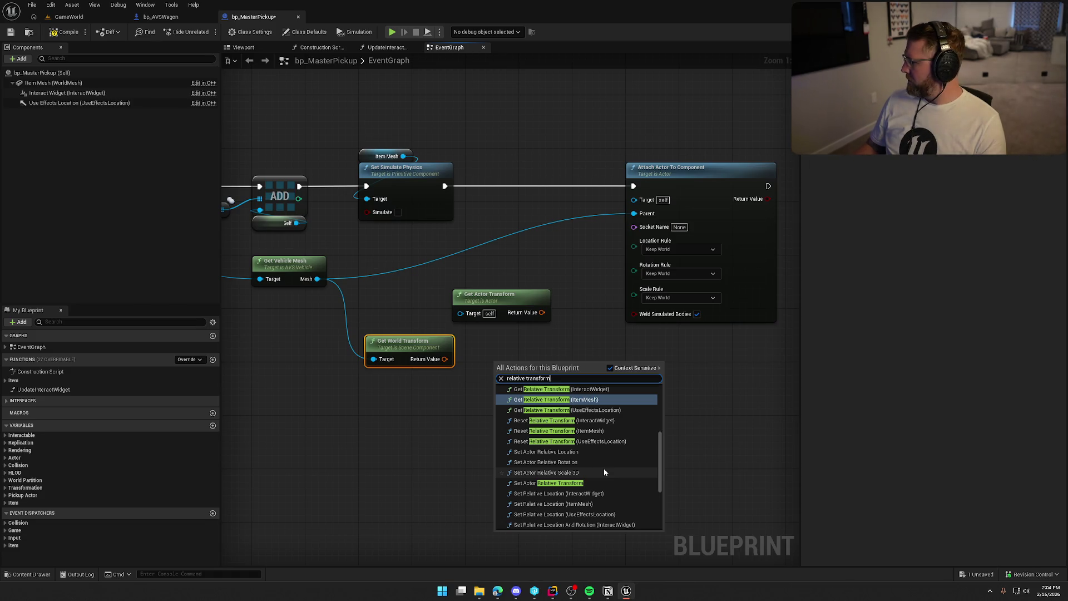
pyautogui.press('Home')
pyautogui.write('get')
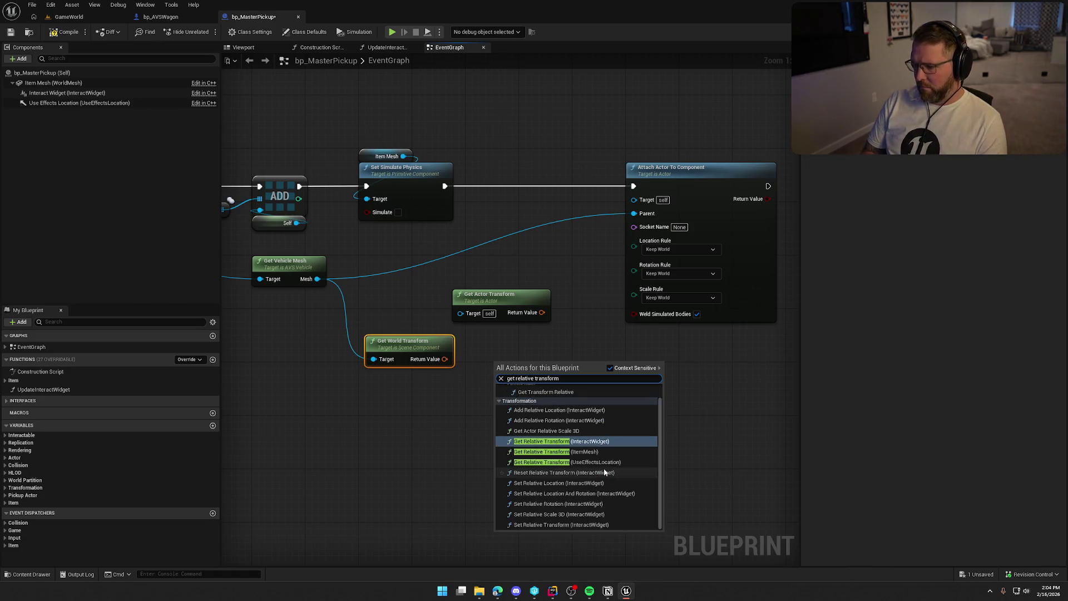
pyautogui.scroll(1, 594, 462)
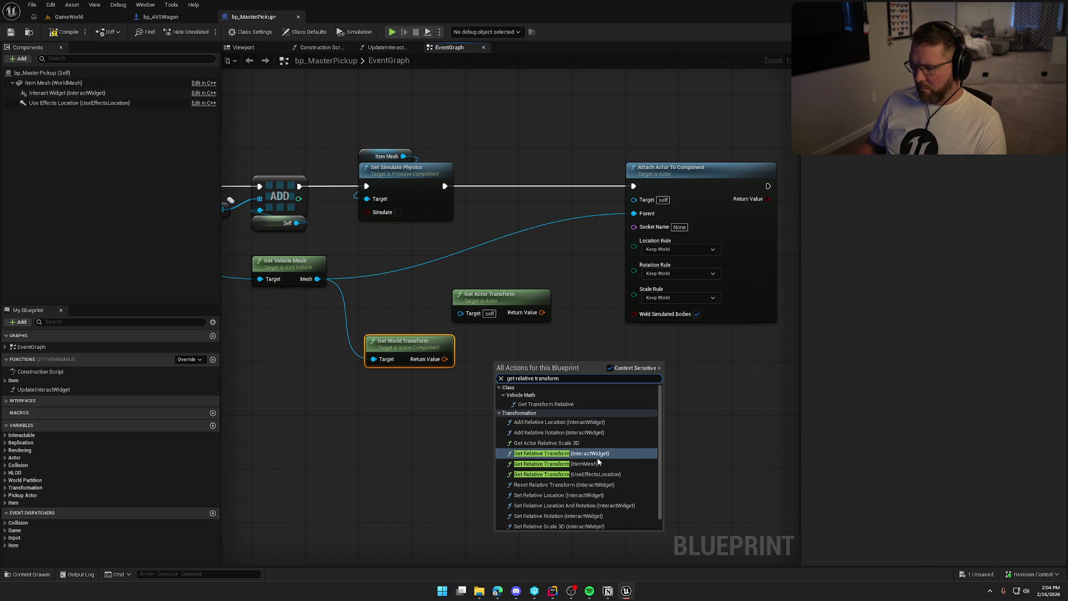
pyautogui.scroll(-1, 593, 479)
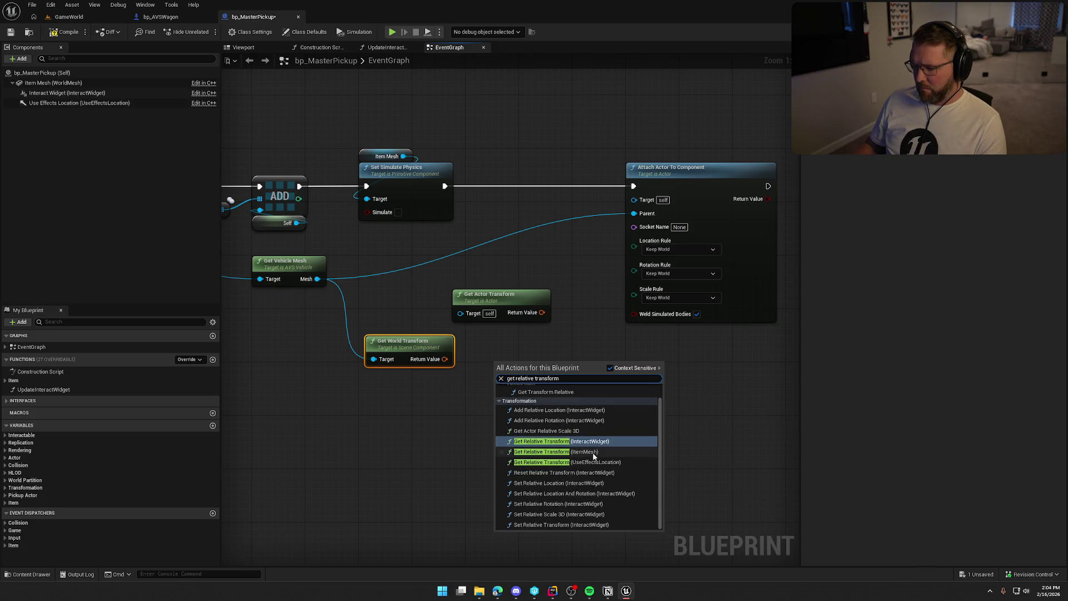
pyautogui.click(432, 489)
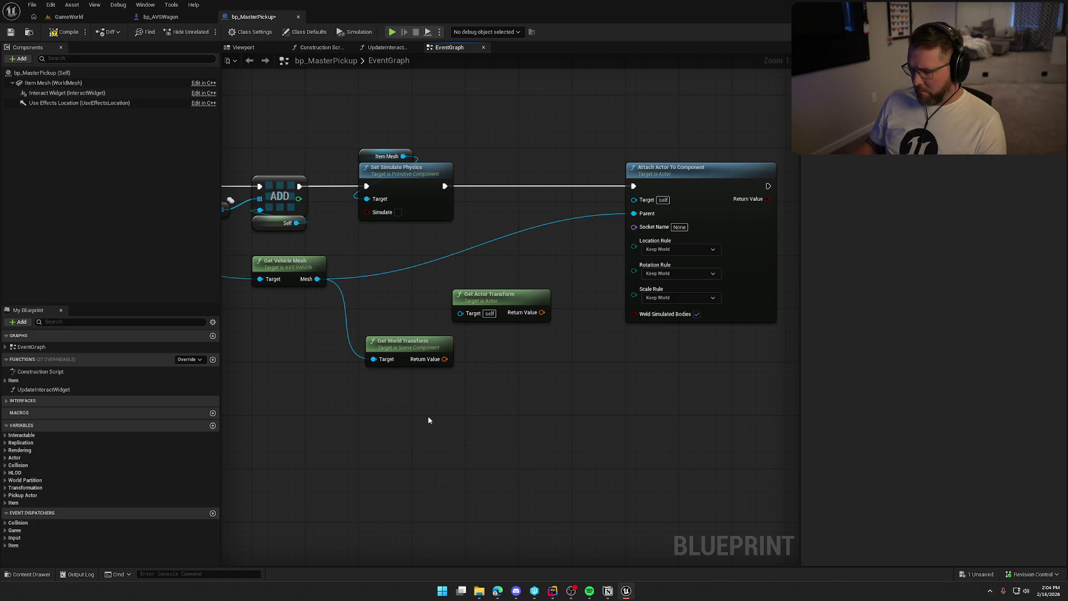
pyautogui.moveTo(423, 340)
pyautogui.mouseDown()
pyautogui.moveTo(476, 357)
pyautogui.moveTo(432, 347)
pyautogui.mouseUp()
pyautogui.moveTo(522, 301)
pyautogui.mouseDown()
pyautogui.moveTo(453, 292)
pyautogui.moveTo(499, 324)
pyautogui.mouseUp()
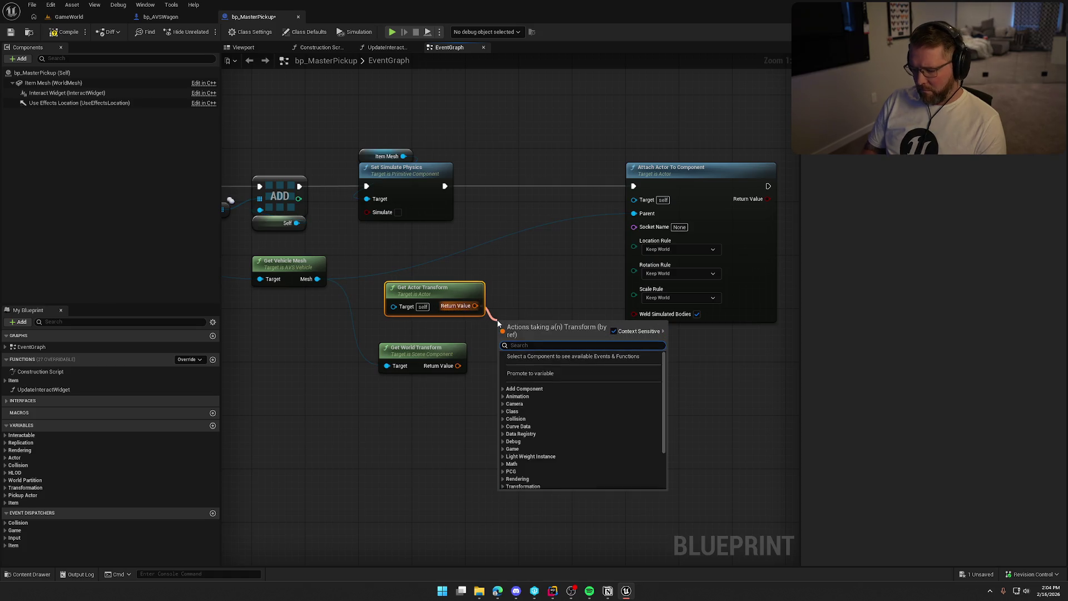
# - Add Get Transform Relative with Get Actor Transform as Child and Get World Transform as Parent
pyautogui.write('relative')
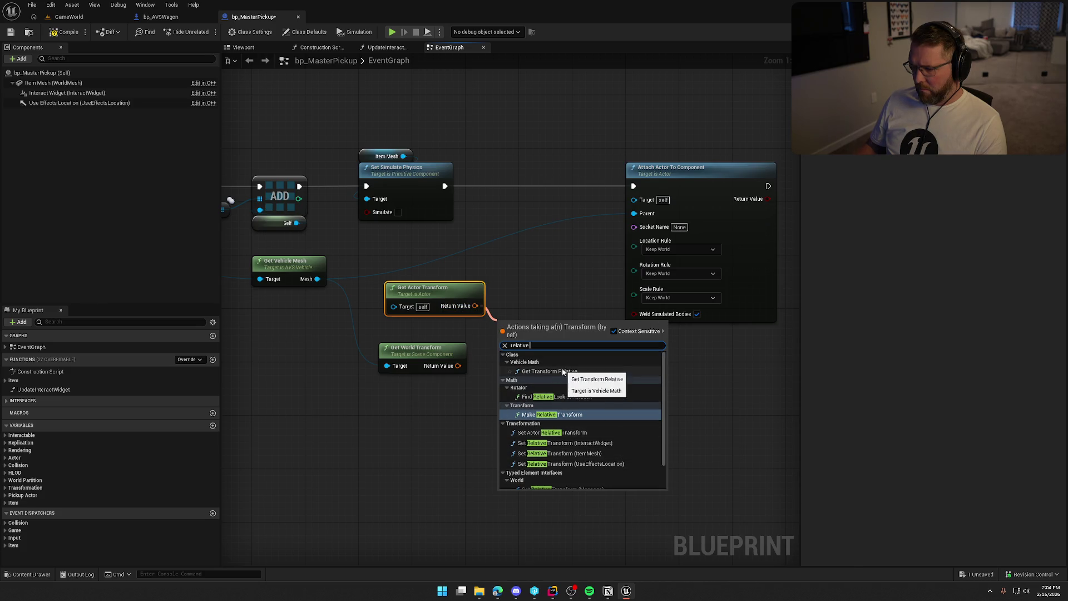
pyautogui.click(563, 371)
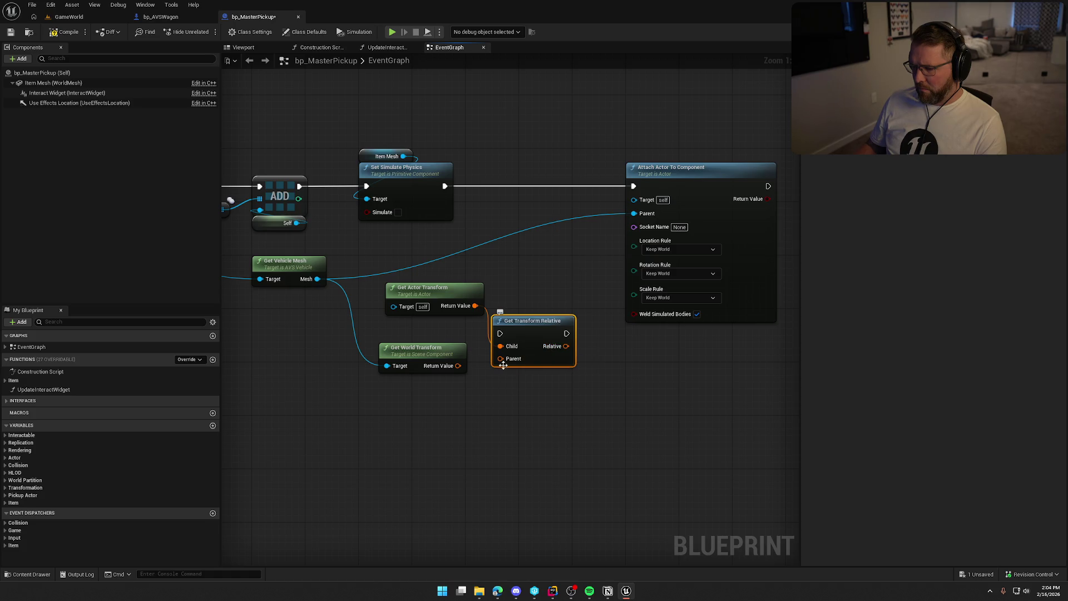
pyautogui.moveTo(501, 358); pyautogui.dragTo(458, 365)
pyautogui.moveTo(523, 330); pyautogui.dragTo(530, 291)
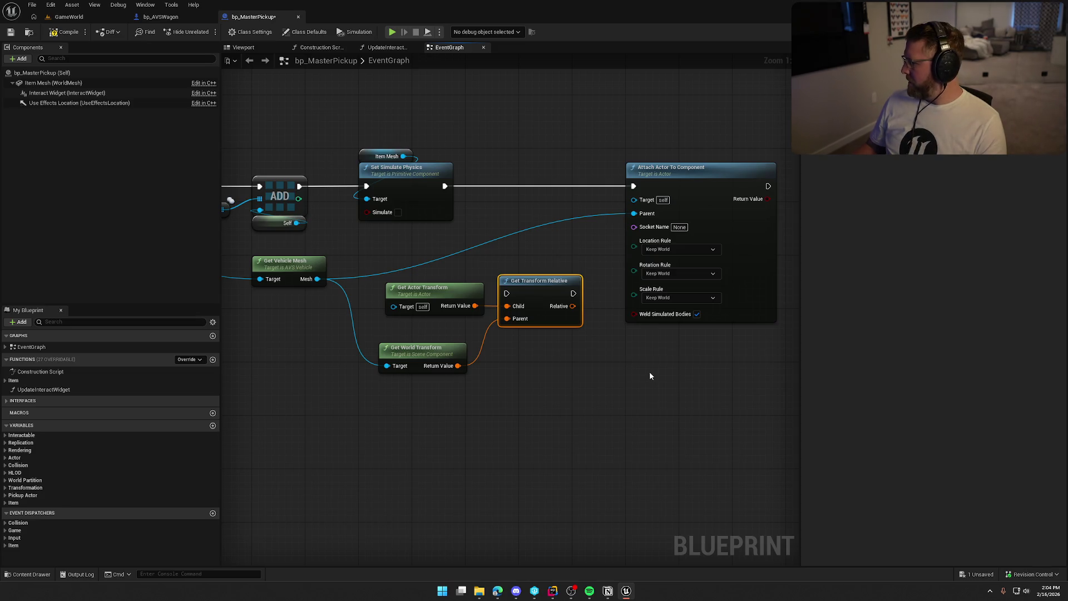
# - Shift the Attach Actor To Component node further right to make room
pyautogui.moveTo(644, 434); pyautogui.dragTo(469, 434)
pyautogui.moveTo(539, 172)
pyautogui.mouseDown()
pyautogui.moveTo(658, 171)
pyautogui.moveTo(642, 182)
pyautogui.mouseUp()
pyautogui.moveTo(452, 279); pyautogui.dragTo(567, 266)
pyautogui.click(566, 266)
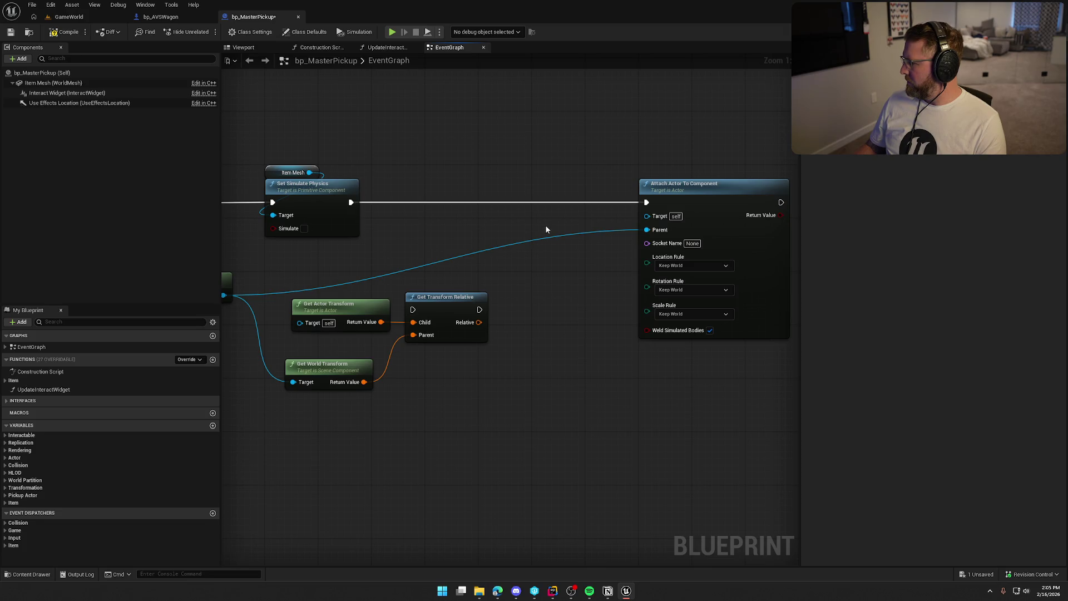
# - Add a Set Actor Relative Transform node to the pickup graph
pyautogui.moveTo(536, 275)
pyautogui.mouseDown()
pyautogui.moveTo(620, 256)
pyautogui.moveTo(546, 205)
pyautogui.moveTo(545, 180)
pyautogui.moveTo(427, 188)
pyautogui.mouseUp()
pyautogui.rightClick(580, 283)
pyautogui.write('set r')
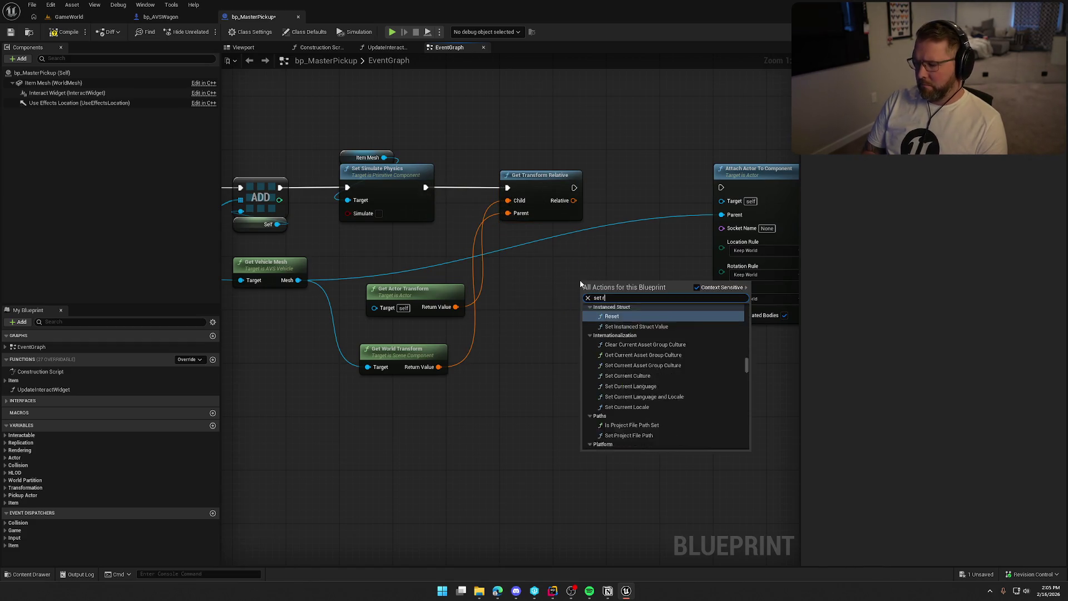
pyautogui.write('elative transform')
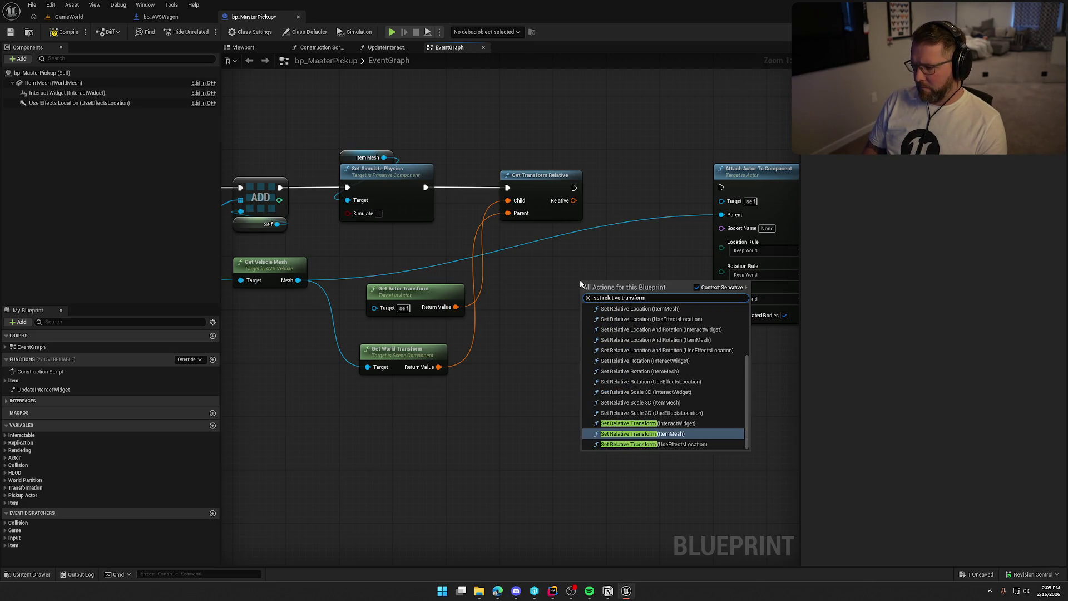
pyautogui.hotkey('ctrl', 'Left')
pyautogui.hotkey('ctrl', 'Left')
pyautogui.write('actor')
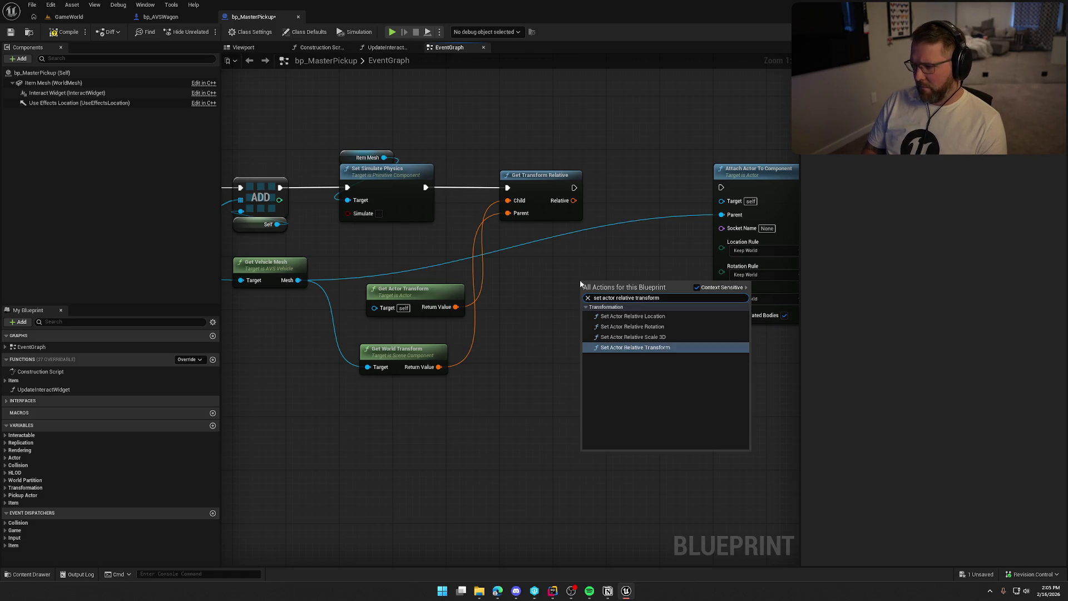
pyautogui.click(639, 348)
# - Chain Get Transform Relative into Set Actor Relative Transform, then into Attach Actor To Component
pyautogui.moveTo(661, 252); pyautogui.dragTo(500, 237)
pyautogui.moveTo(430, 285); pyautogui.dragTo(413, 174)
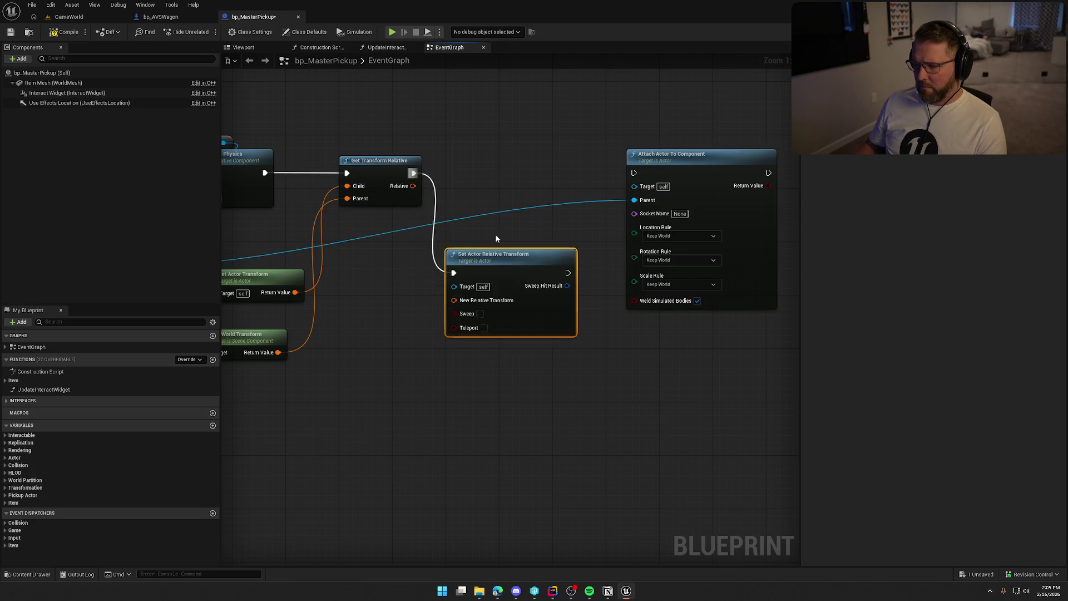
pyautogui.moveTo(497, 251); pyautogui.dragTo(490, 151)
pyautogui.moveTo(413, 186)
pyautogui.mouseDown()
pyautogui.moveTo(454, 200)
pyautogui.moveTo(312, 211)
pyautogui.mouseUp()
pyautogui.moveTo(397, 345); pyautogui.dragTo(429, 332)
pyautogui.moveTo(470, 173); pyautogui.dragTo(550, 169)
# - Set Location and Rotation Rules to Keep Relative, compile, and switch to GameWorld
pyautogui.click(569, 236)
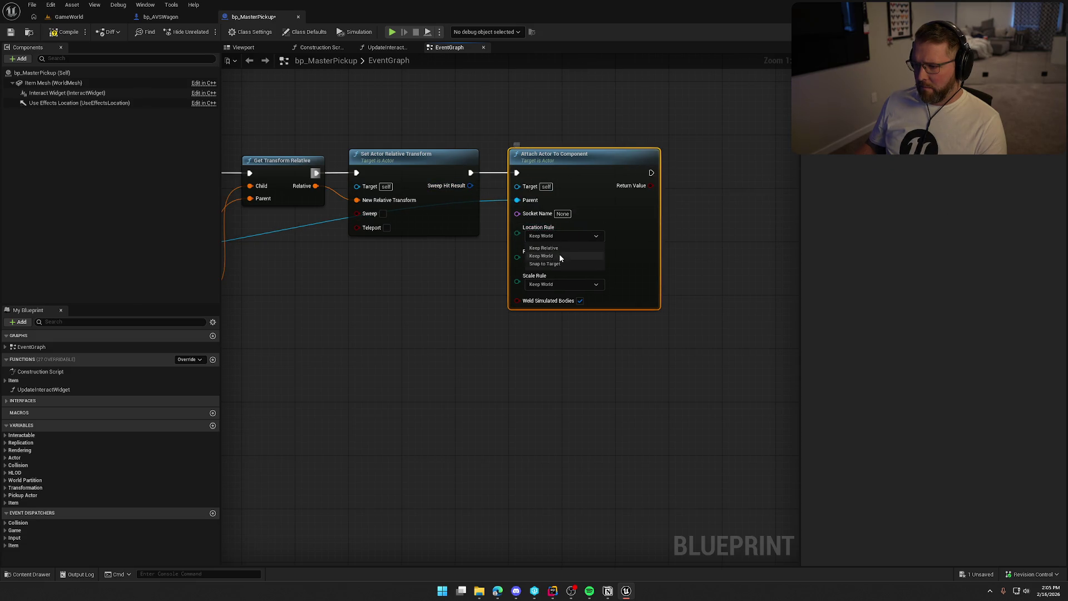
pyautogui.click(559, 248)
pyautogui.click(559, 265)
pyautogui.click(562, 272)
pyautogui.moveTo(326, 262); pyautogui.dragTo(475, 261)
pyautogui.click(66, 31)
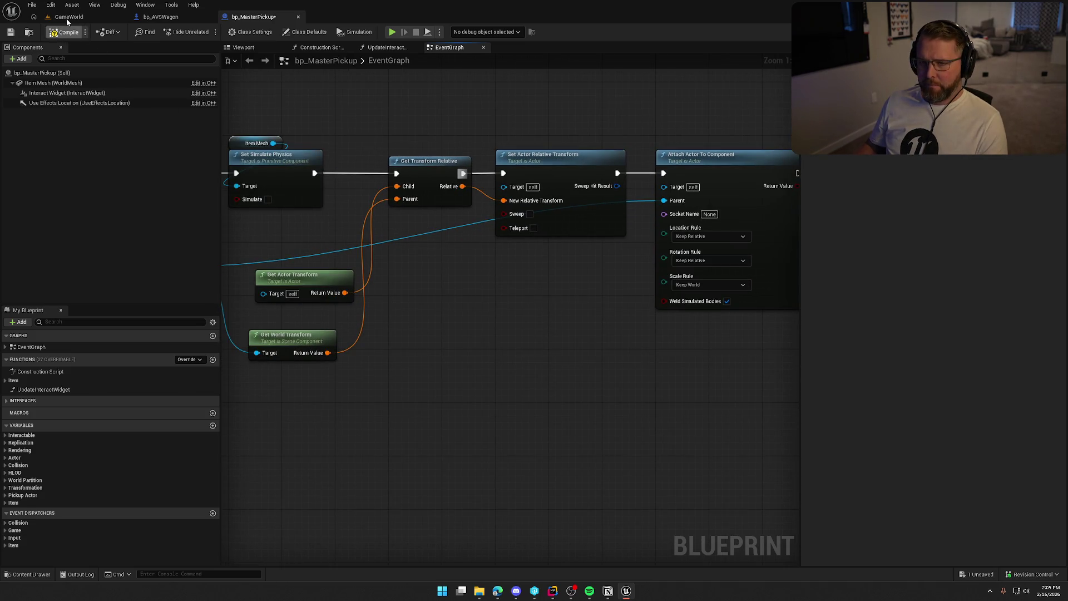
pyautogui.click(66, 18)
# - Start a play session and pick up the money bag at the camp
pyautogui.click(228, 33)
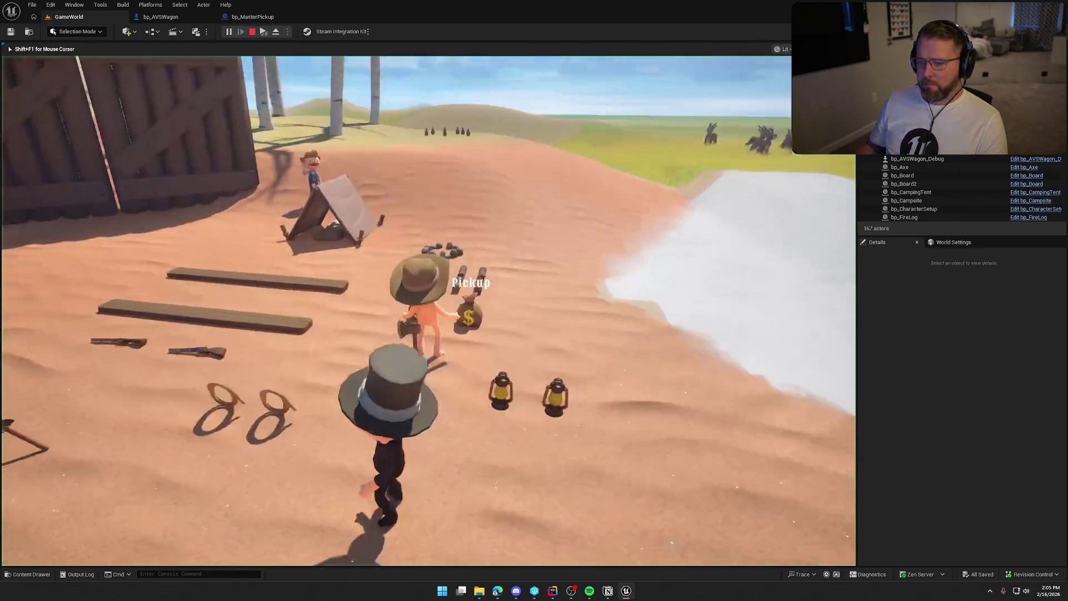
pyautogui.press('w')
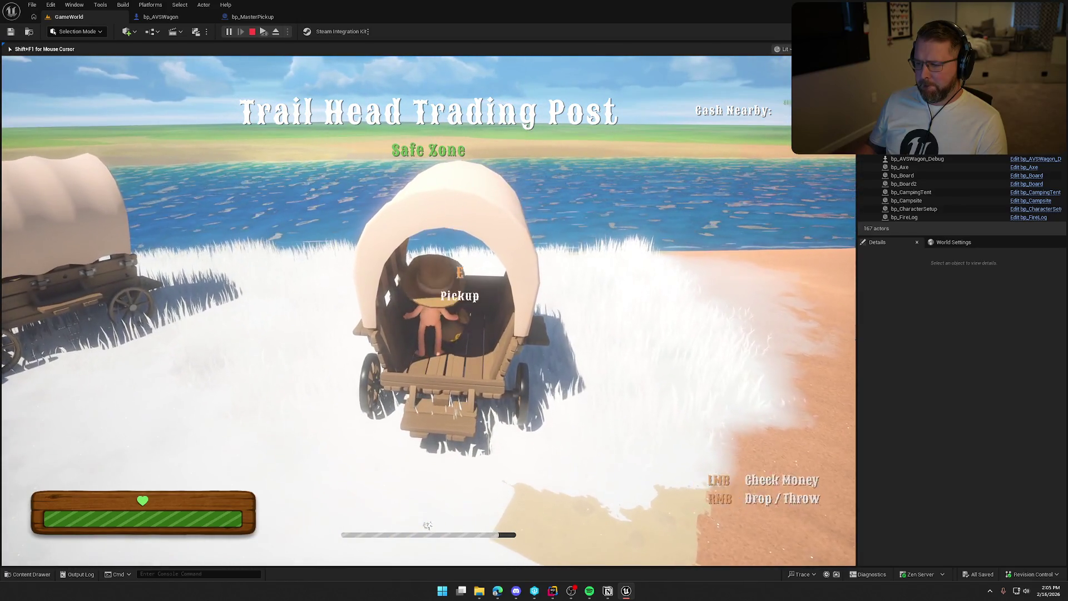
pyautogui.press('s')
pyautogui.press('s')
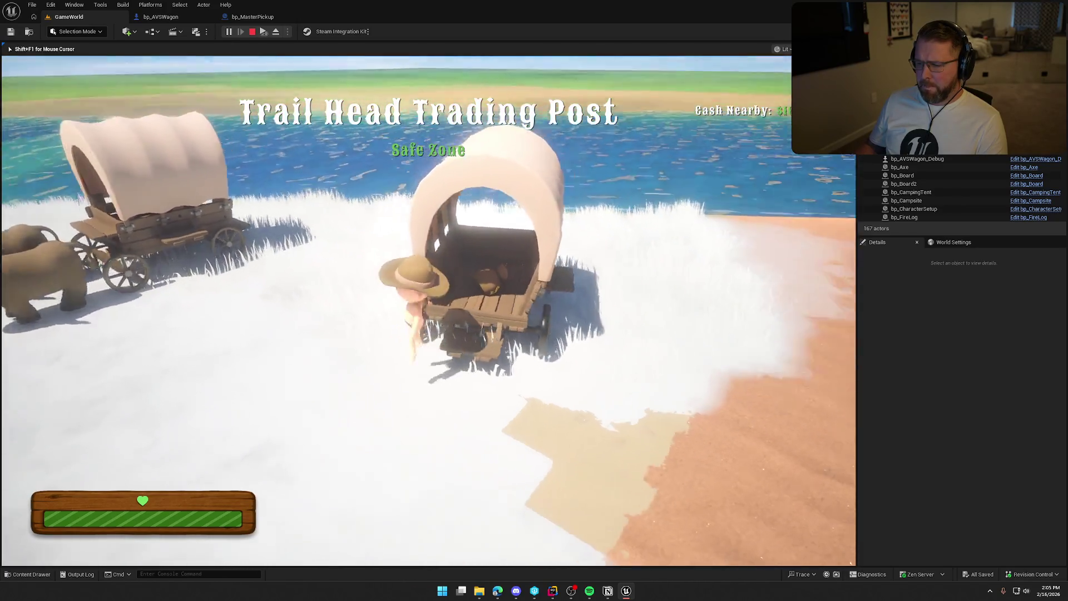
pyautogui.press('w')
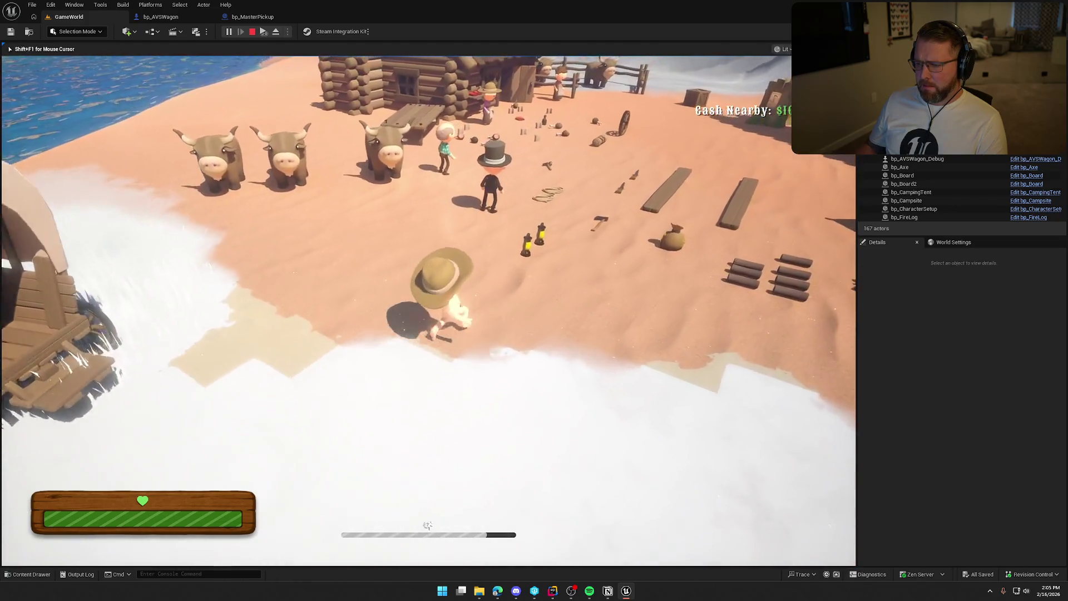
pyautogui.press('e')
# - Carry the money bag into the wagon bed and step out the back
pyautogui.press('w')
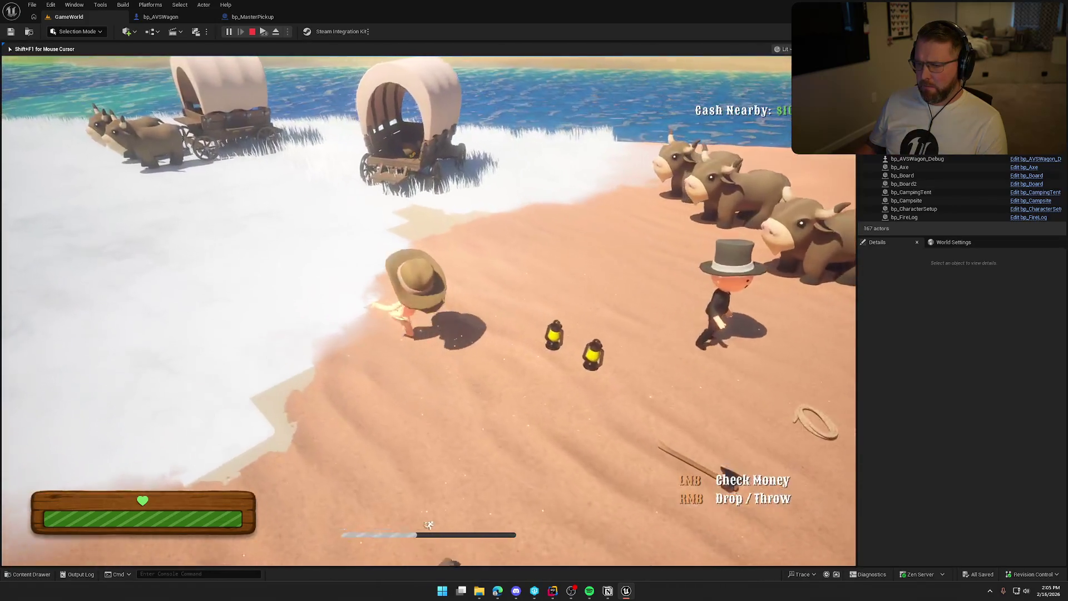
pyautogui.press('w')
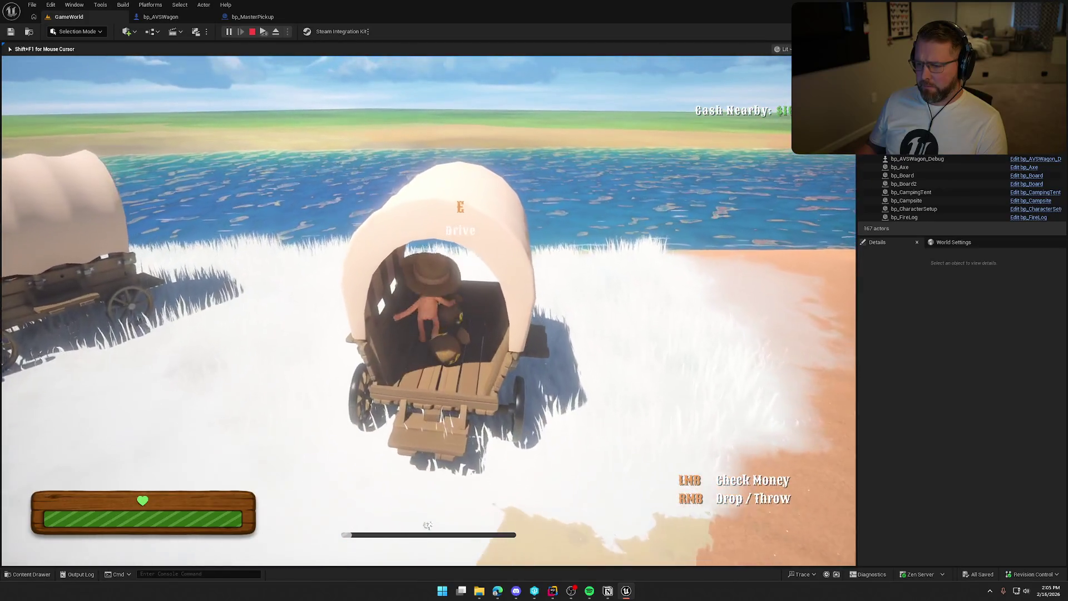
pyautogui.press('w')
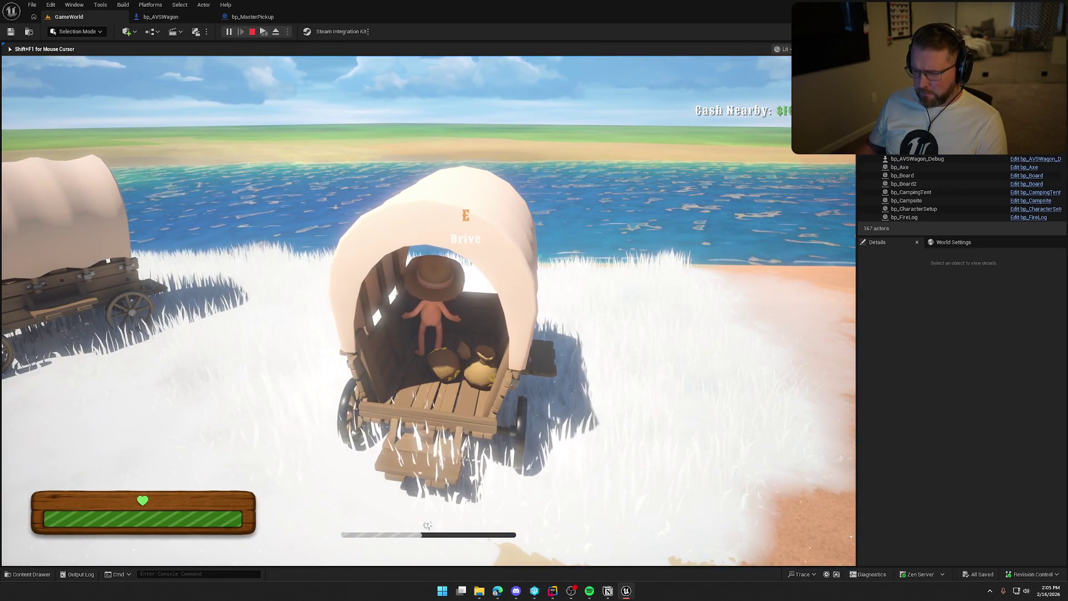
pyautogui.press('s')
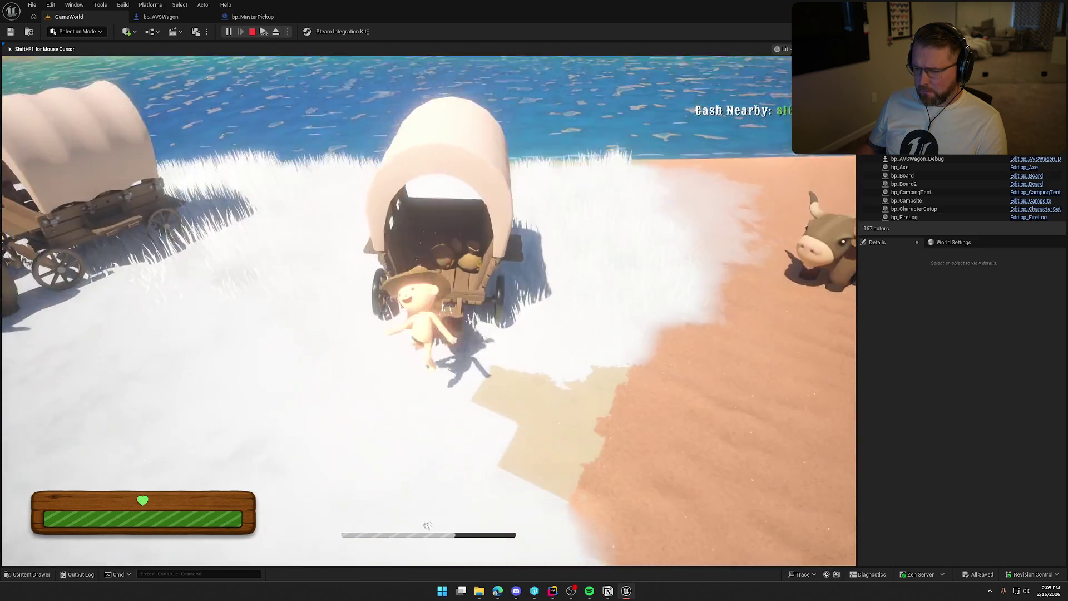
# - Stop the play session and bring up the bp_AVSWagon blueprint
pyautogui.press('super')
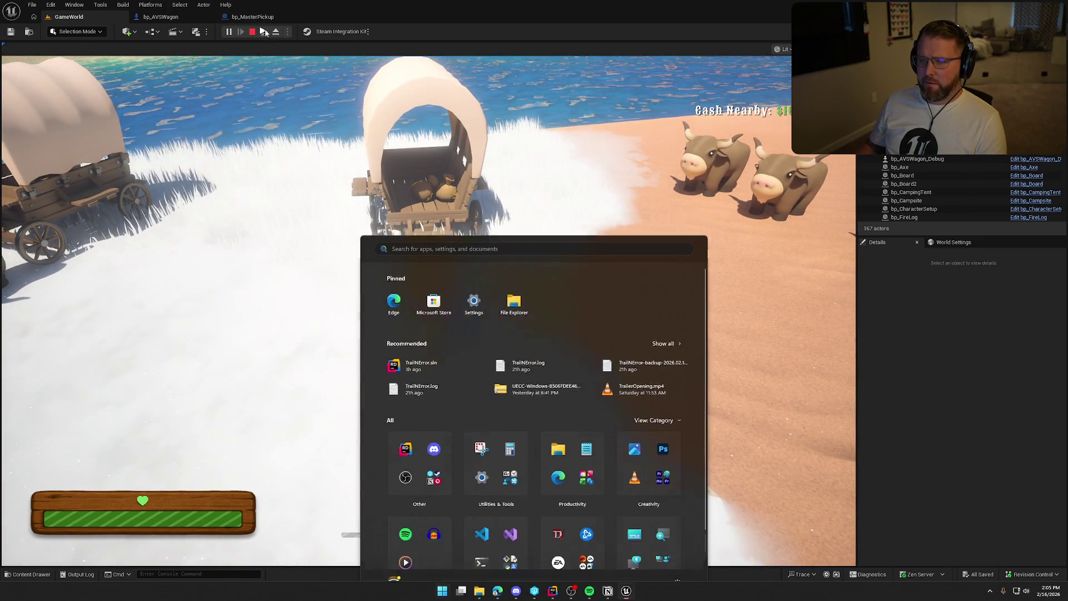
pyautogui.press('super')
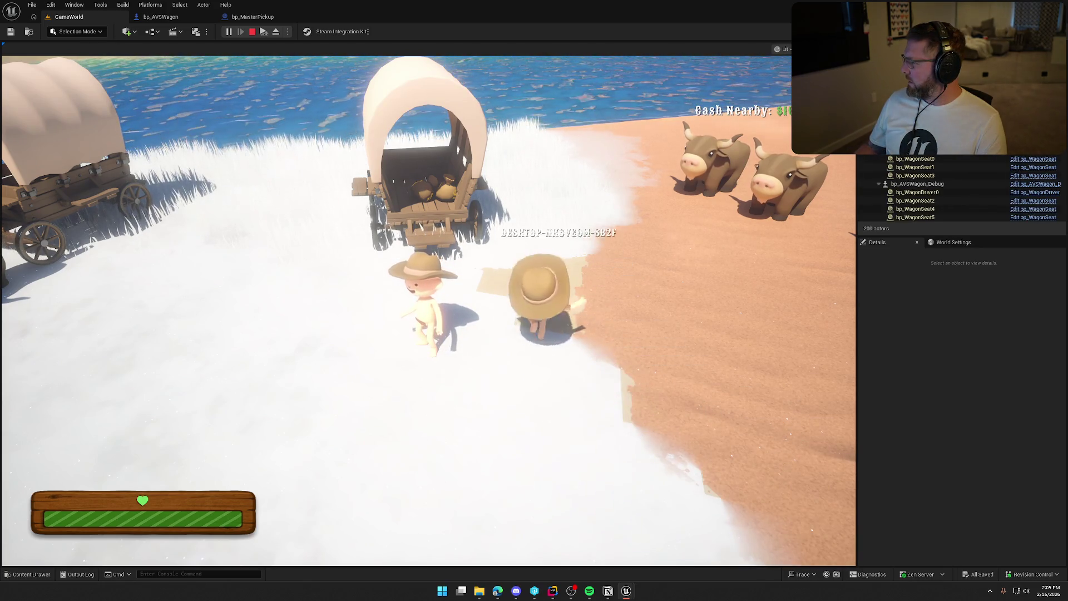
pyautogui.press('Escape')
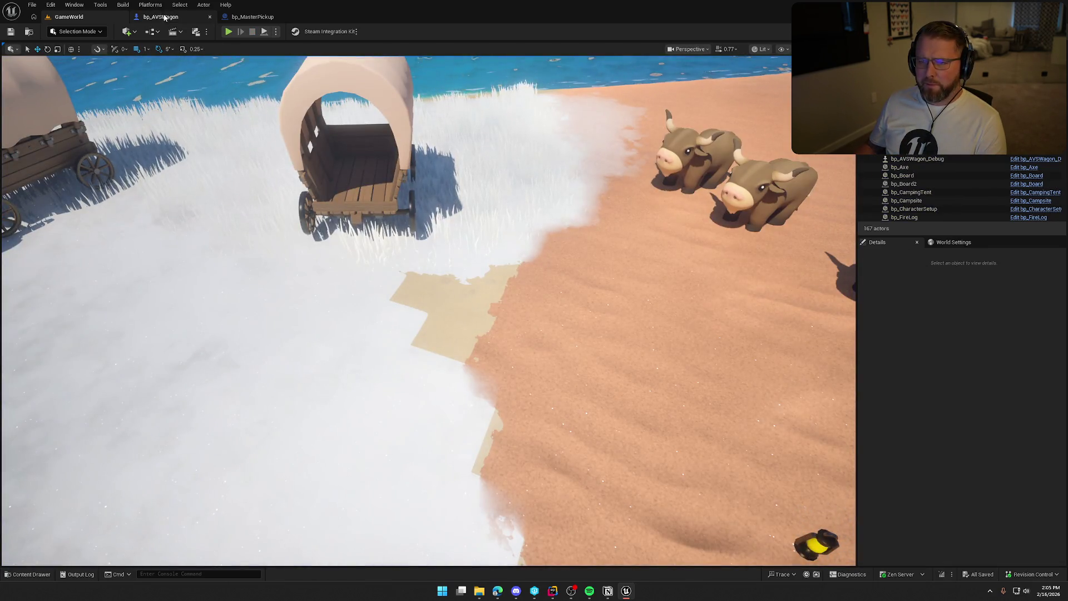
pyautogui.click(160, 17)
# - Delete Get Transform Relative and Set Actor Relative Transform from bp_MasterPickup's graph
pyautogui.click(253, 16)
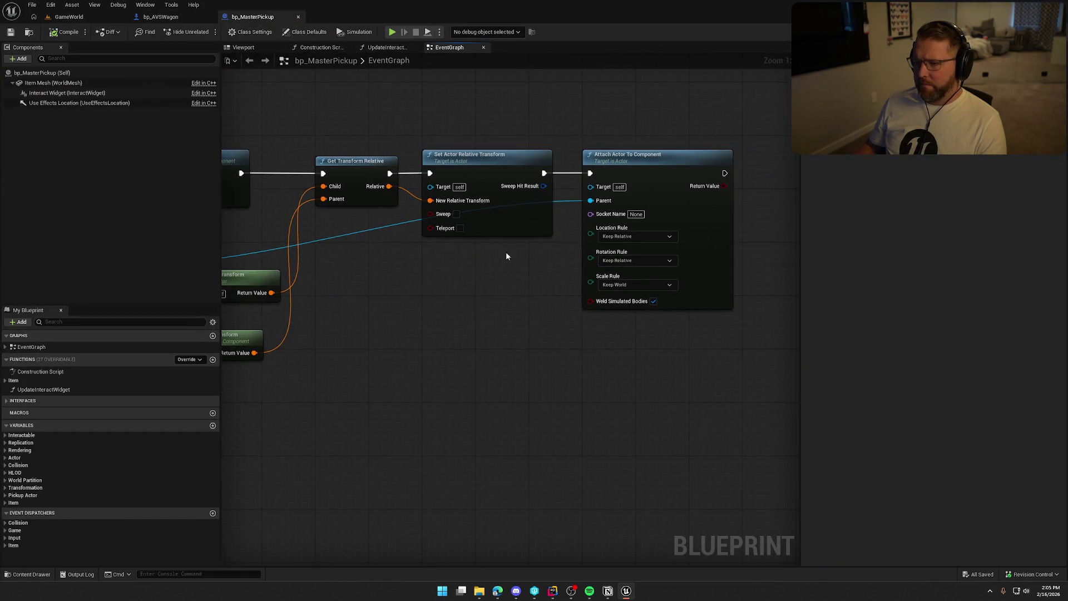
pyautogui.press('Delete')
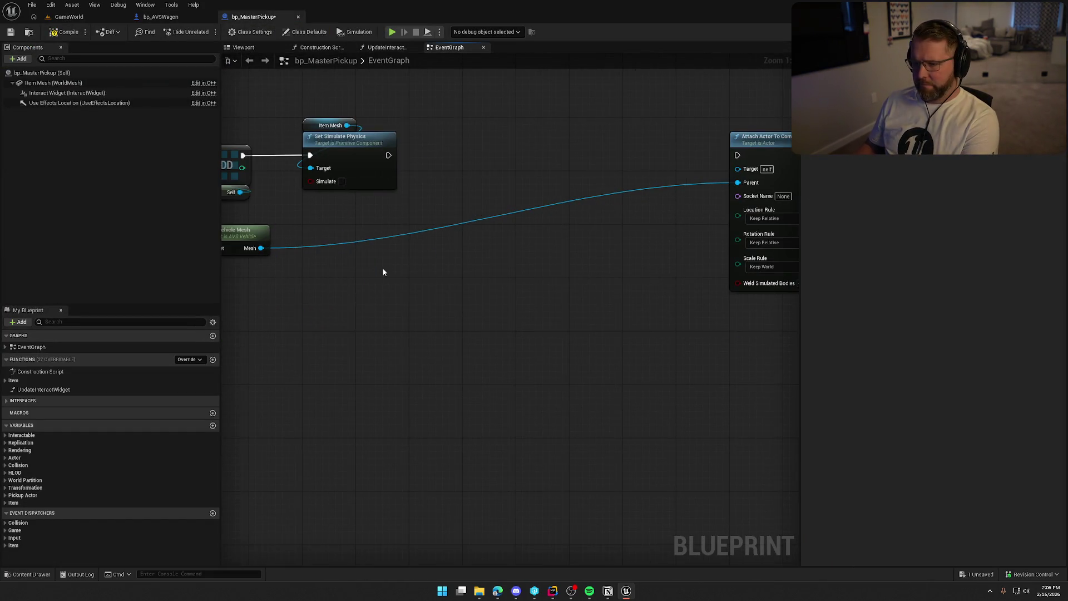
pyautogui.moveTo(725, 223)
pyautogui.mouseDown()
pyautogui.moveTo(505, 212)
pyautogui.moveTo(451, 229)
pyautogui.moveTo(548, 238)
pyautogui.moveTo(595, 221)
pyautogui.moveTo(564, 219)
pyautogui.mouseUp()
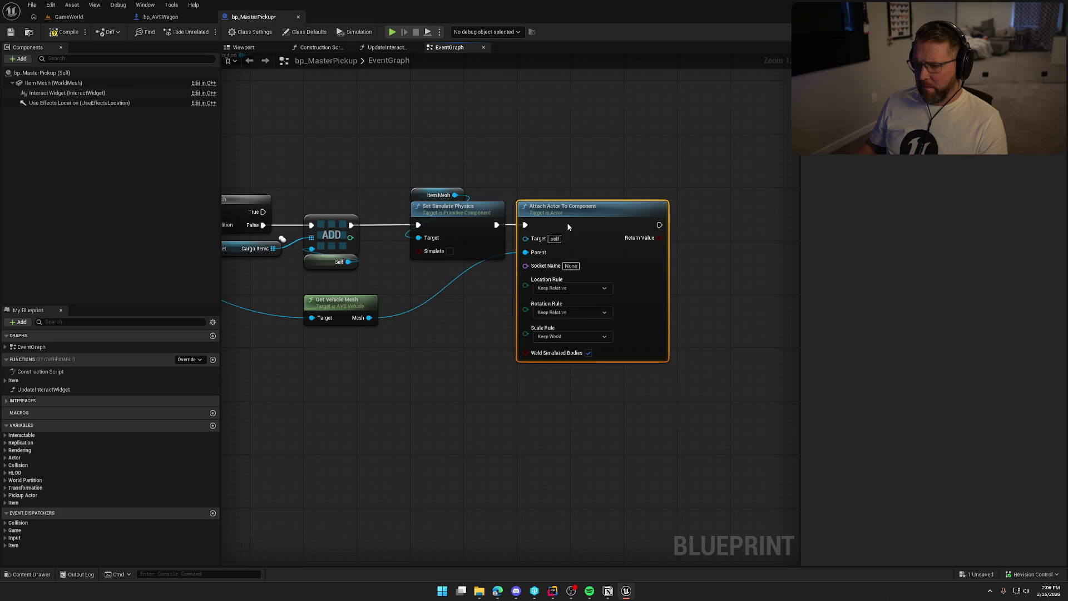
# - Switch the attach Location and Rotation Rules to Keep World and save the blueprint
pyautogui.click(557, 312)
pyautogui.click(557, 331)
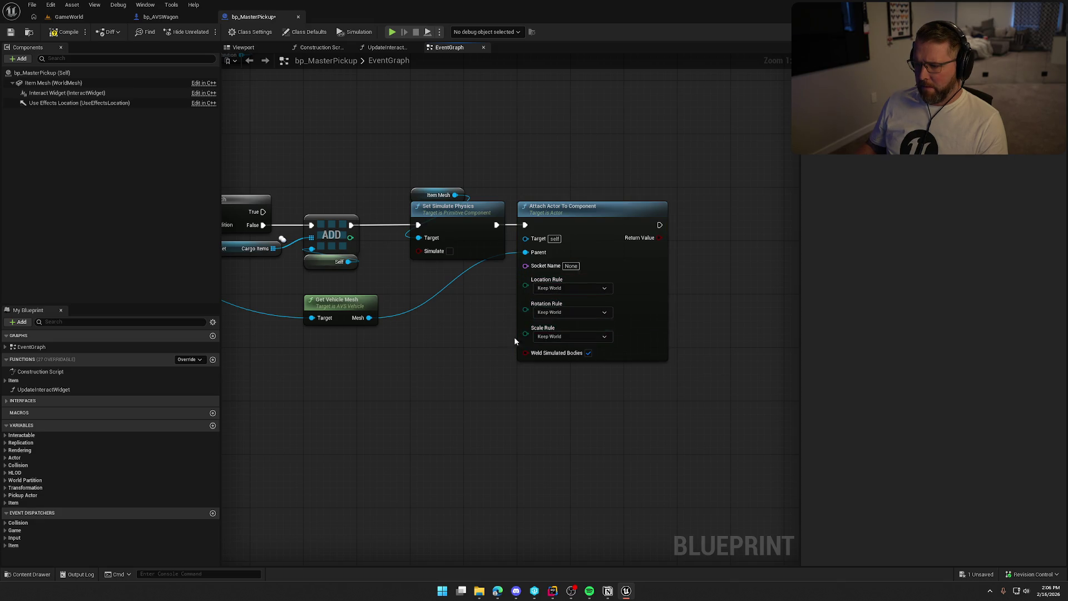
pyautogui.moveTo(372, 284); pyautogui.dragTo(371, 264)
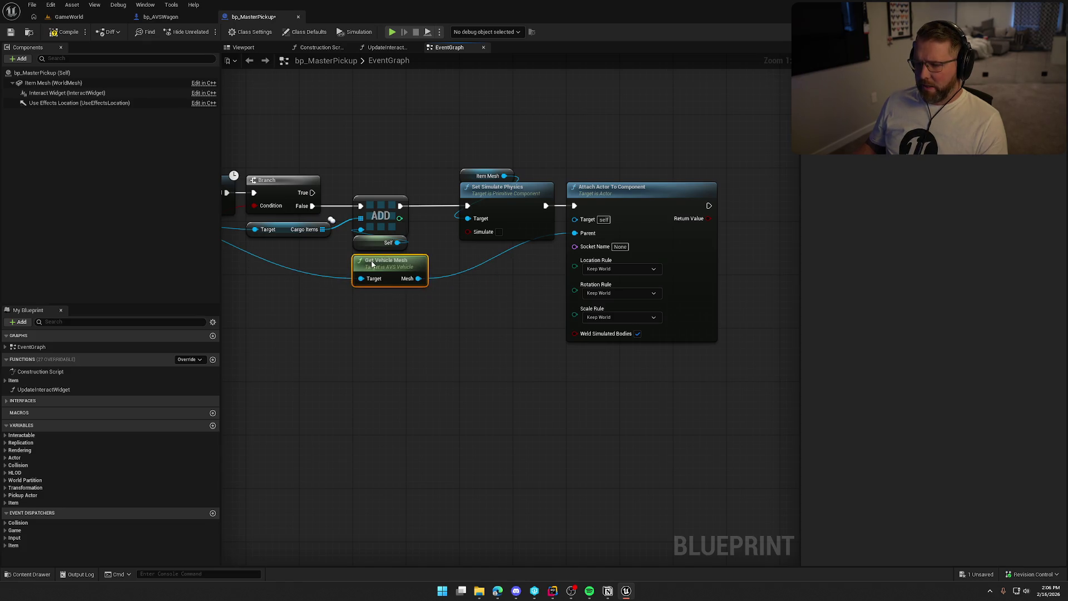
pyautogui.click(73, 42)
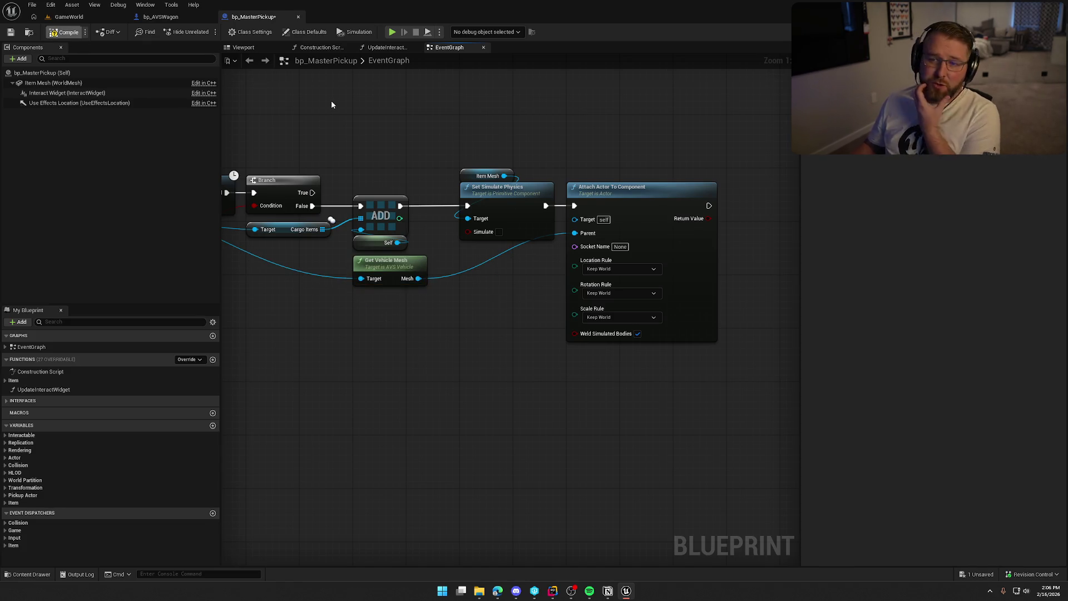
pyautogui.hotkey('ctrl', 's')
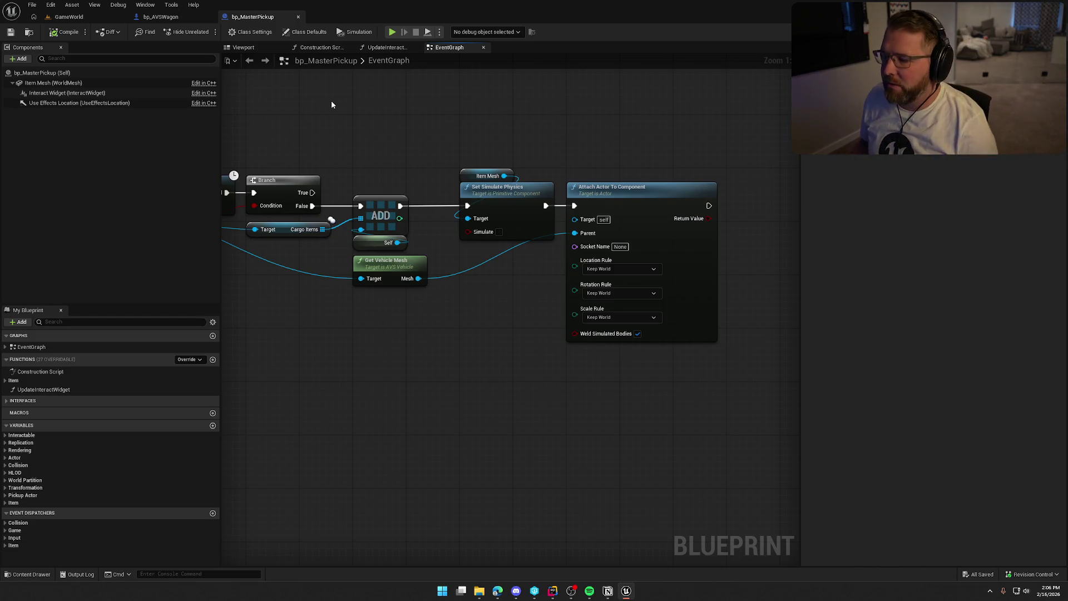
# - Tidy the Has Tag nodes, turn off Weld Simulated Bodies, and return to GameWorld
pyautogui.moveTo(244, 286); pyautogui.dragTo(298, 297)
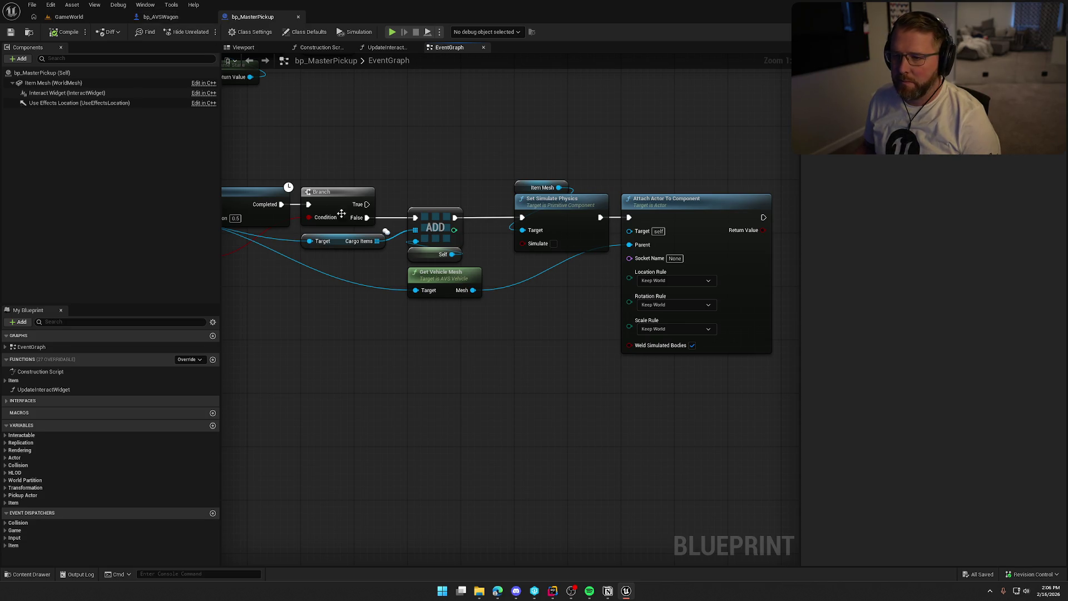
pyautogui.moveTo(366, 205)
pyautogui.mouseDown()
pyautogui.moveTo(546, 156)
pyautogui.moveTo(560, 123)
pyautogui.mouseUp()
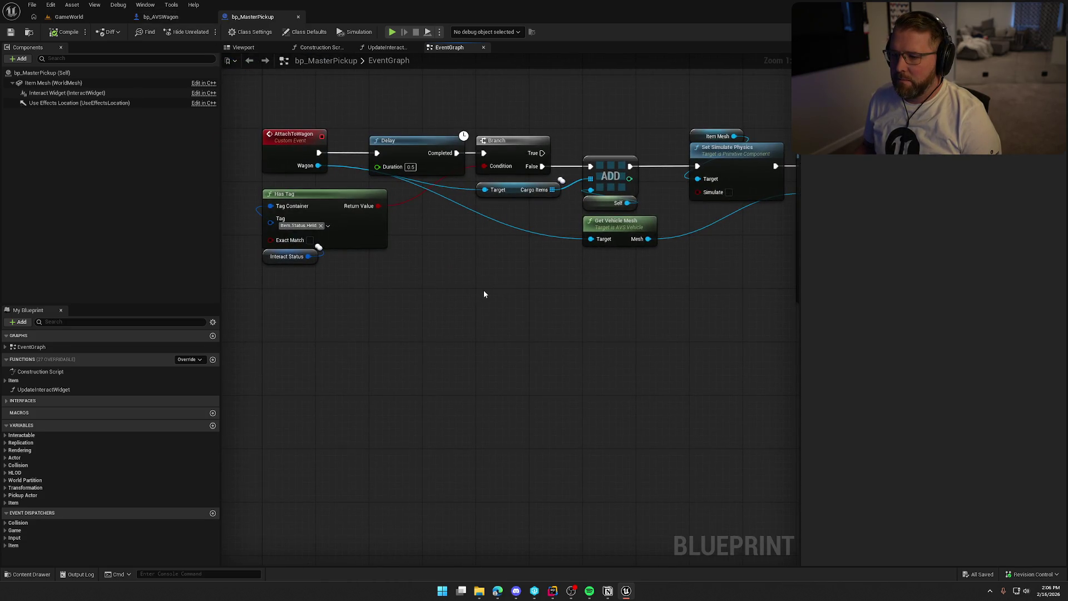
pyautogui.moveTo(391, 286)
pyautogui.mouseDown()
pyautogui.moveTo(260, 187)
pyautogui.moveTo(301, 188)
pyautogui.mouseUp()
pyautogui.moveTo(451, 288)
pyautogui.mouseDown()
pyautogui.moveTo(372, 278)
pyautogui.moveTo(352, 298)
pyautogui.mouseUp()
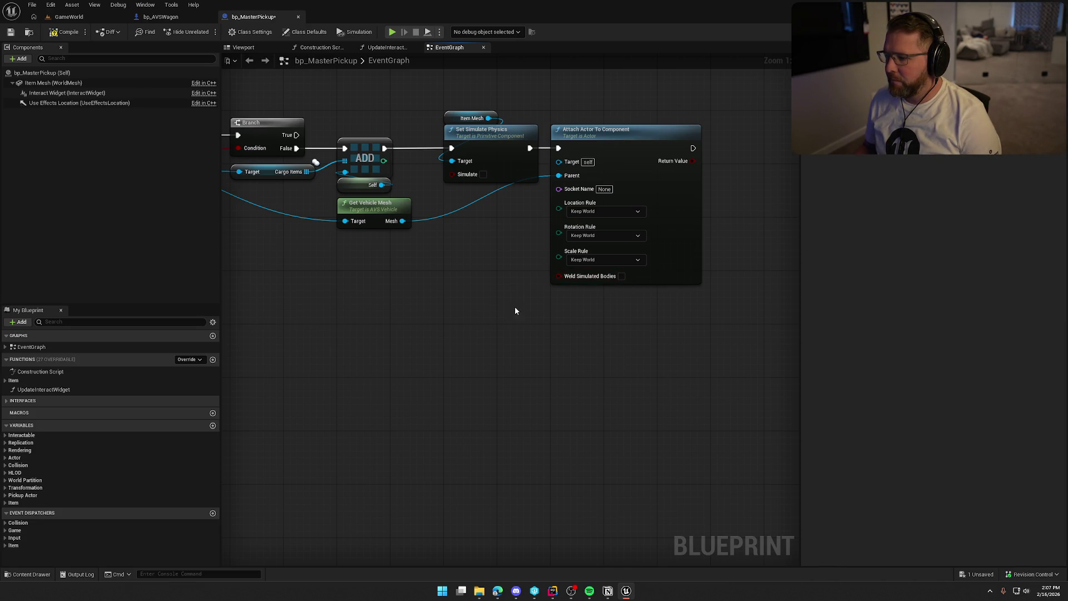
pyautogui.click(69, 16)
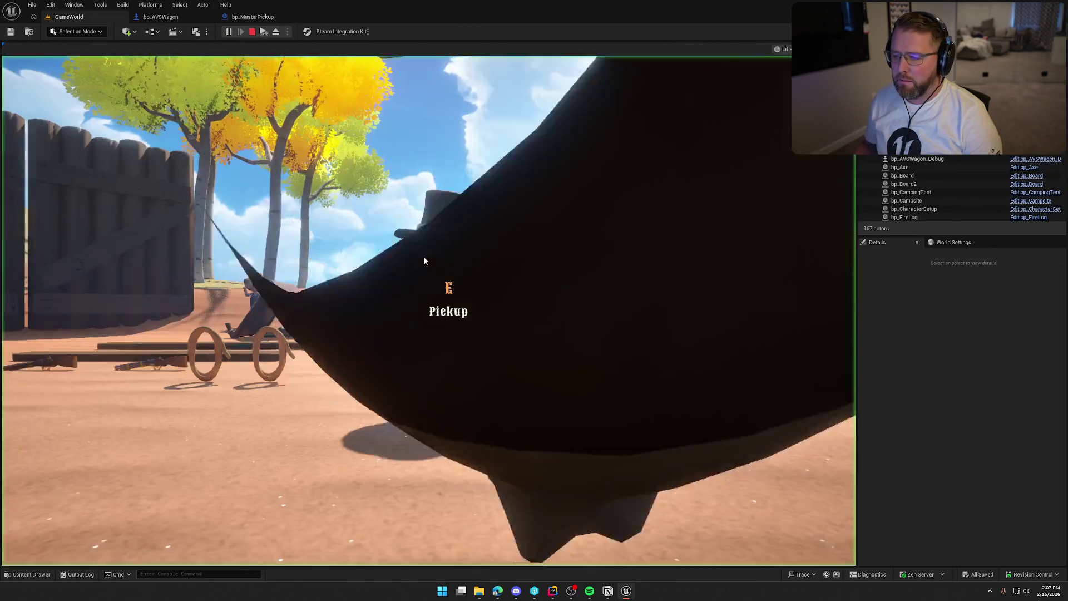
# - Walk the character into the wagon bed and back out, then stop the play session
pyautogui.click(425, 261)
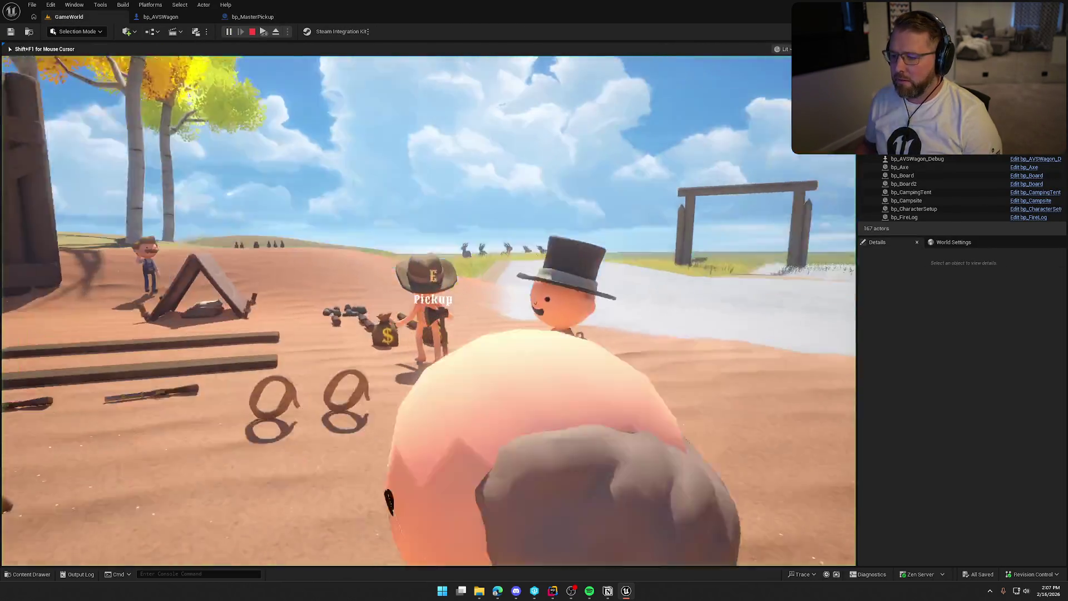
pyautogui.press('w')
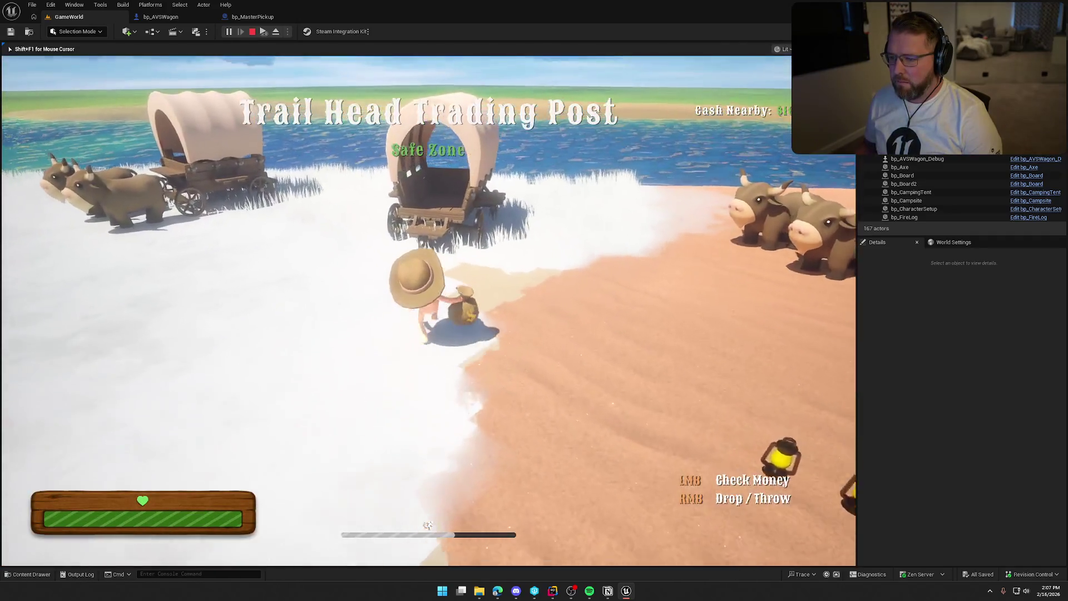
pyautogui.press('s')
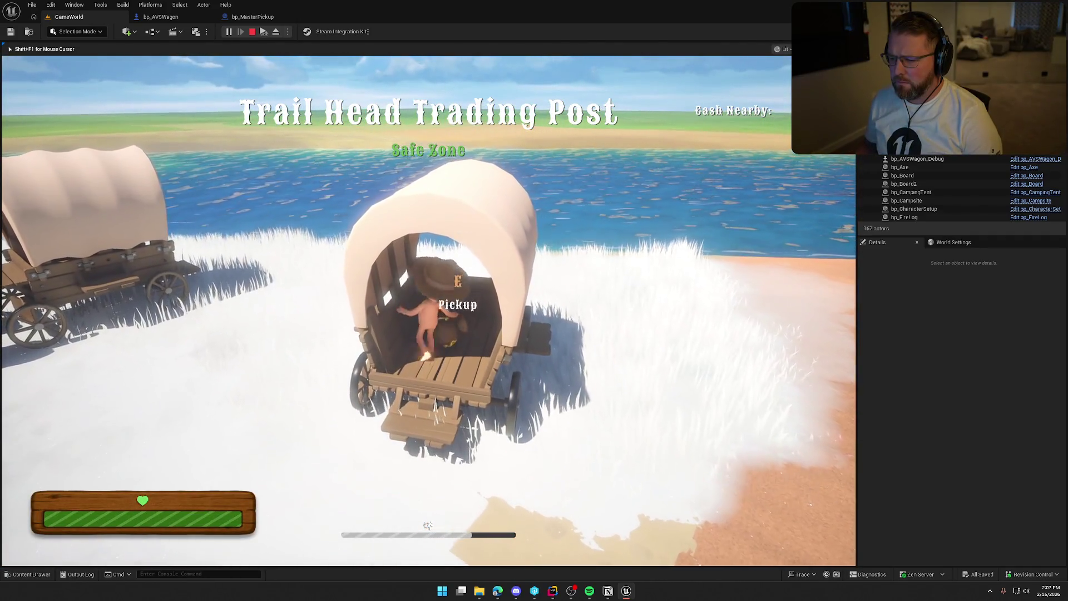
pyautogui.press('w')
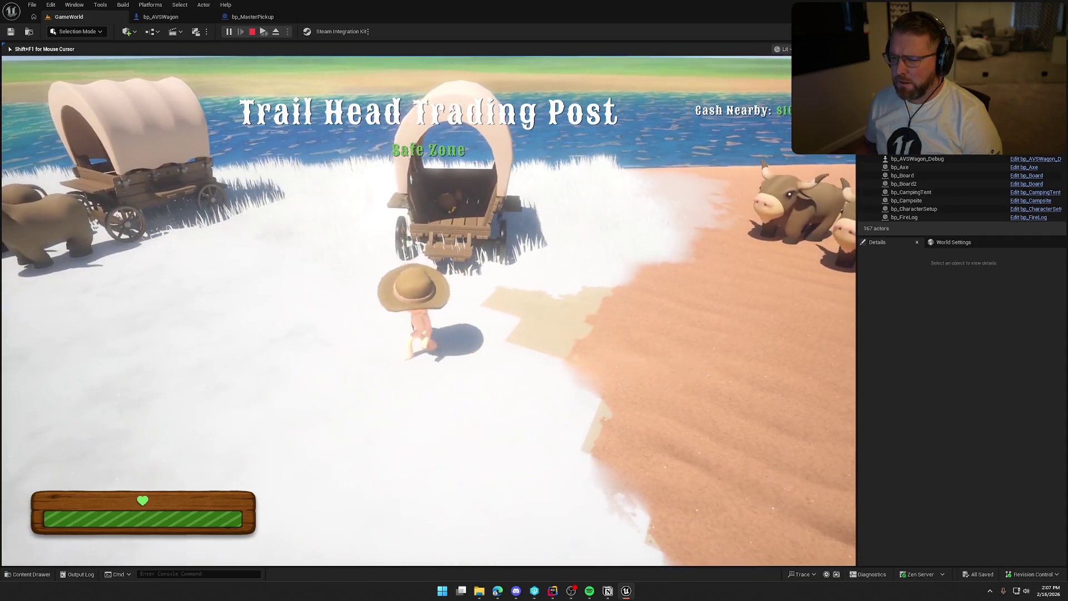
pyautogui.press('super')
pyautogui.press('super')
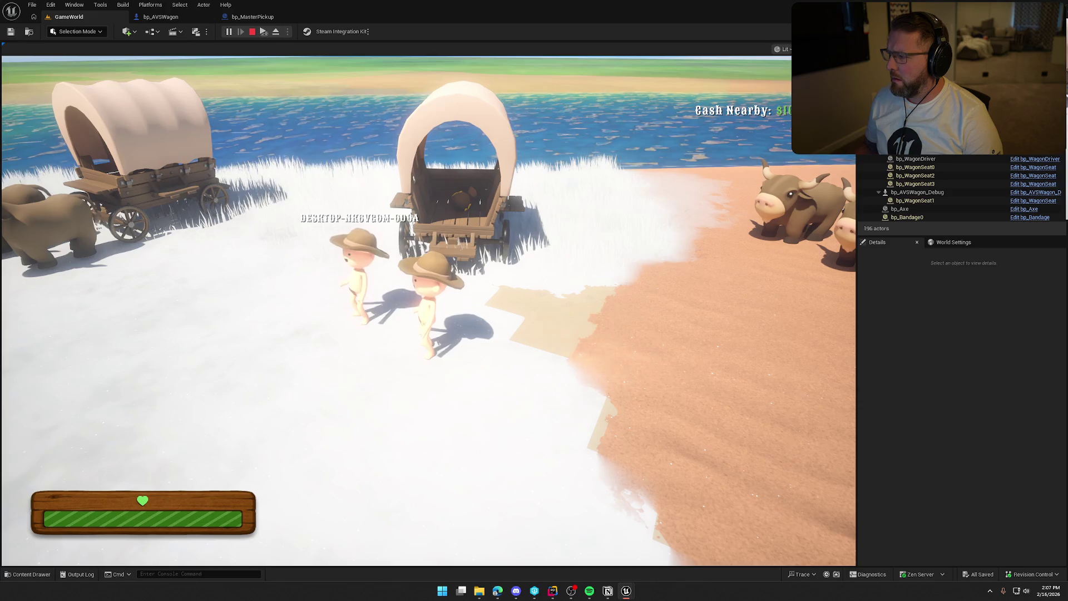
pyautogui.press('Escape')
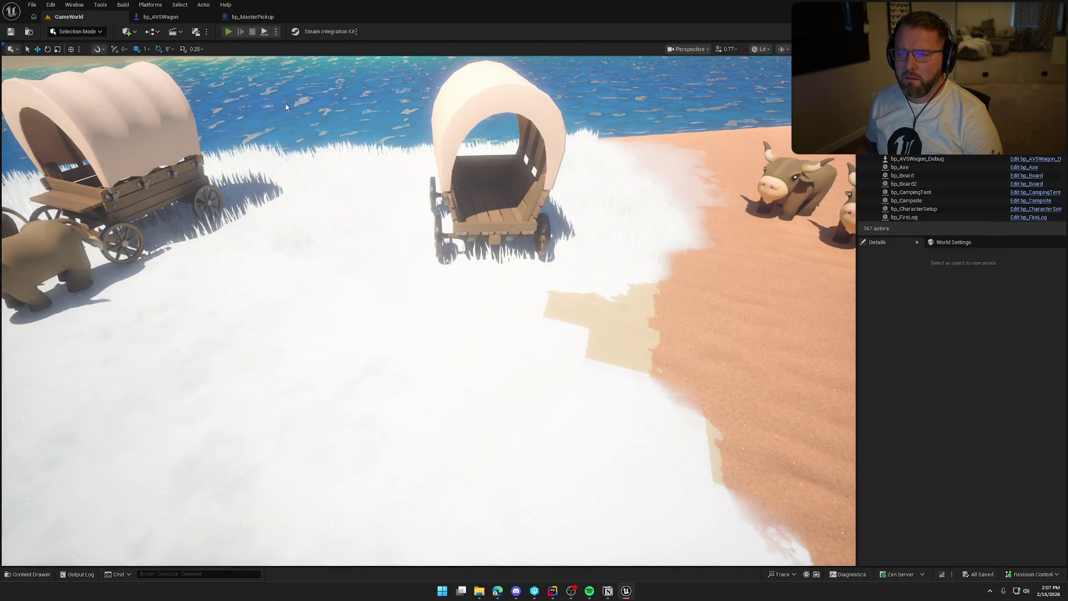
# - Start a new play session and climb into and out of the wagon
pyautogui.hotkey('alt', 'p')
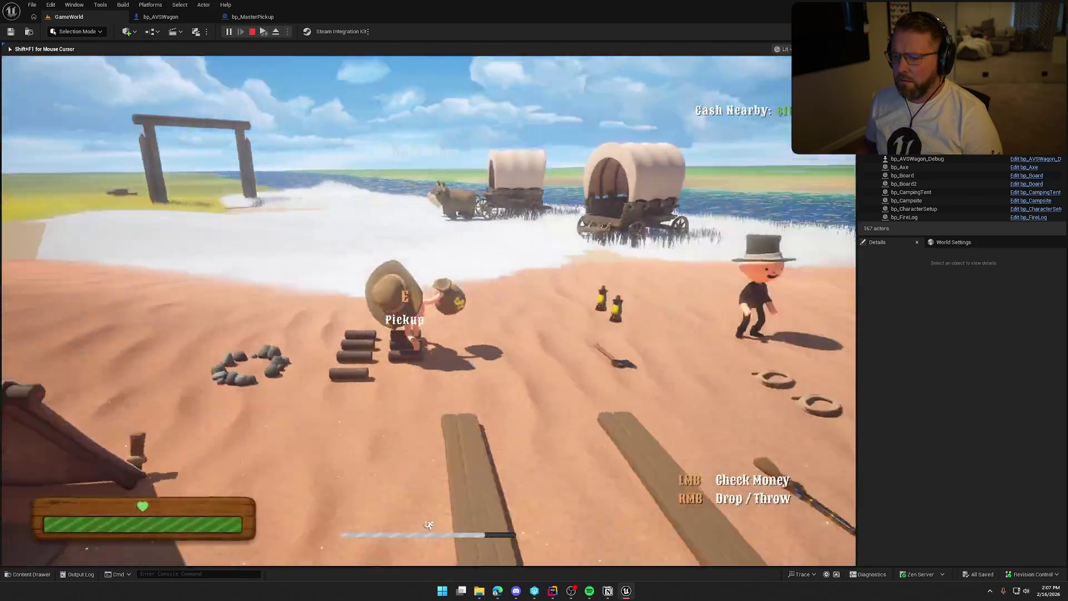
pyautogui.press('w')
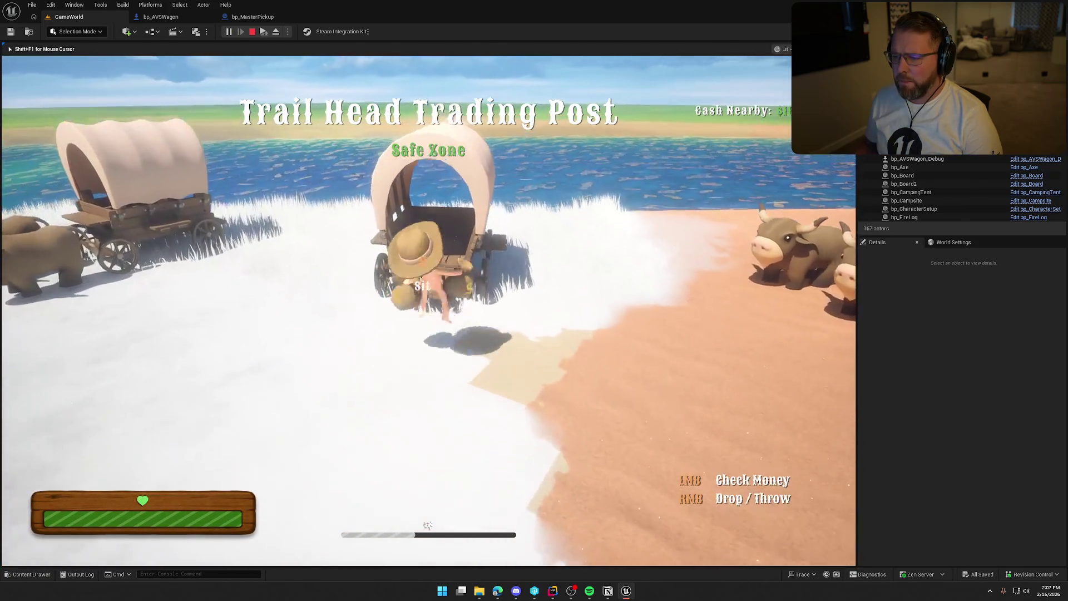
pyautogui.press('e')
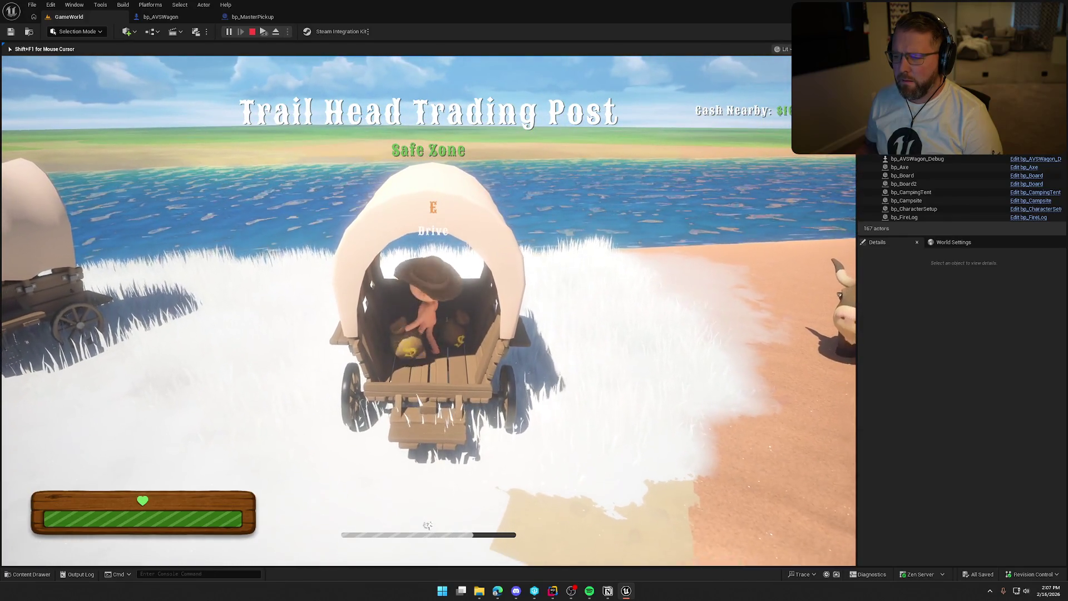
pyautogui.press('e')
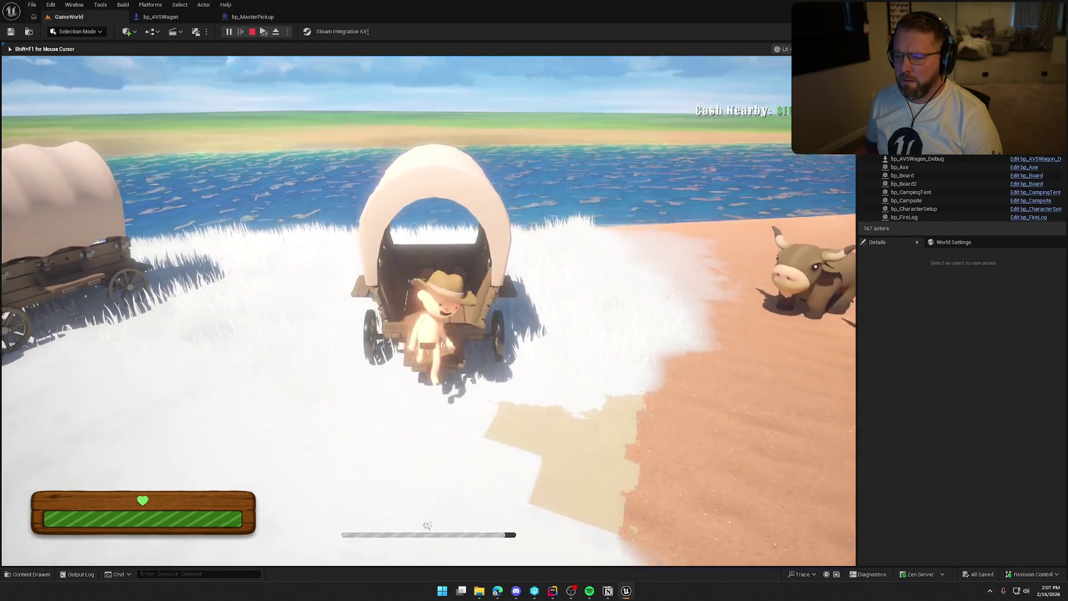
# - Bring the 'TrailNError Preview [NetMode: Client 1]' window forward and maximize it
pyautogui.press('s')
pyautogui.press('super')
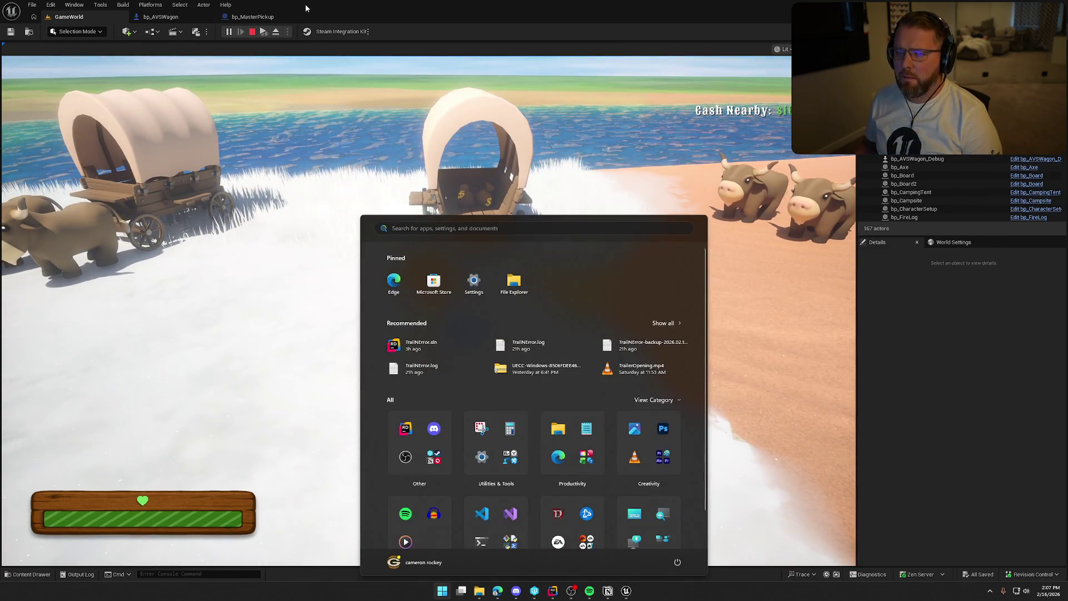
pyautogui.press('Escape')
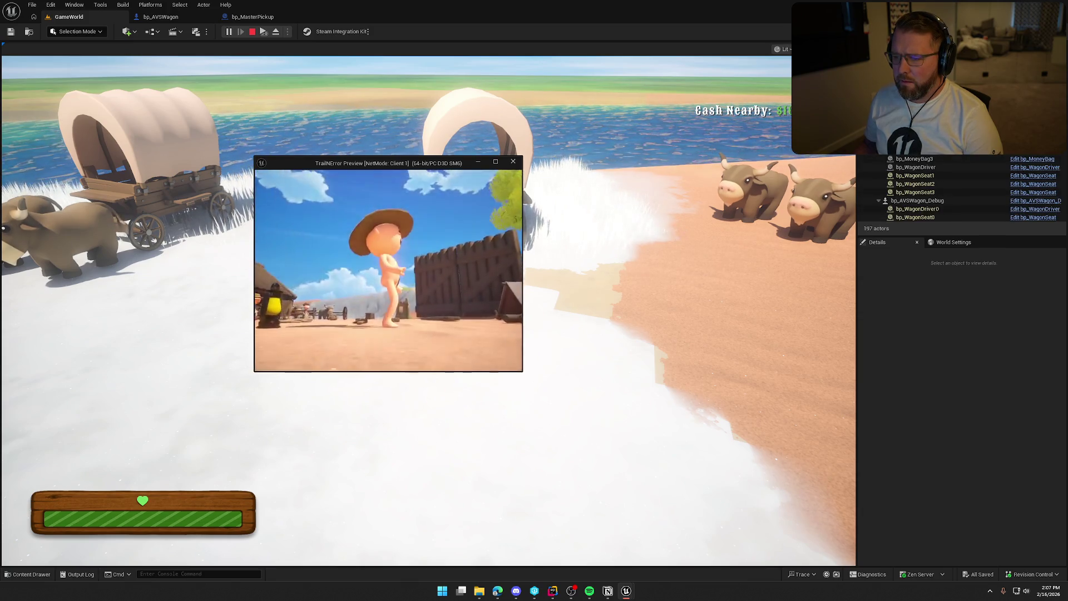
pyautogui.press('super')
pyautogui.press('Escape')
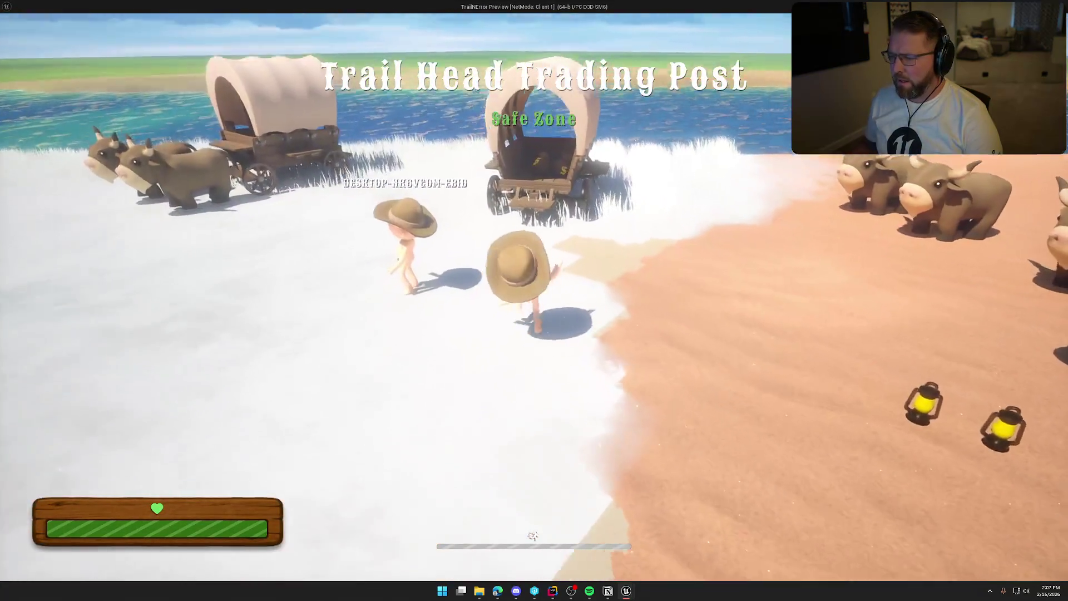
# - Walk the client into the wagon, take the driver seat, and drive right onto the sand
pyautogui.press('w')
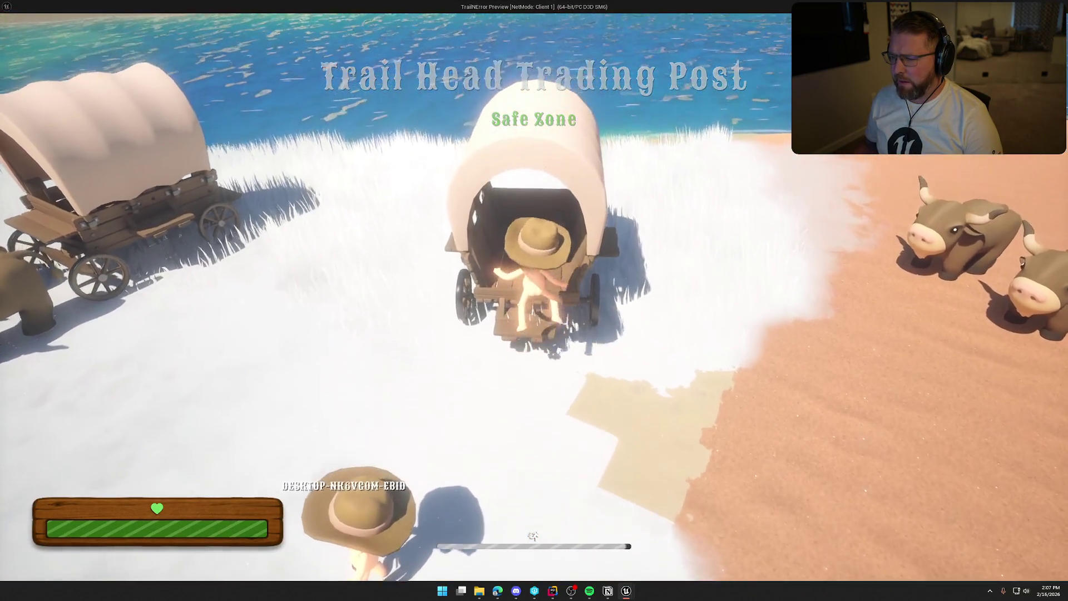
pyautogui.press('w')
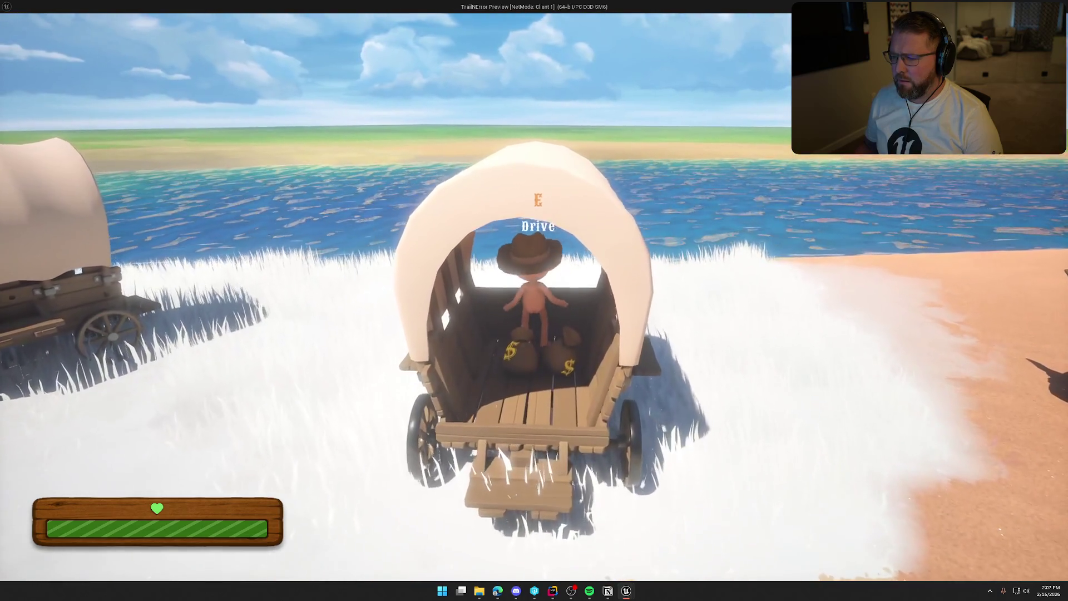
pyautogui.press('e')
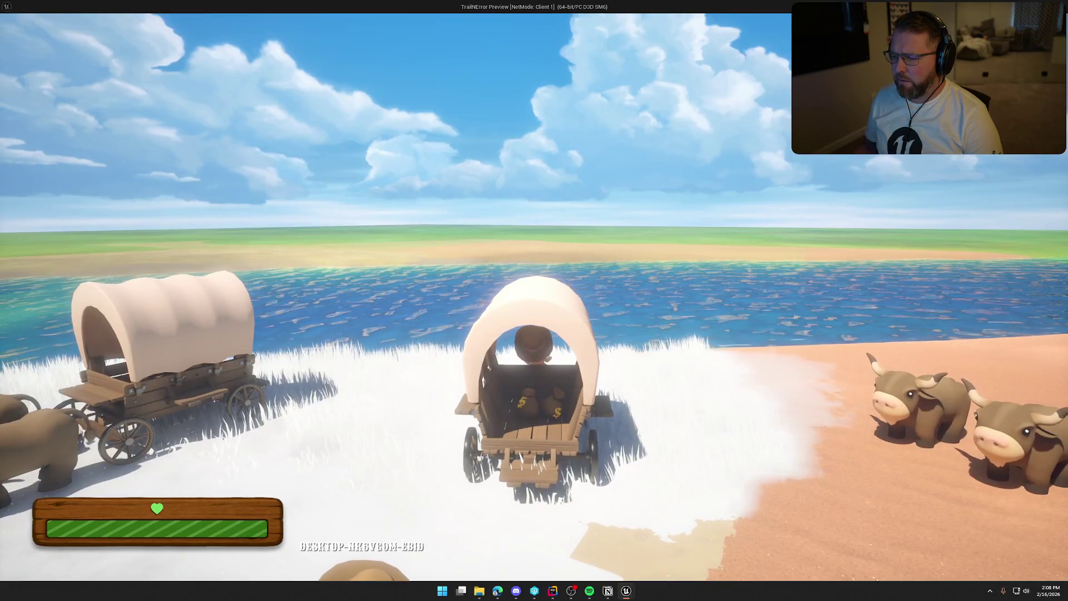
pyautogui.press('w')
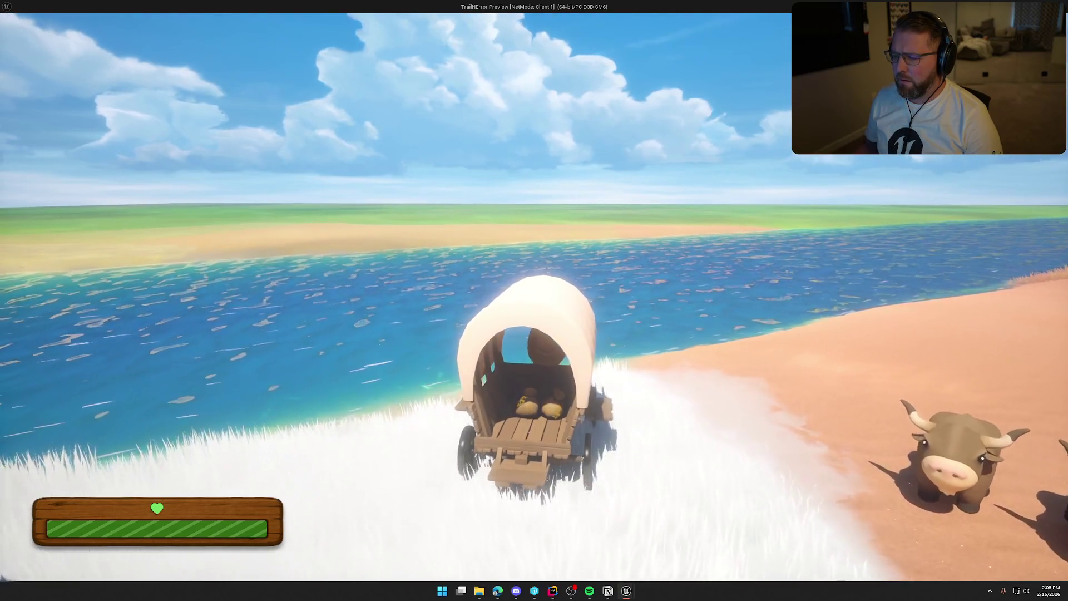
pyautogui.press('d')
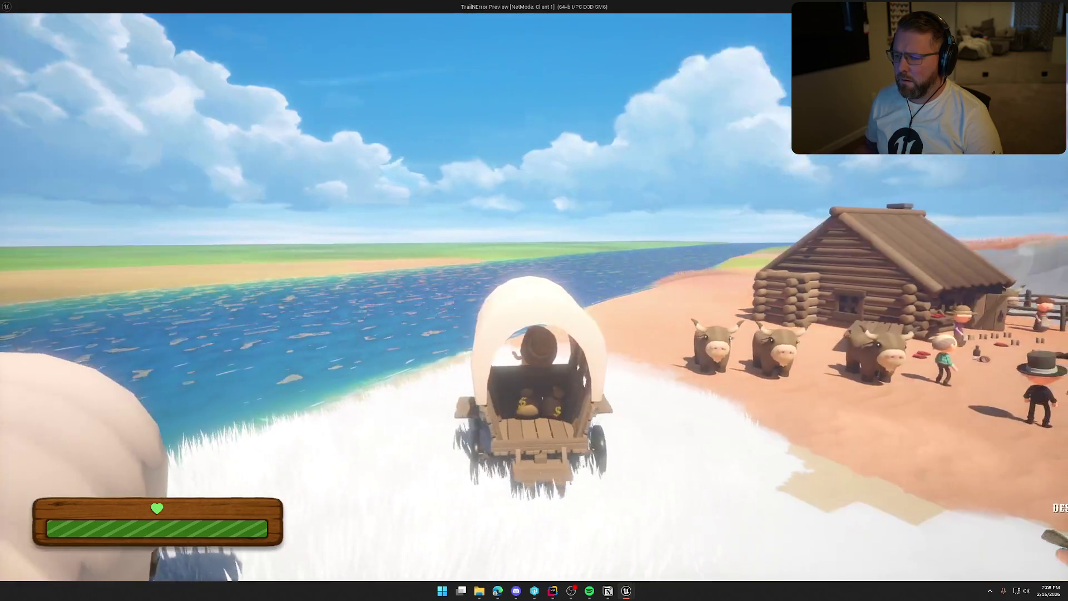
pyautogui.press('w')
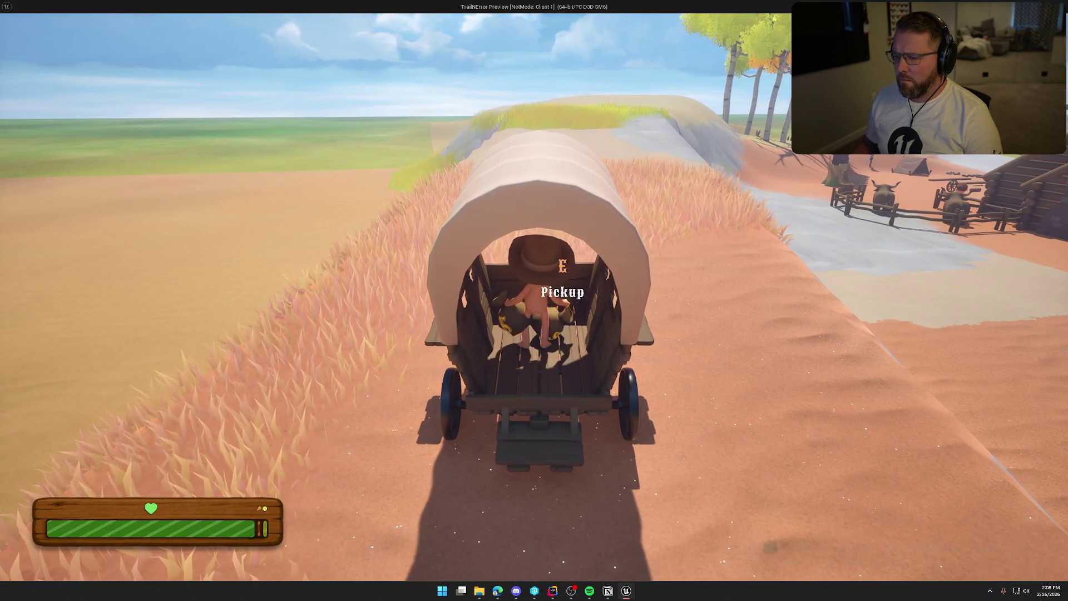
# - Drop the held money bag in the wagon, step out, and close the client window
pyautogui.rightClick(534, 300)
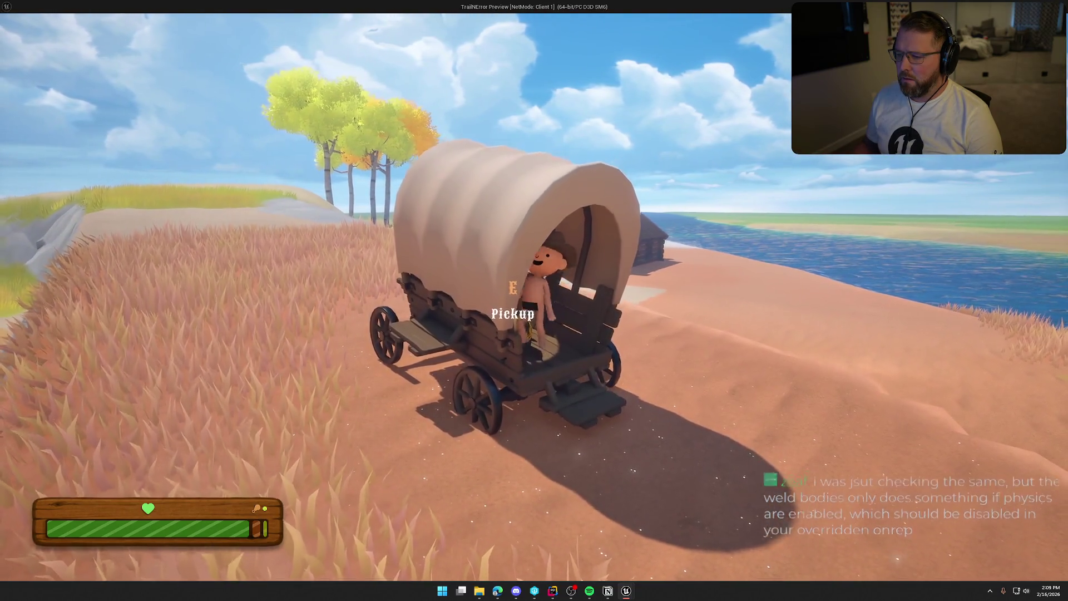
pyautogui.press('e')
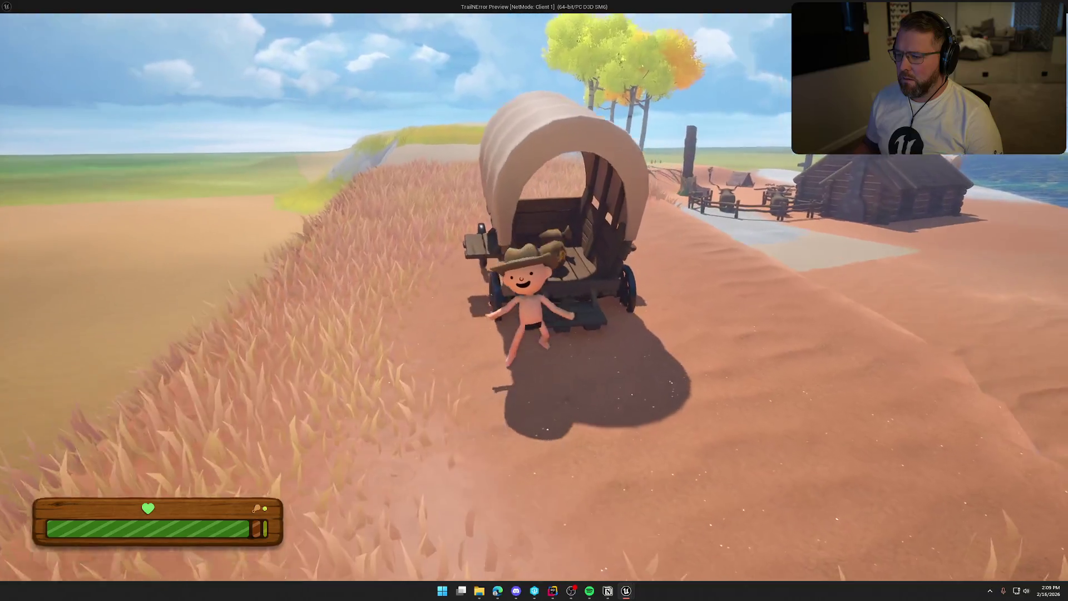
pyautogui.press('s')
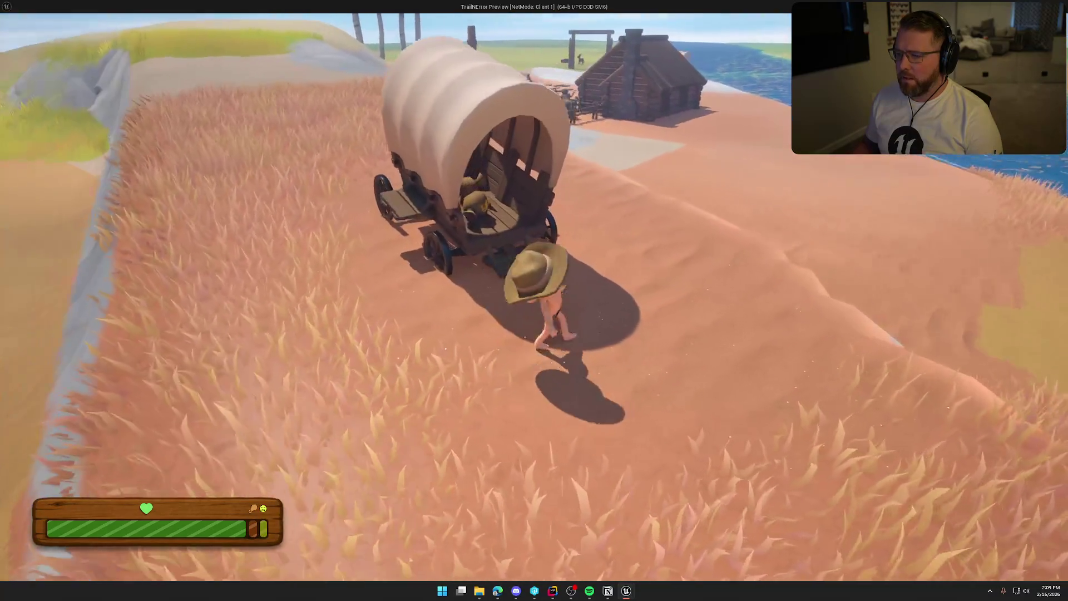
pyautogui.press('Escape')
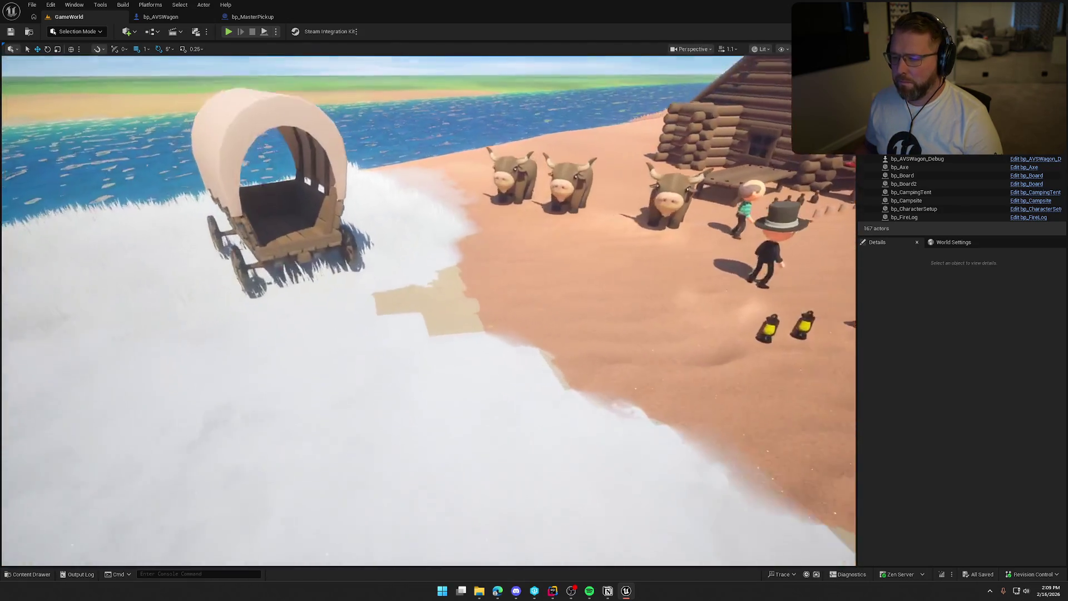
# - Start a single-player session and walk around the wagon to check the money bag stays put
pyautogui.scroll(-1, 429, 310)
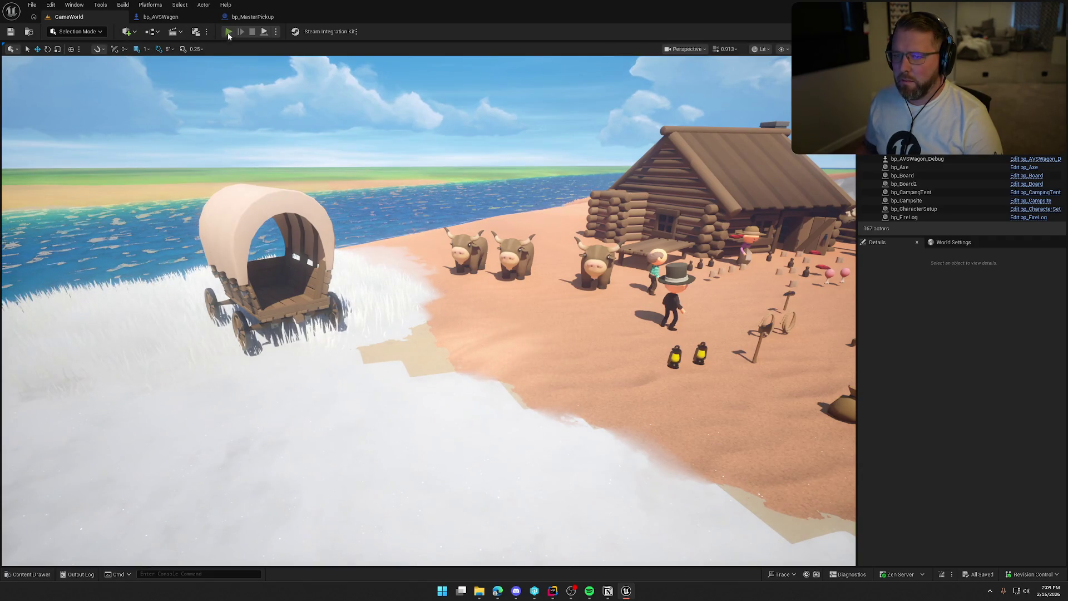
pyautogui.click(228, 32)
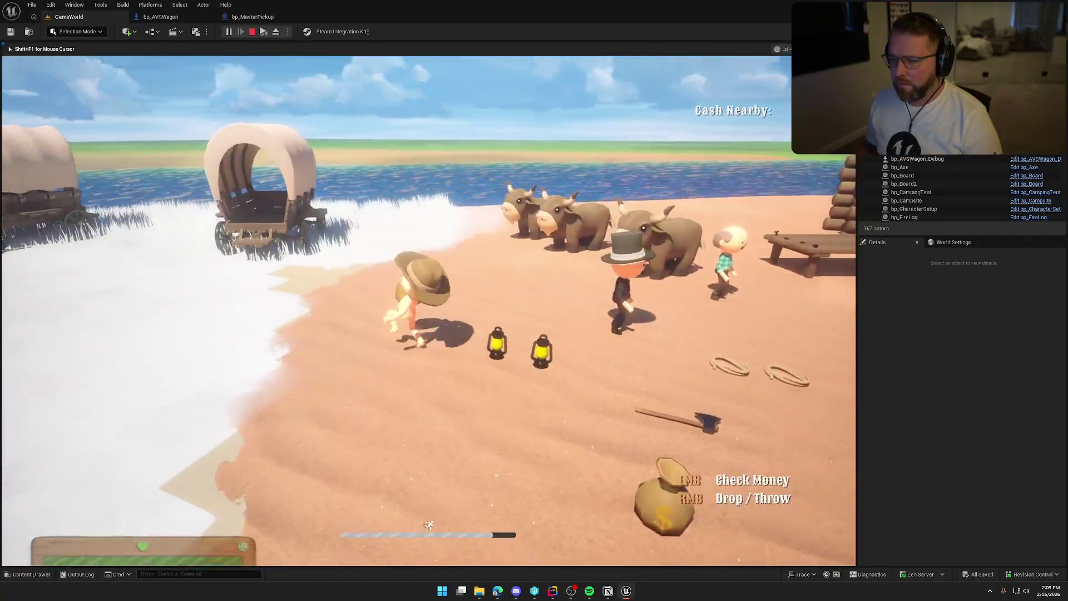
pyautogui.press('w')
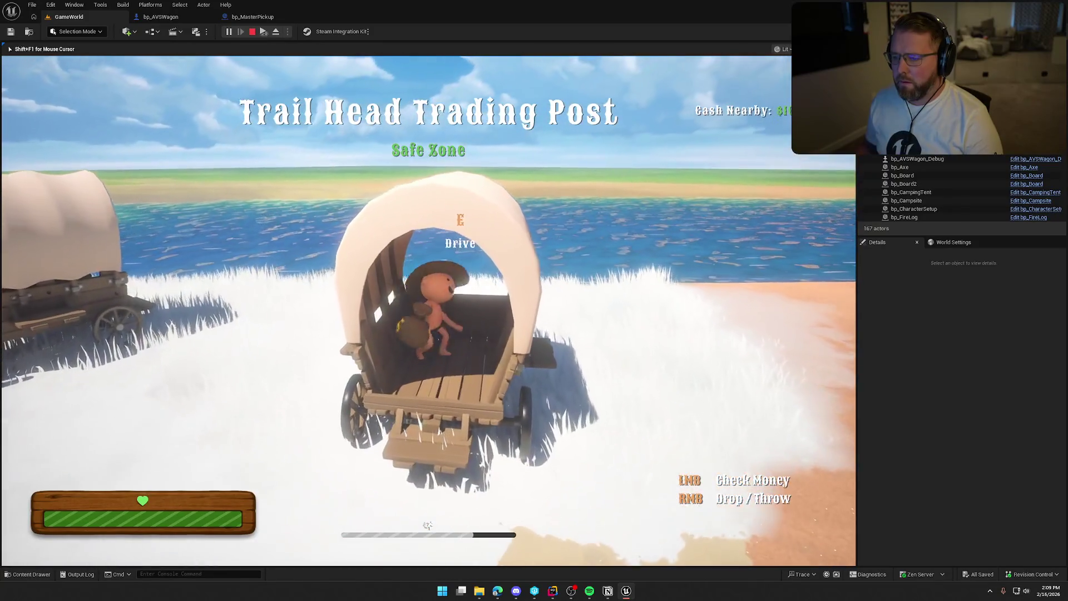
pyautogui.press('w')
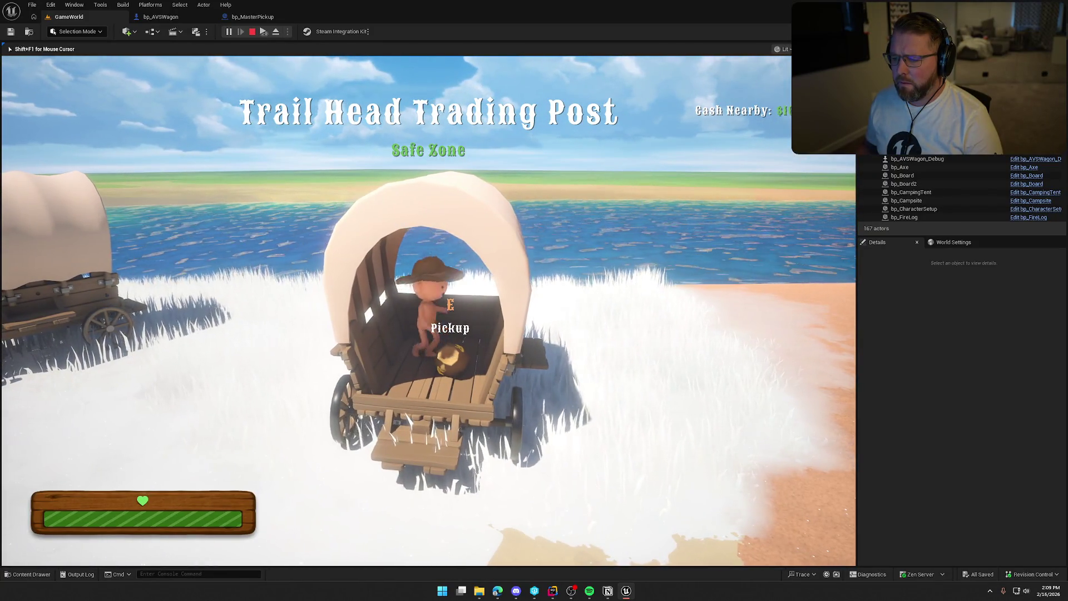
pyautogui.press('w')
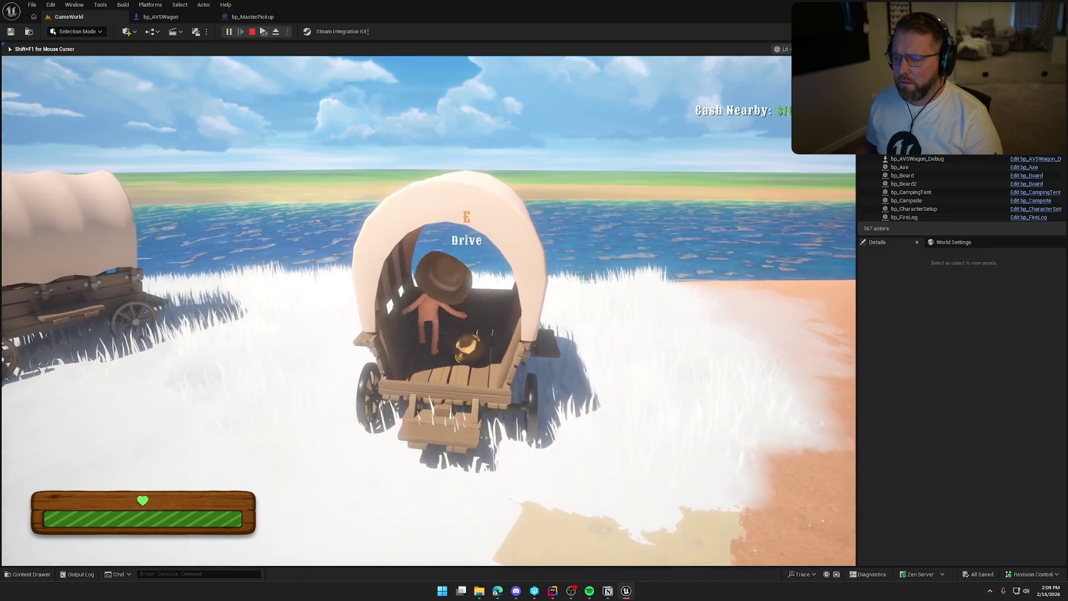
pyautogui.press('w')
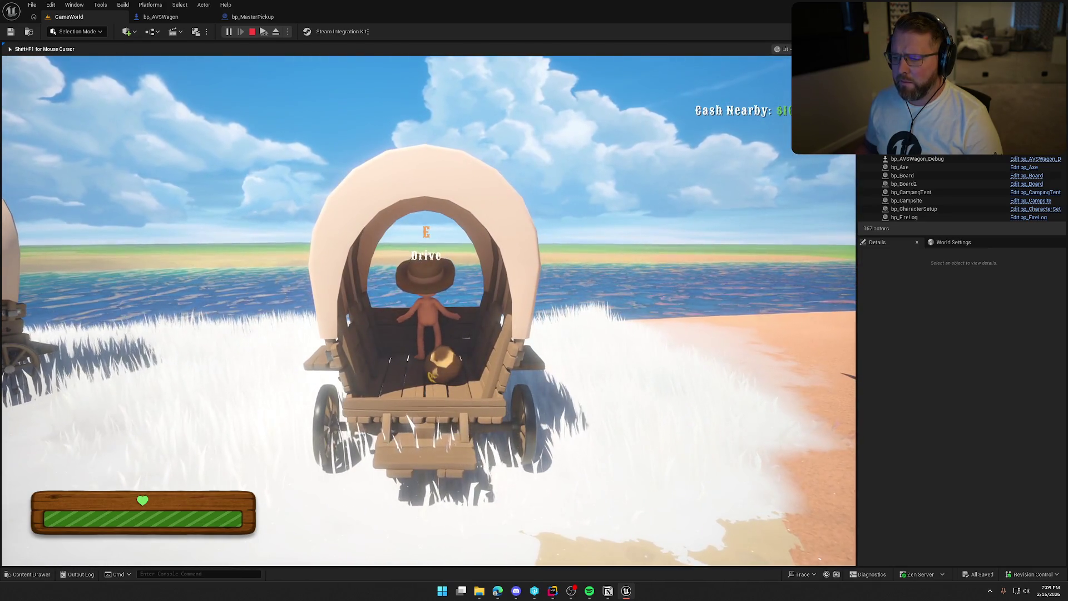
pyautogui.press('s')
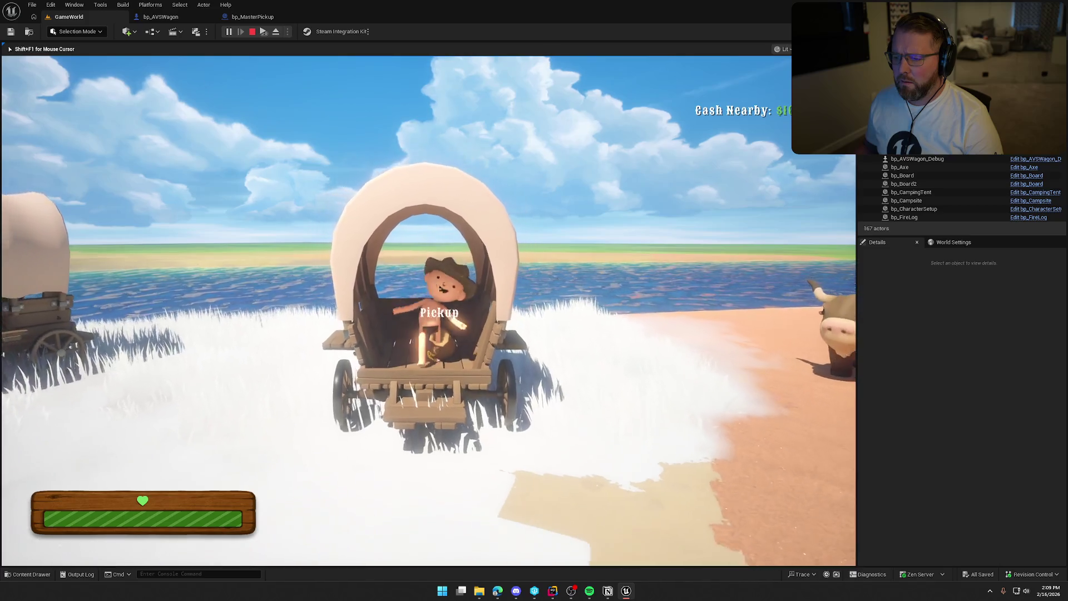
pyautogui.press('w')
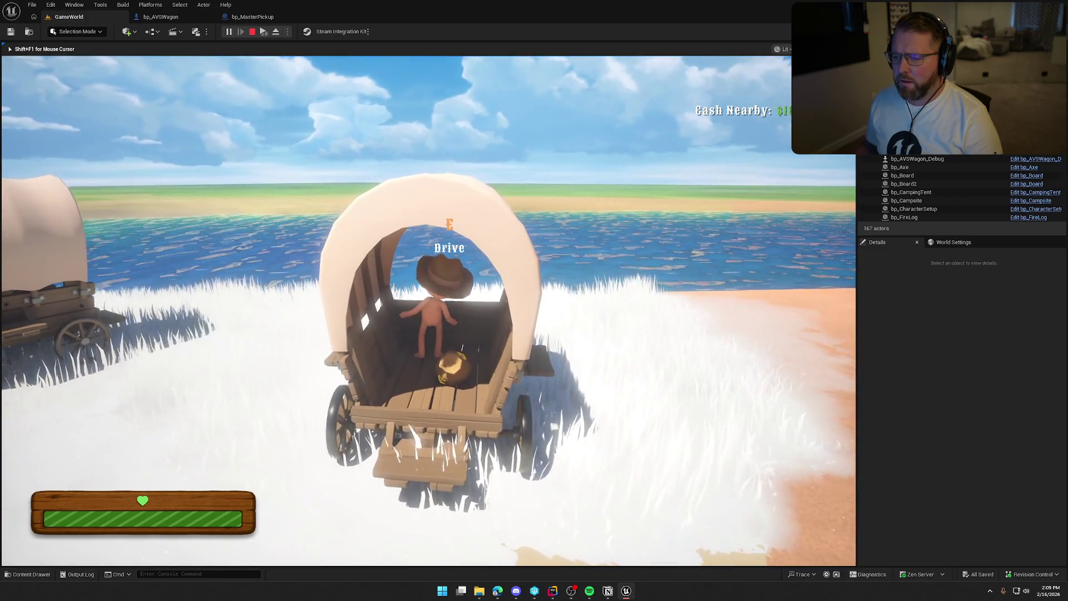
pyautogui.press('w')
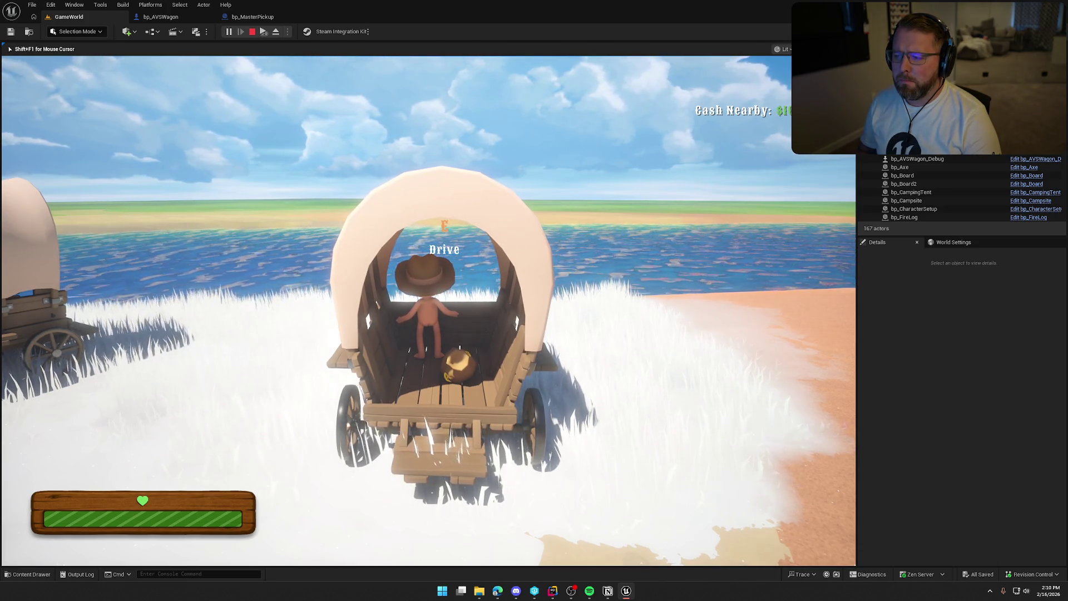
# - Walk out of the wagon, stop play and open the Content Drawer's Maps folder
pyautogui.press('a')
pyautogui.press('s')
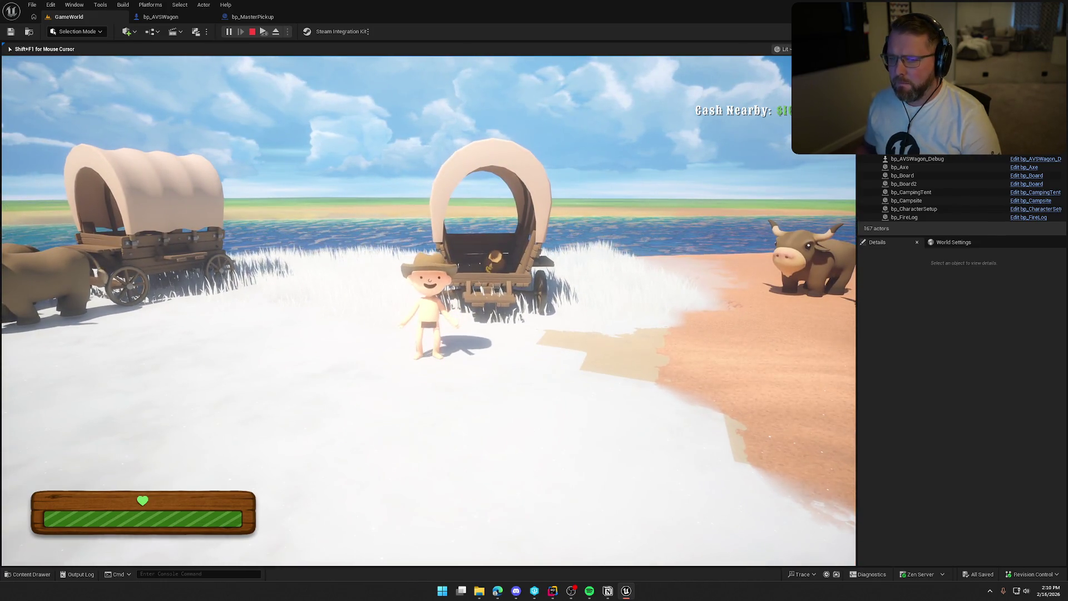
pyautogui.press('Escape')
pyautogui.hotkey('ctrl', 'space')
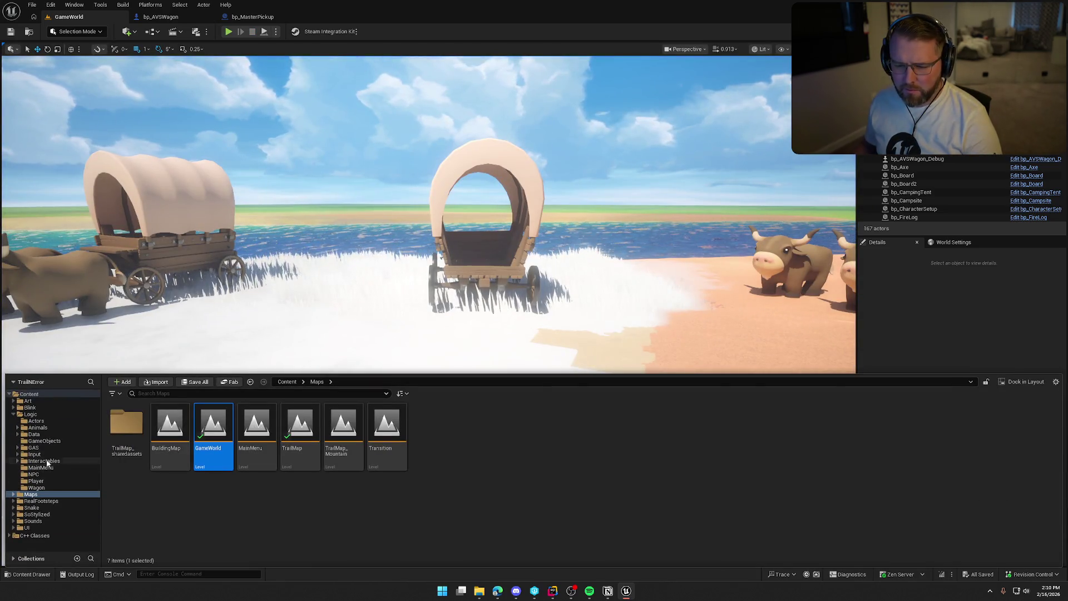
# - Open the bp_MoneyBag blueprint from the Interactables > Items folder
pyautogui.click(43, 461)
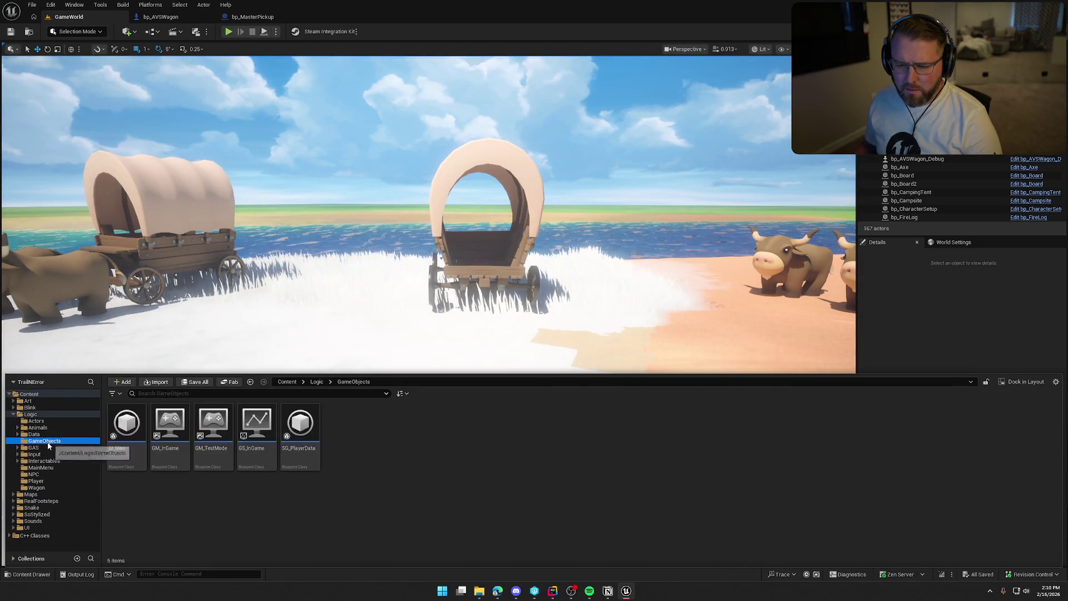
pyautogui.doubleClick(127, 423)
pyautogui.click(606, 422)
pyautogui.doubleClick(608, 420)
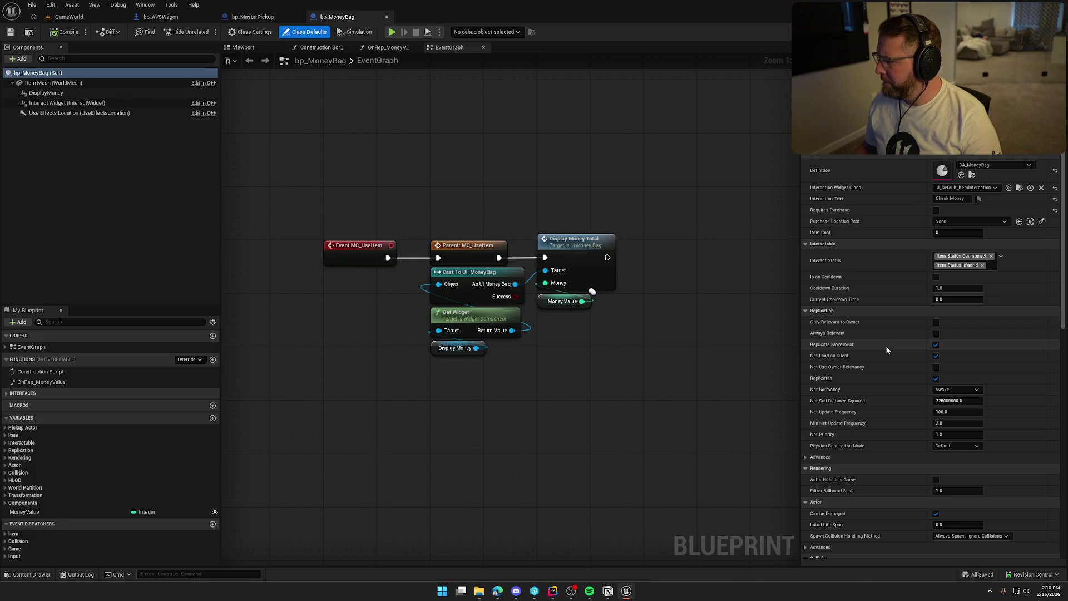
# - Review the Item Mesh component's physics details, then return to the GameWorld level
pyautogui.scroll(-3, 887, 350)
pyautogui.scroll(-8, 887, 350)
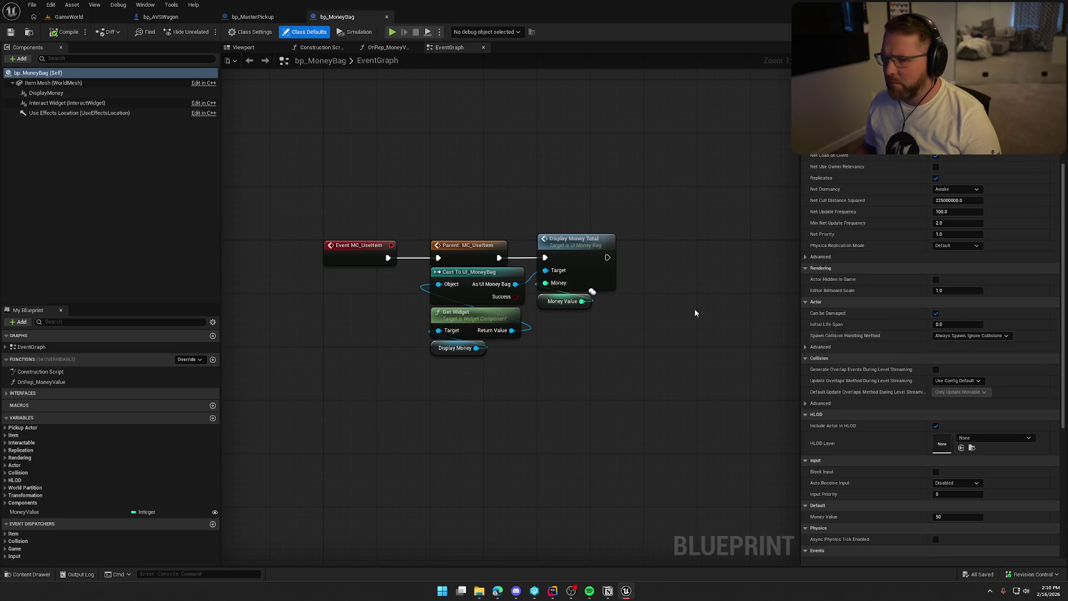
pyautogui.click(53, 83)
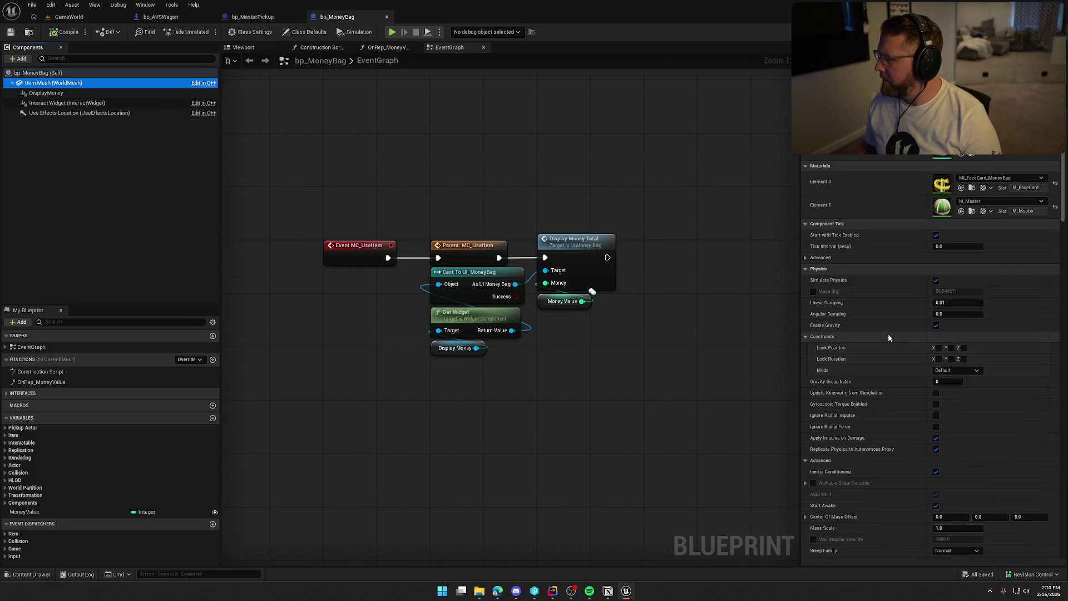
pyautogui.scroll(-3, 888, 337)
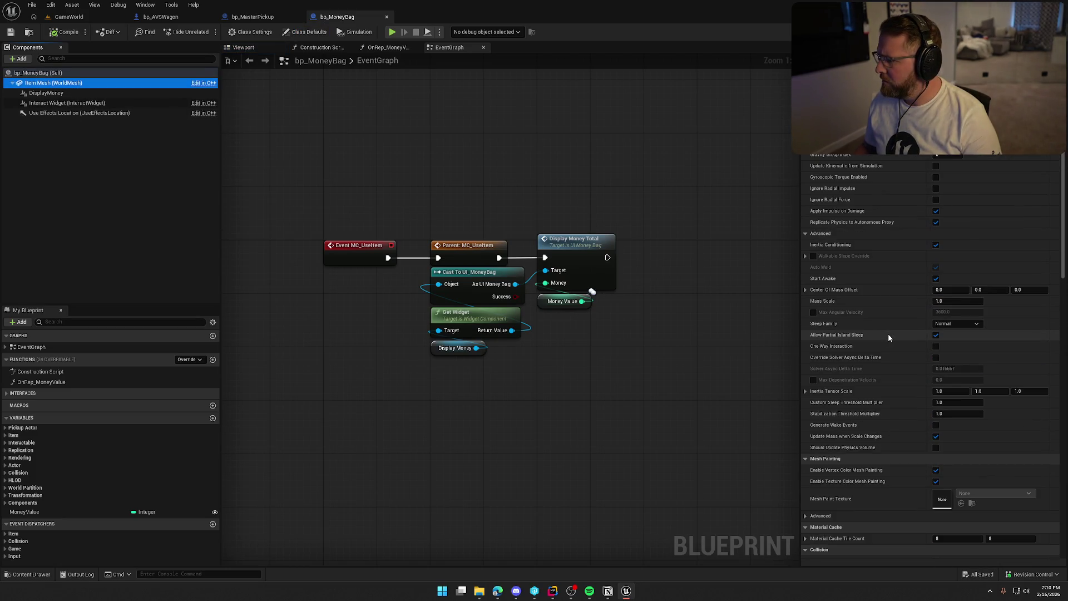
pyautogui.scroll(-14, 889, 333)
pyautogui.scroll(-20, 890, 332)
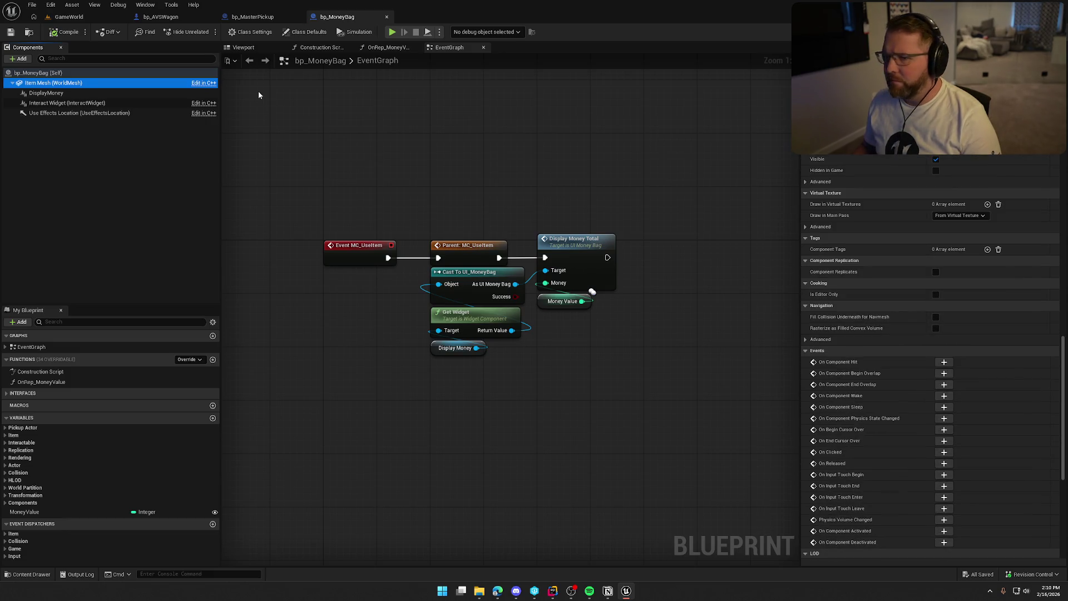
pyautogui.click(69, 17)
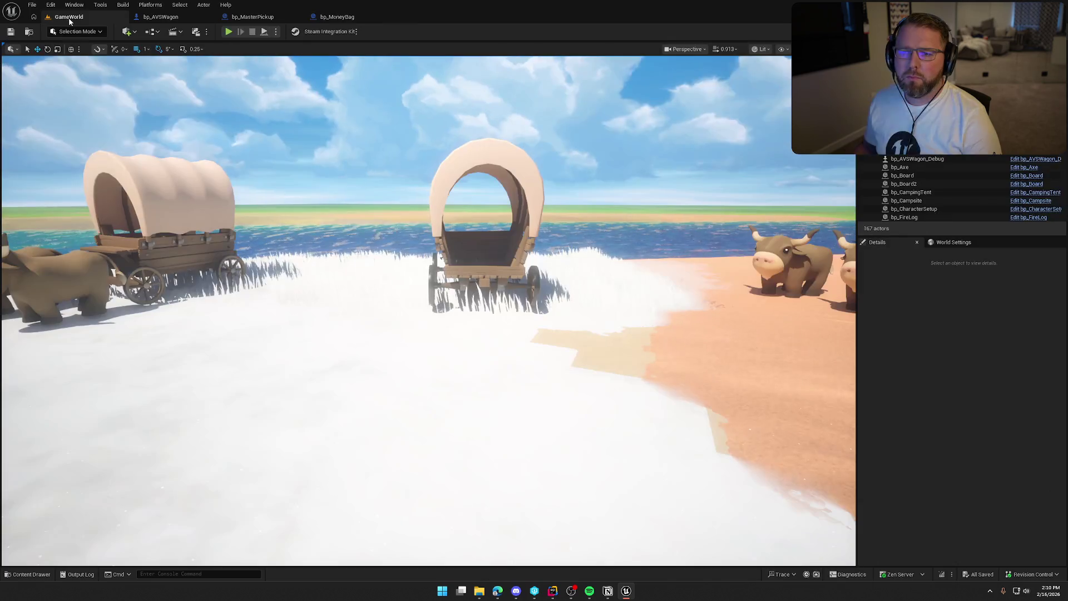
# - Select and focus the covered wagon, then drag it down on Z closer to the ground
pyautogui.press('d')
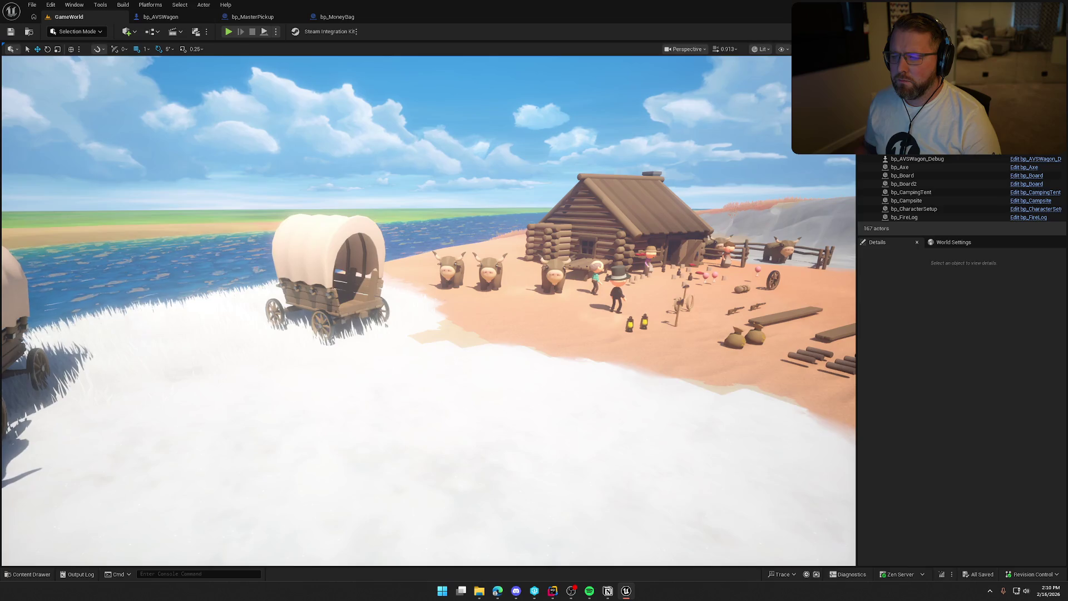
pyautogui.click(332, 263)
pyautogui.press('f')
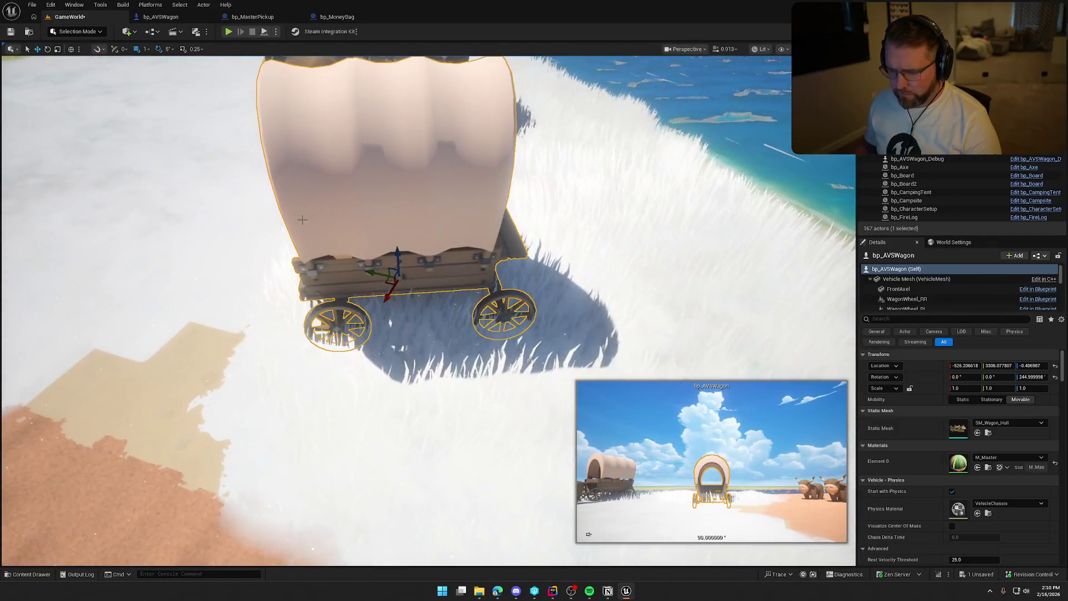
pyautogui.moveTo(399, 229); pyautogui.dragTo(404, 240)
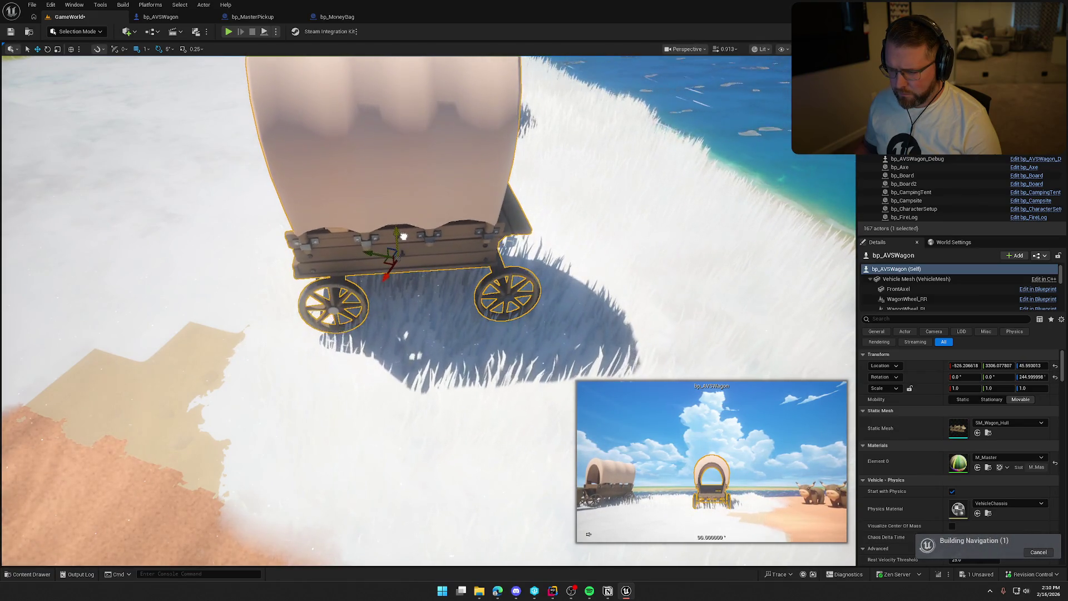
pyautogui.press('Escape')
pyautogui.moveTo(477, 315); pyautogui.dragTo(477, 314)
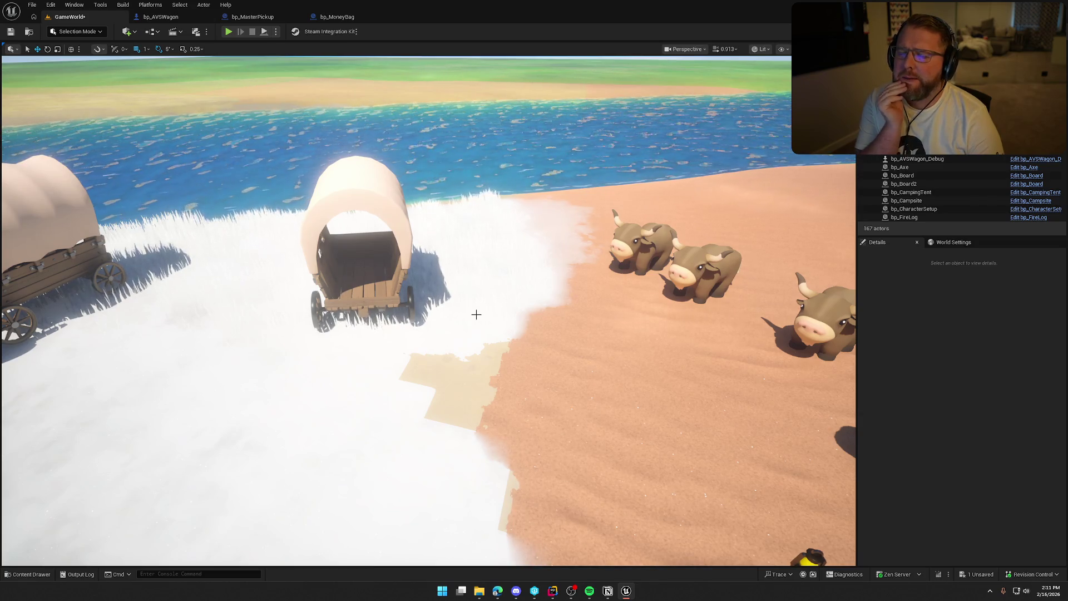
# - Add a breakpoint on line 170 of OnRep_AttachmentReplication in PickupActor.cpp
pyautogui.click(550, 593)
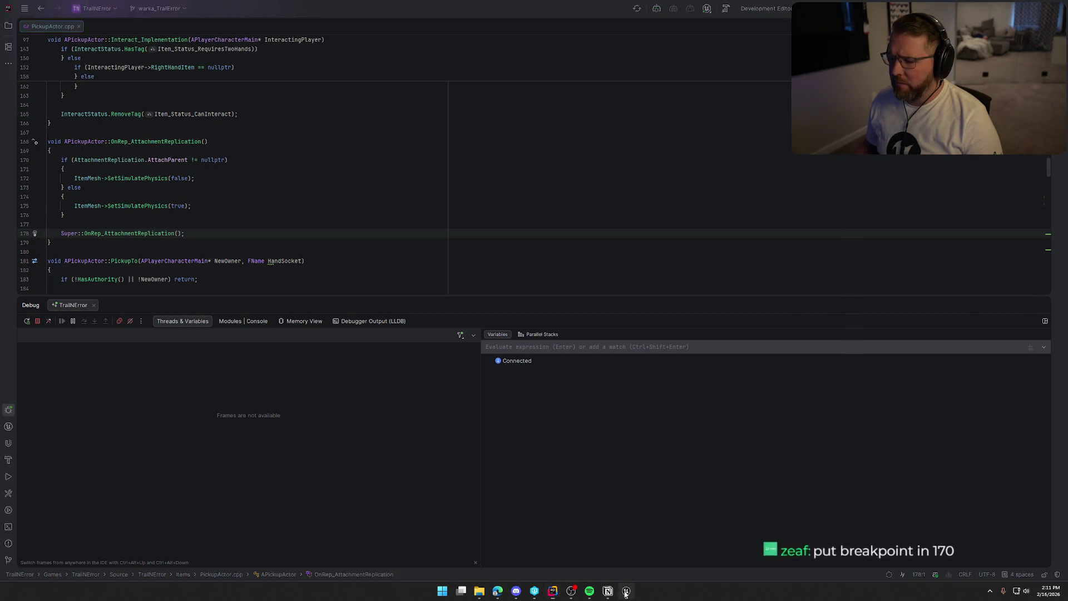
pyautogui.hotkey('alt', 'Tab')
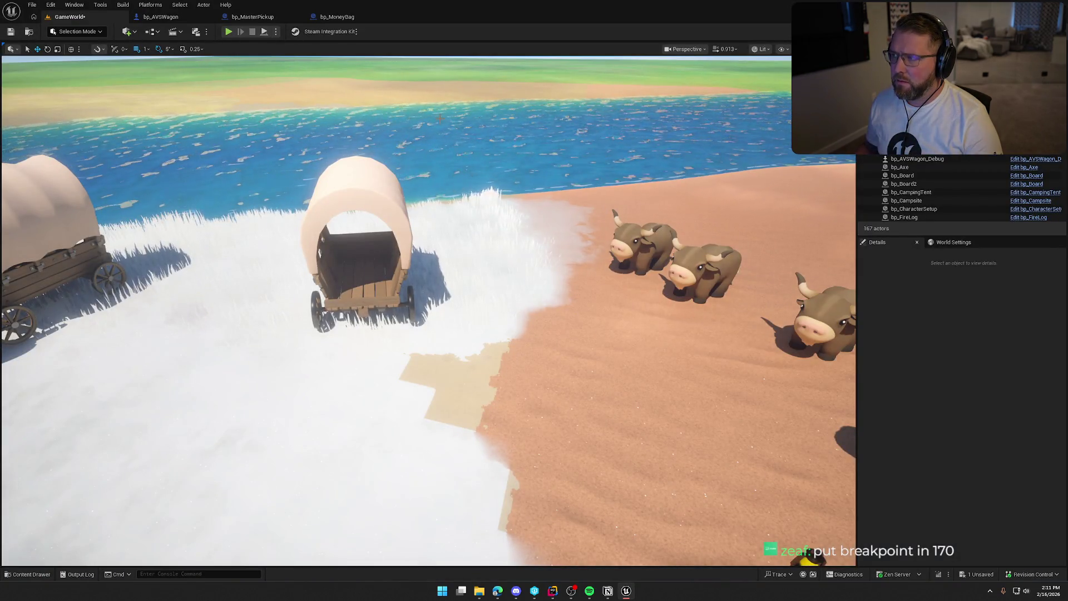
pyautogui.click(557, 593)
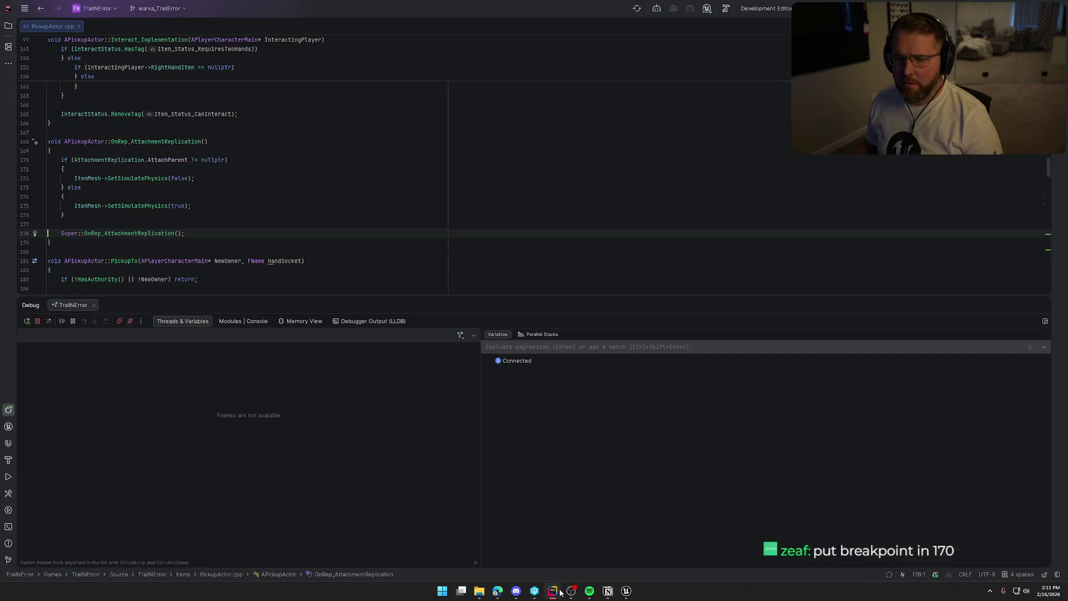
pyautogui.click(27, 161)
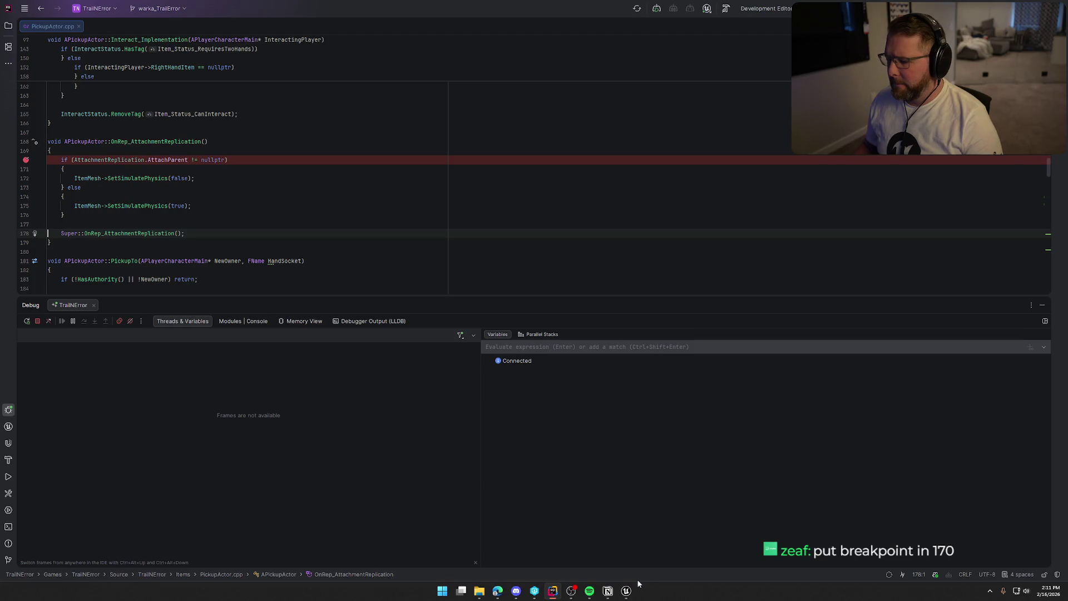
# - Check Rider's debugger, then start a play session of the level in Unreal
pyautogui.click(626, 591)
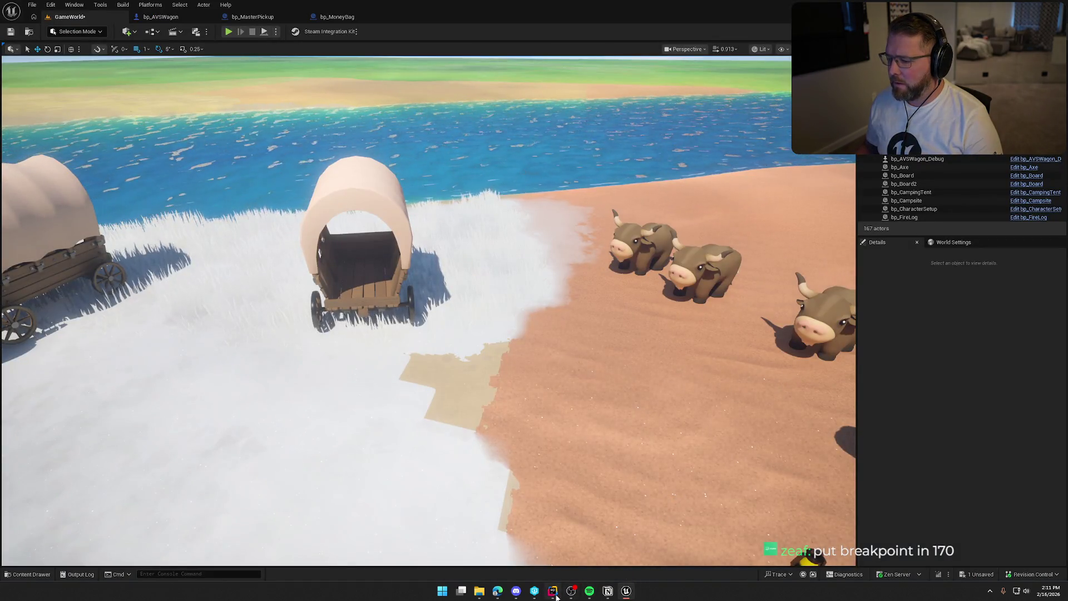
pyautogui.click(556, 595)
pyautogui.click(626, 591)
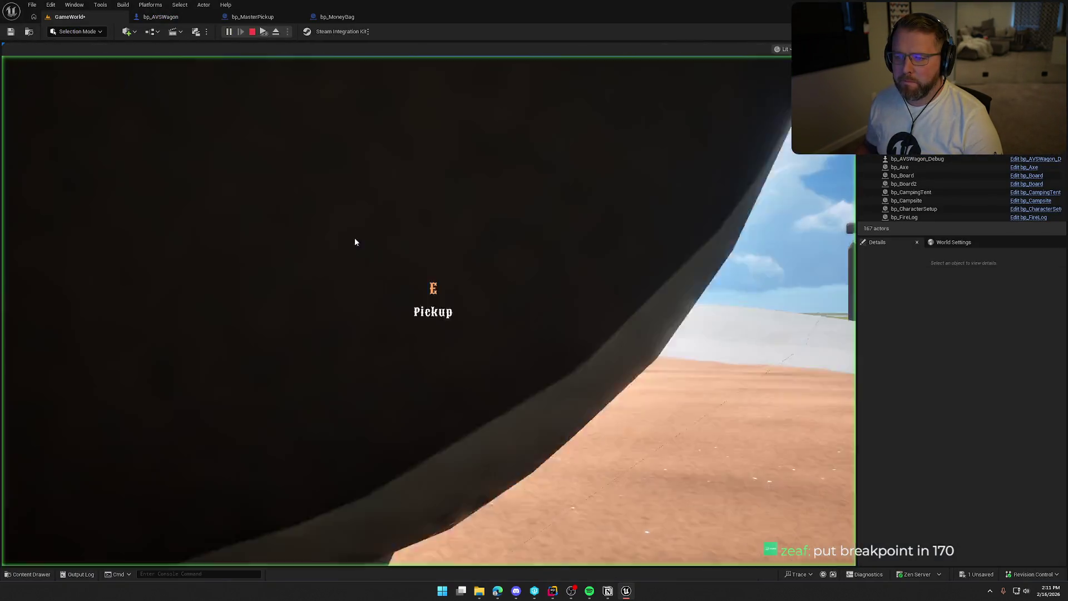
pyautogui.click(355, 242)
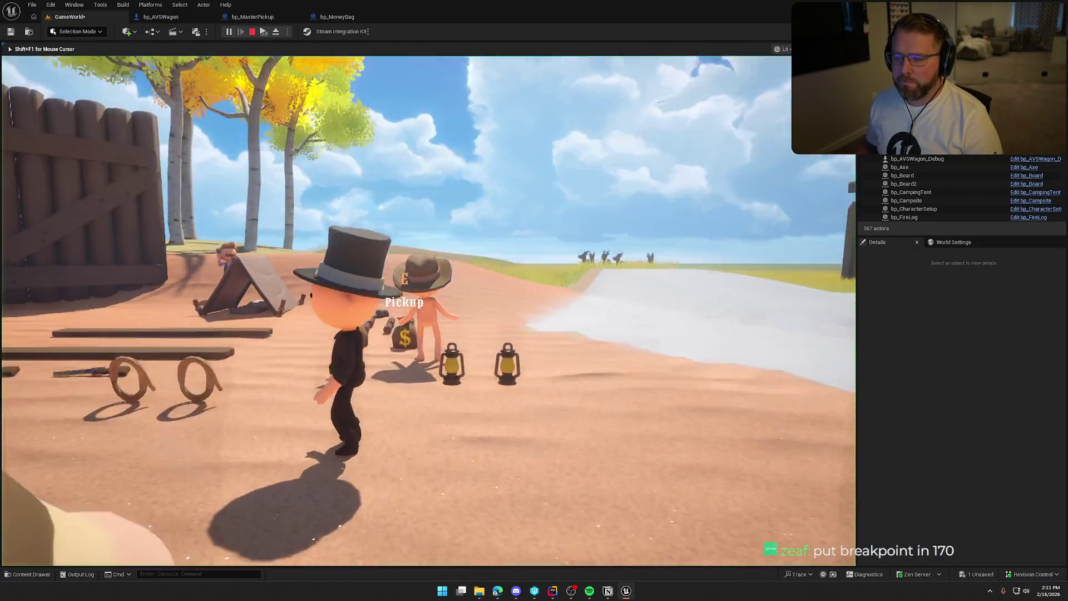
# - Pick up a money bag, drop it in the wagon, and hit the line 170 breakpoint
pyautogui.press('e')
pyautogui.press('w')
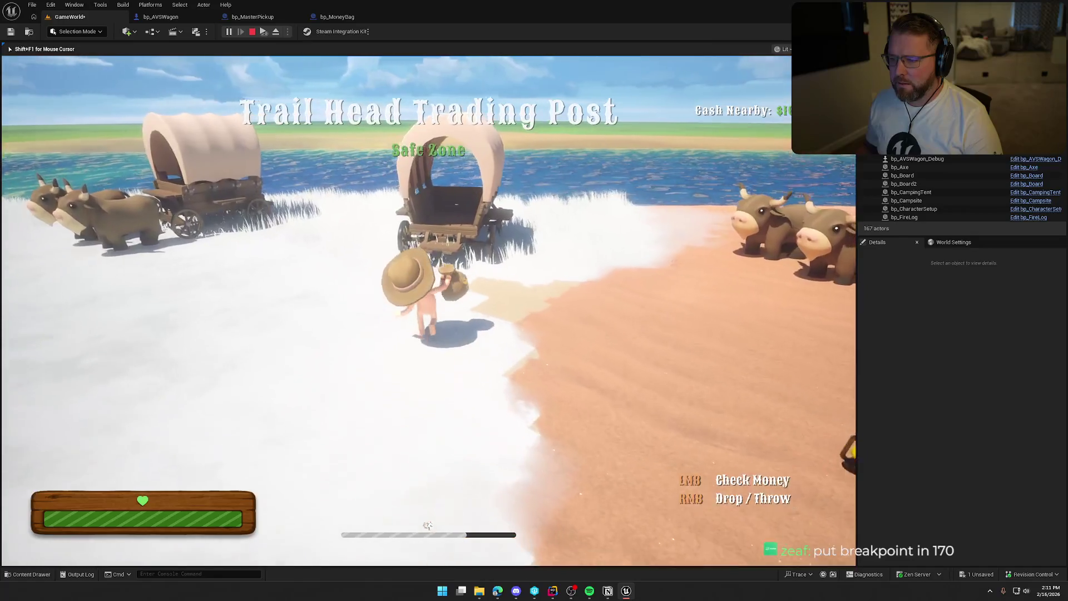
pyautogui.rightClick(429, 309)
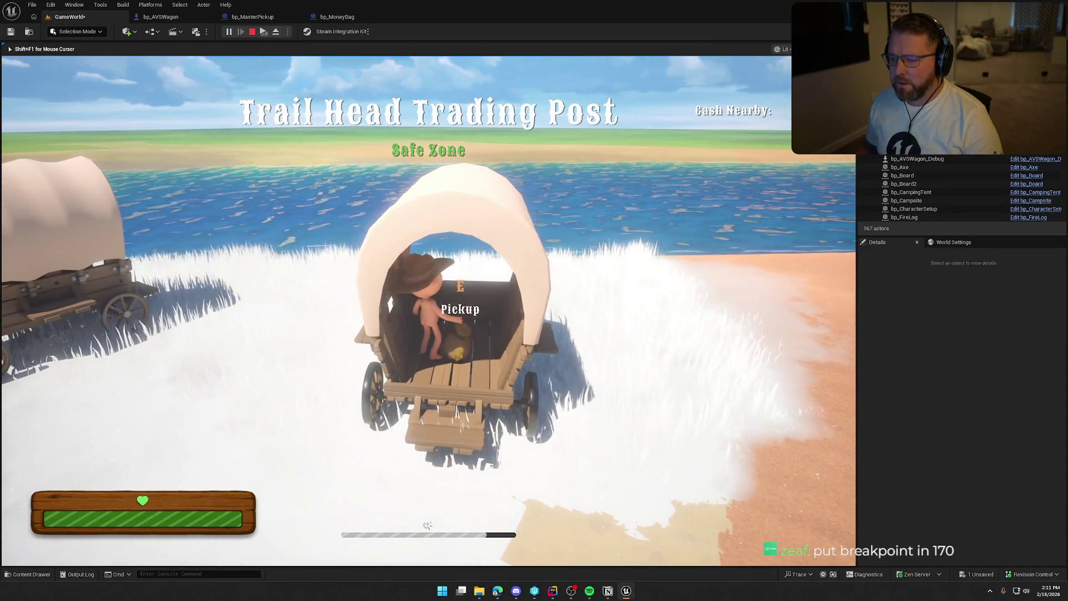
pyautogui.press('s')
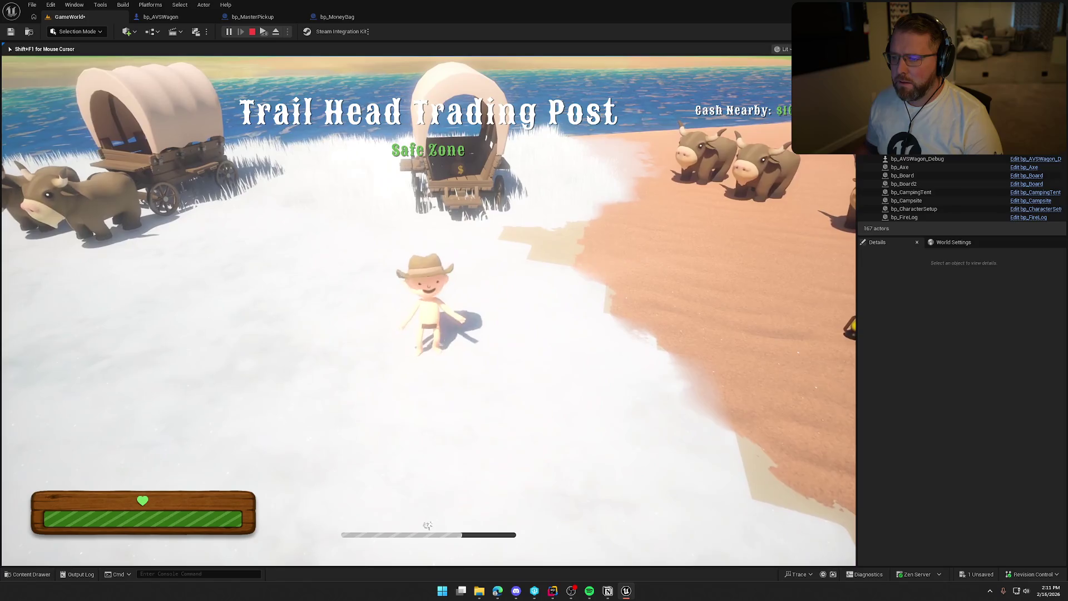
pyautogui.press('super')
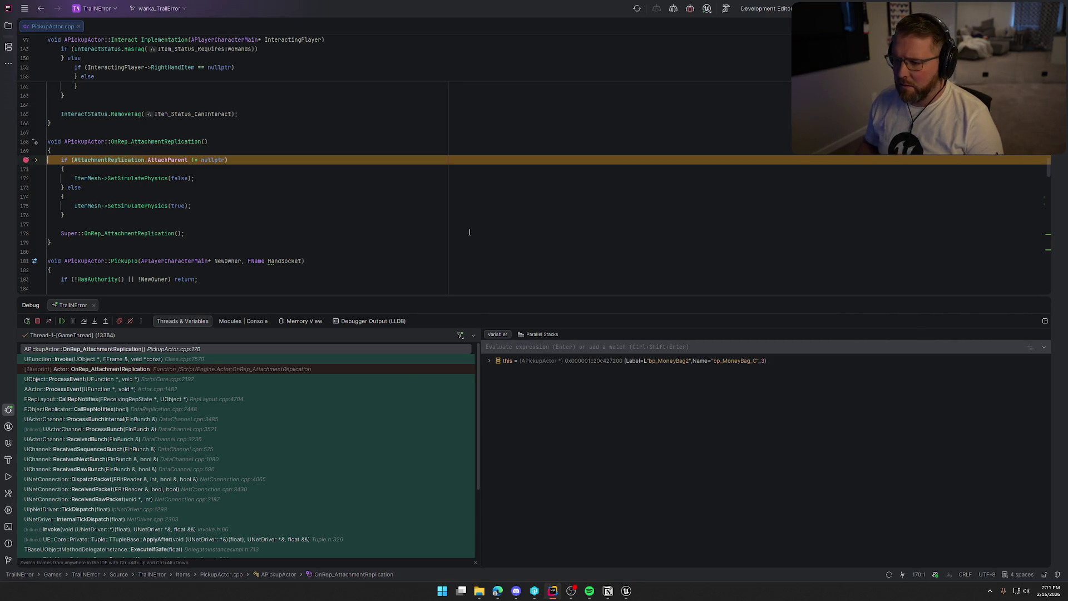
# - Expand 'this' to view bp_MoneyBag2's members, then resume execution with F5
pyautogui.click(489, 361)
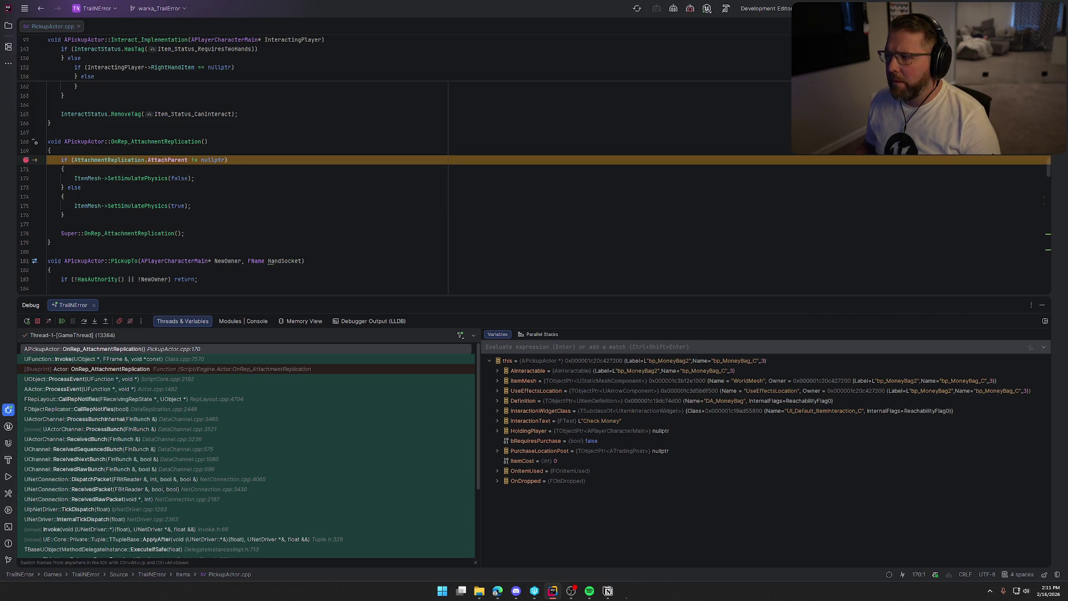
pyautogui.press('F5')
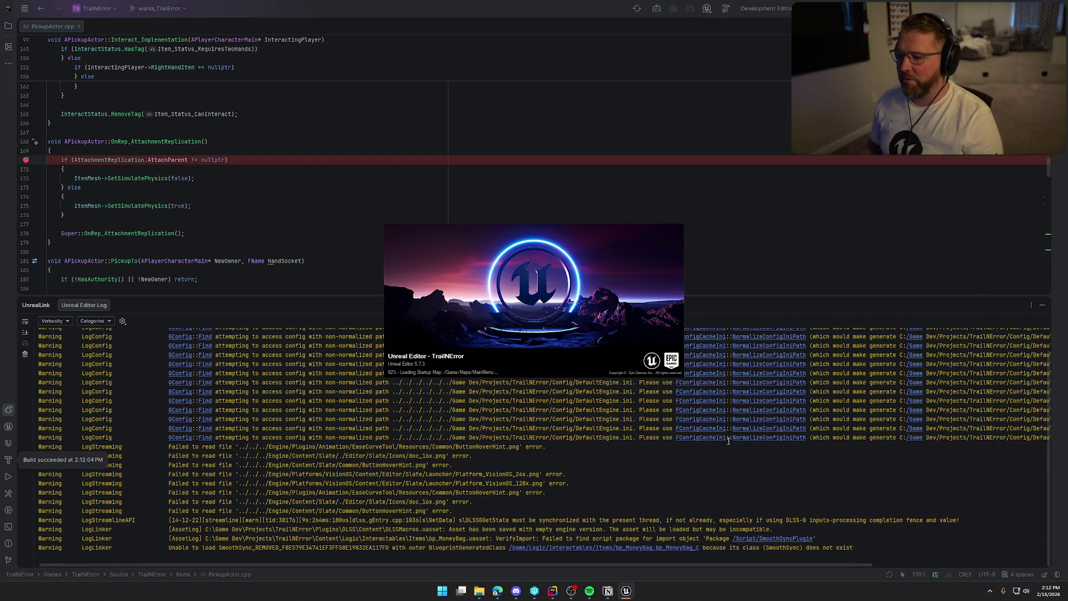
# - Hide Rider's log and reopen the bp_AVSWagon and bp_MasterPickup asset editors in Unreal
pyautogui.click(1042, 305)
pyautogui.click(629, 594)
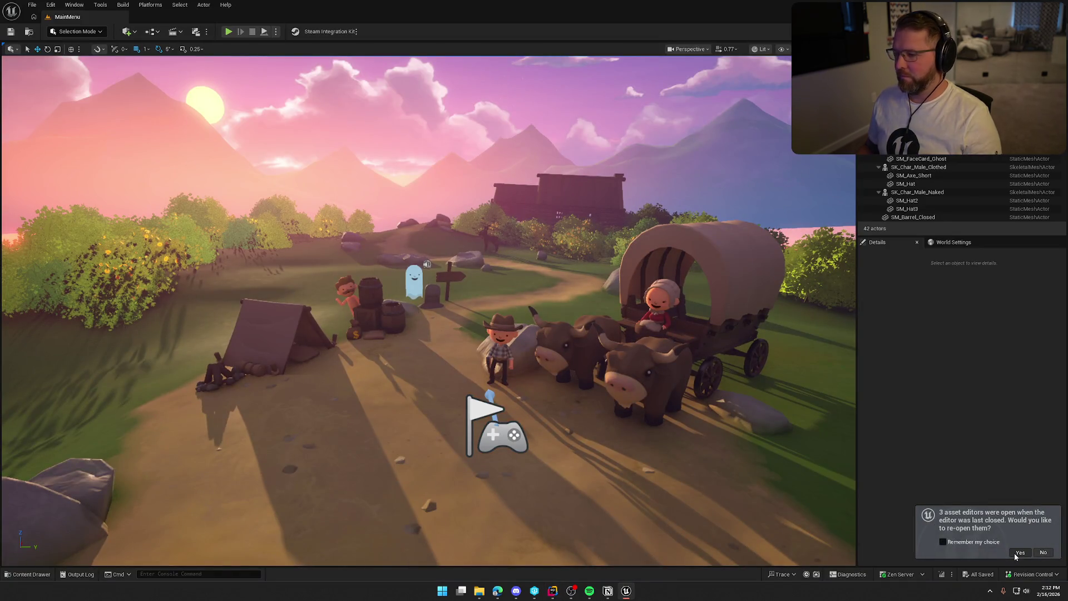
pyautogui.click(1018, 554)
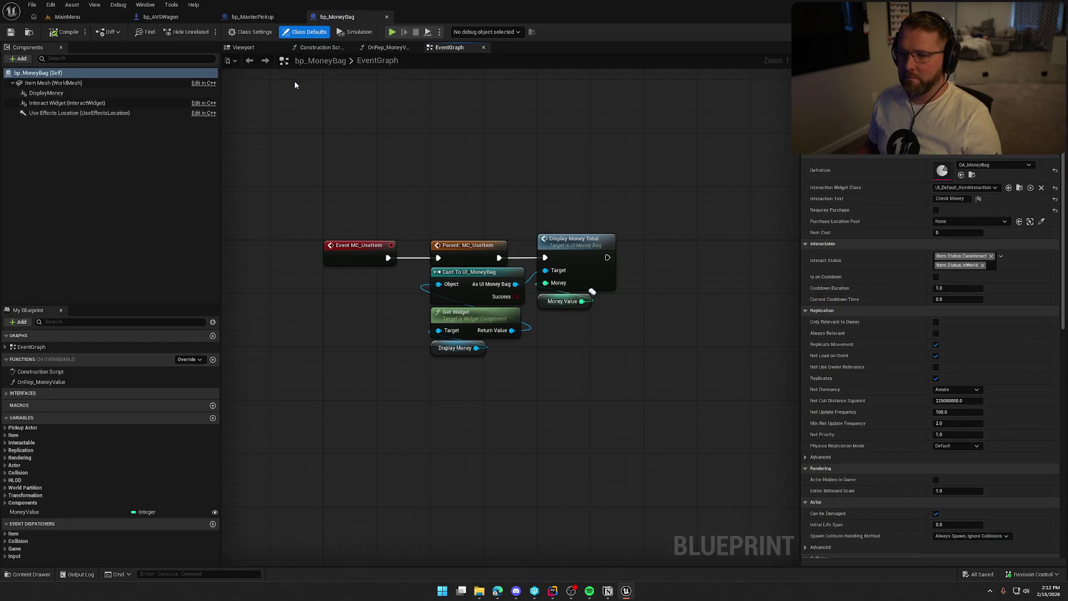
pyautogui.click(184, 17)
pyautogui.click(256, 17)
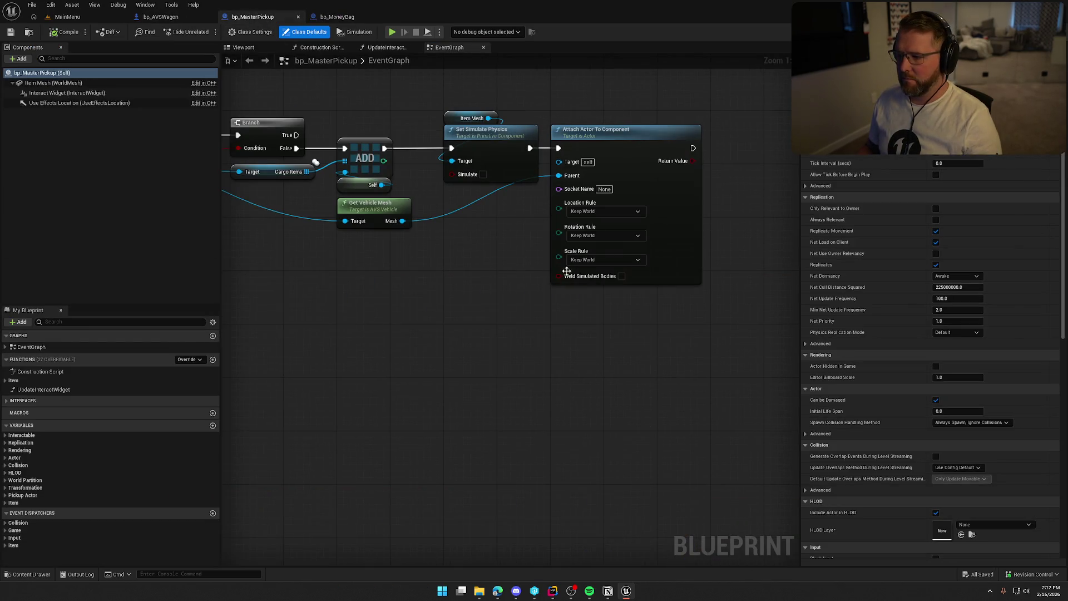
# - Load the GameWorld level from the Content Drawer's Maps folder
pyautogui.click(69, 17)
pyautogui.hotkey('ctrl', 'space')
pyautogui.click(38, 503)
pyautogui.doubleClick(213, 434)
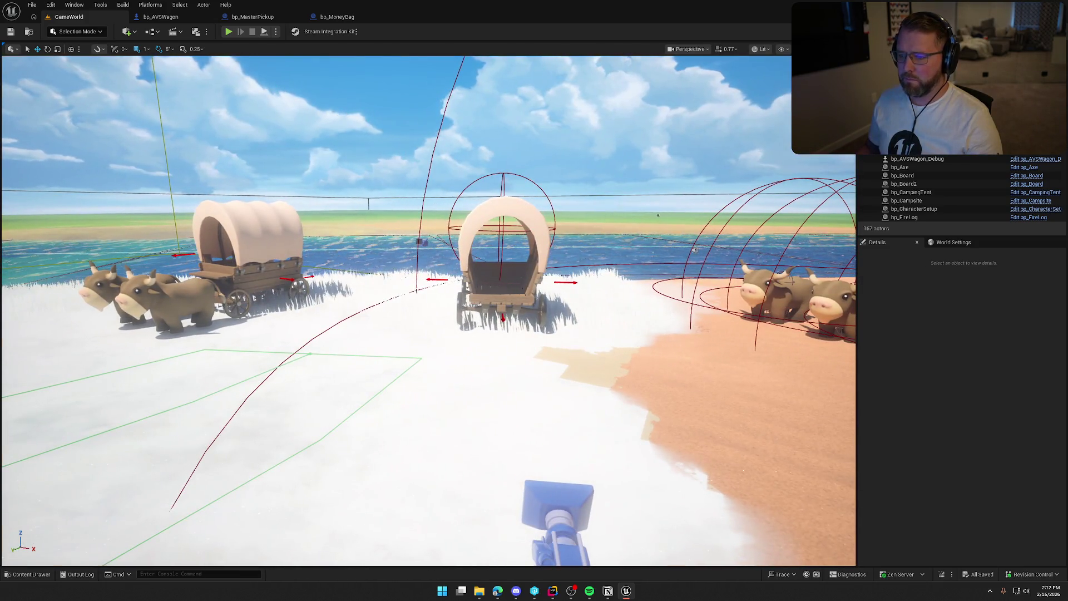
# - Set BP_StylizedSky's Start Time to 50 for an evening sky, then start Play In Editor
pyautogui.click(398, 127)
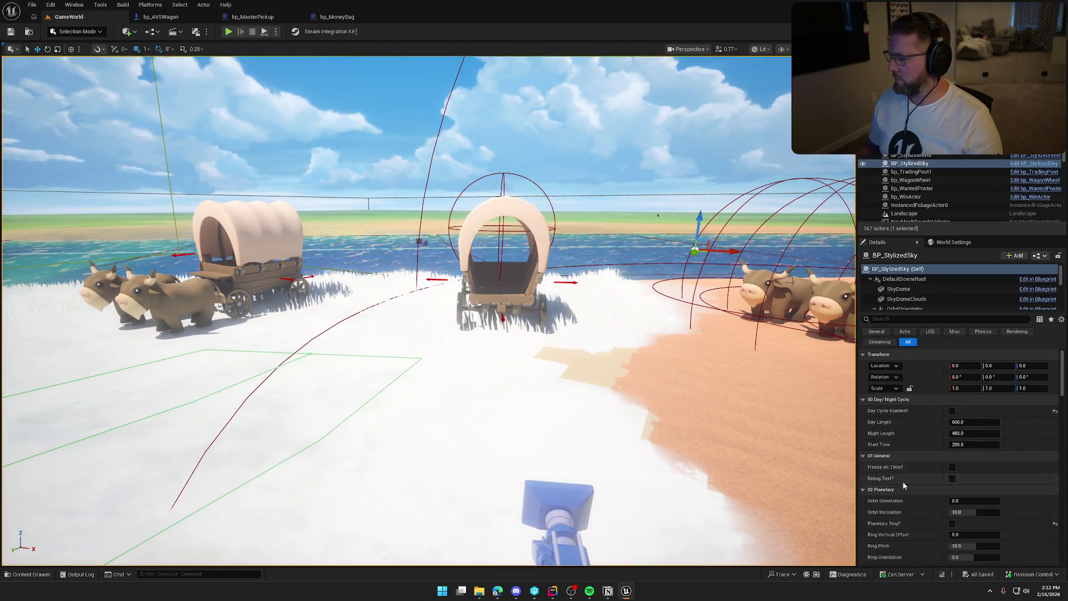
pyautogui.click(973, 444)
pyautogui.write('100')
pyautogui.press('Return')
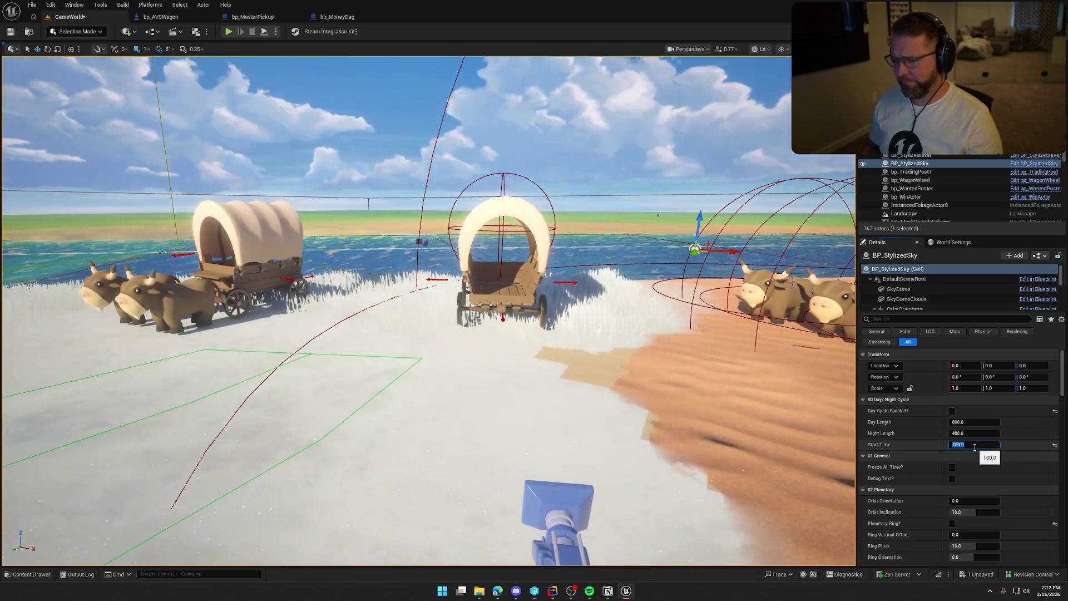
pyautogui.write('50')
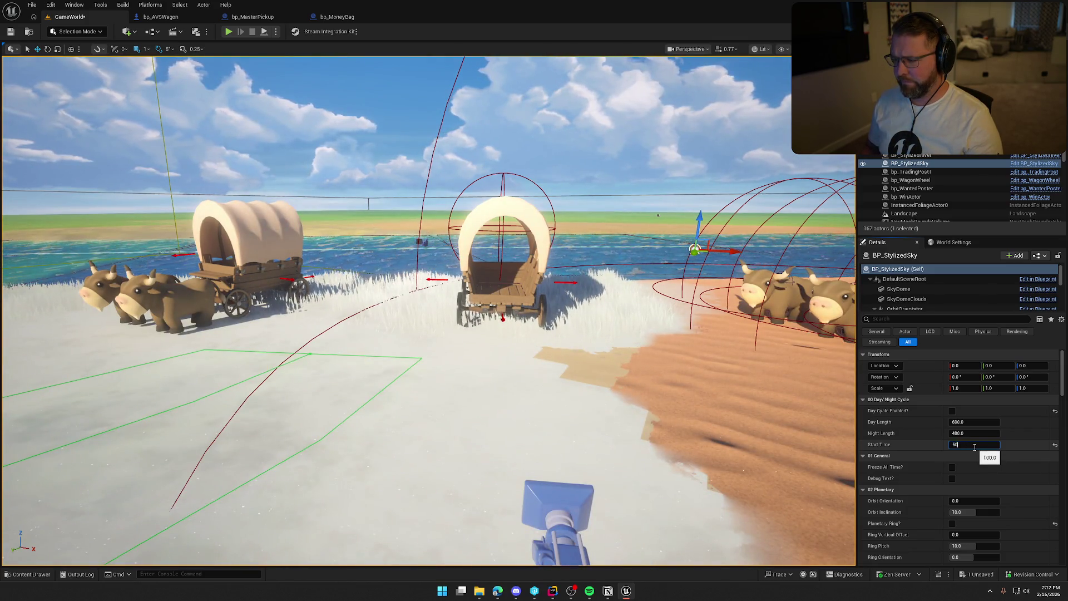
pyautogui.press('Return')
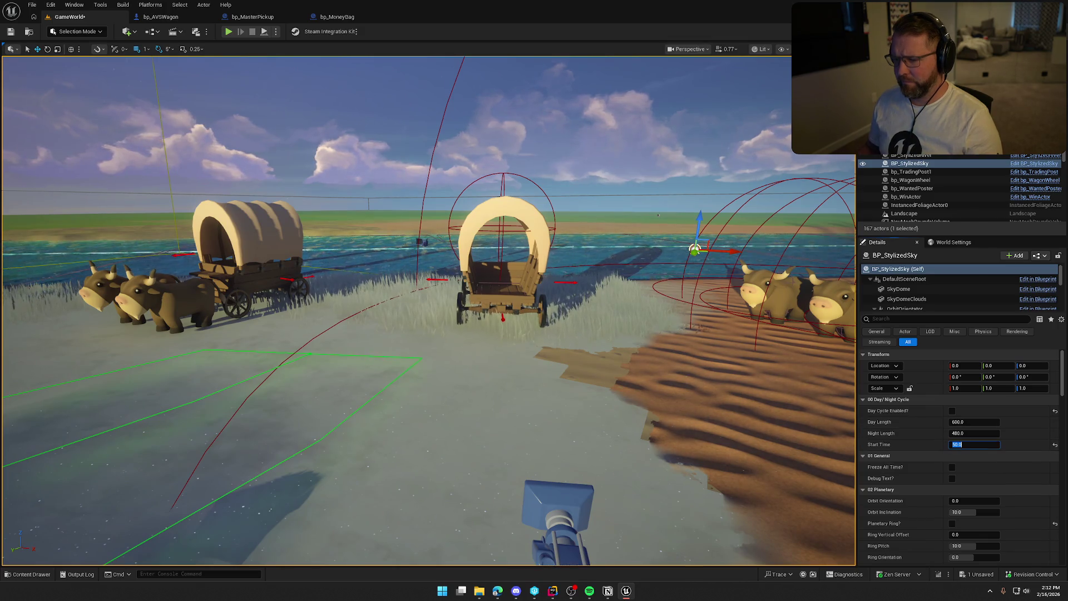
pyautogui.moveTo(293, 92); pyautogui.dragTo(334, 92)
pyautogui.hotkey('alt', 'p')
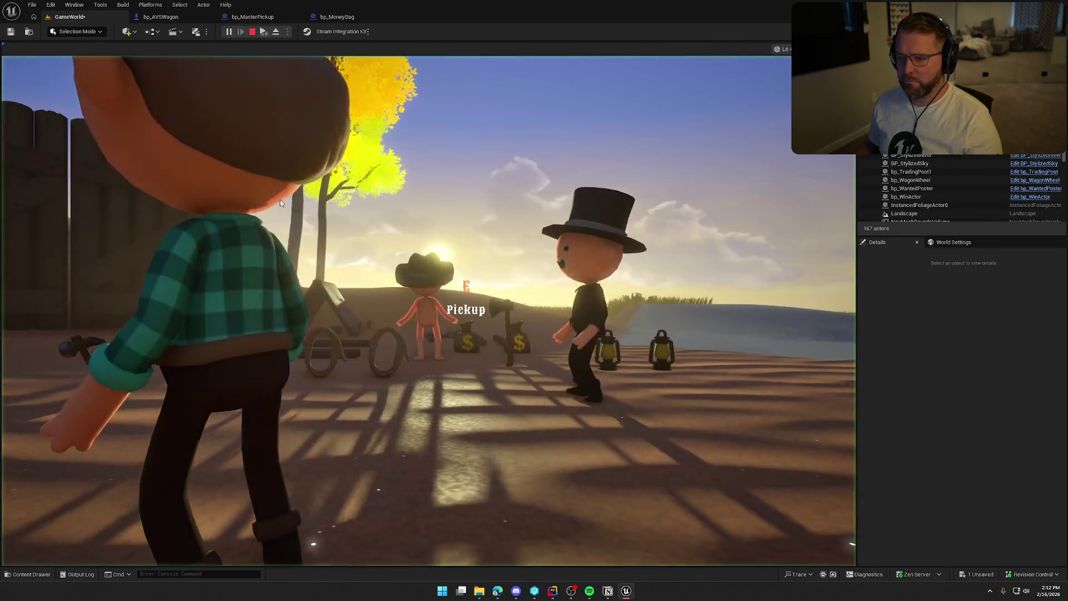
# - Pick up a money bag, climb into the wagon, and drop it there
pyautogui.press('e')
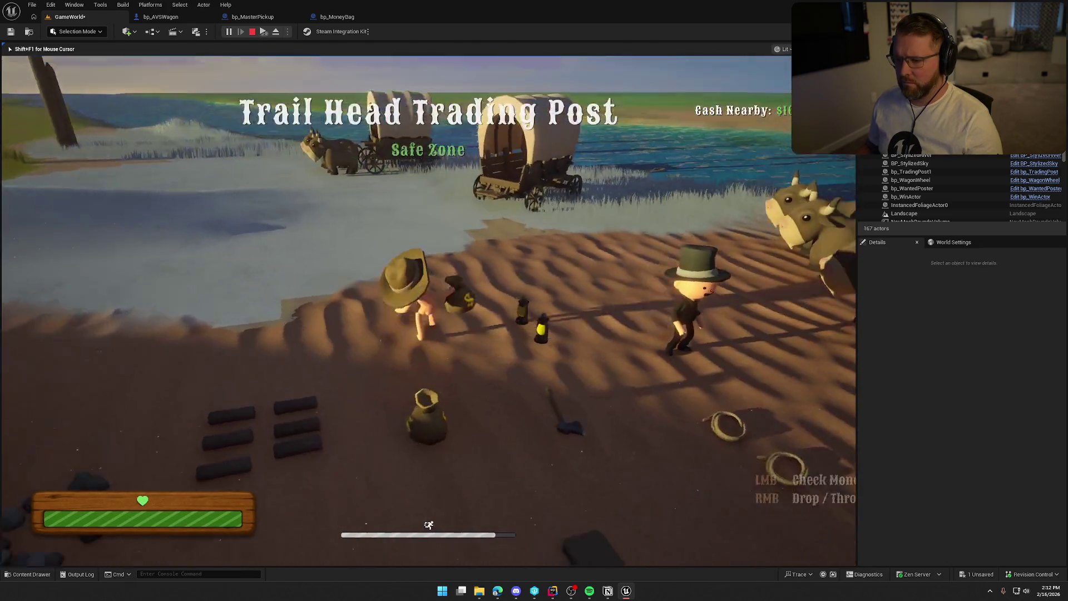
pyautogui.press('e')
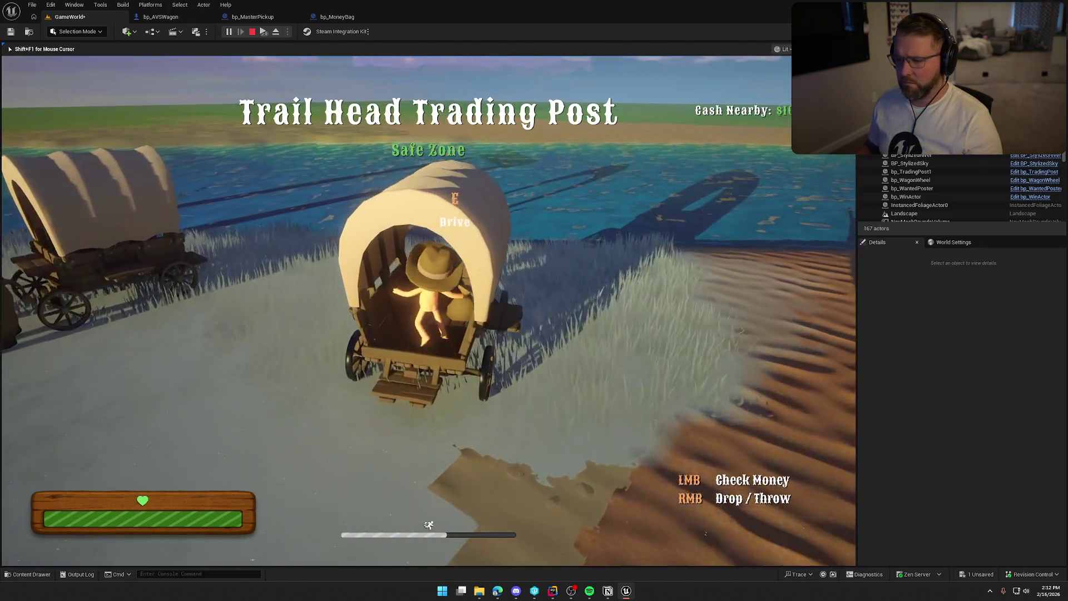
pyautogui.press('e')
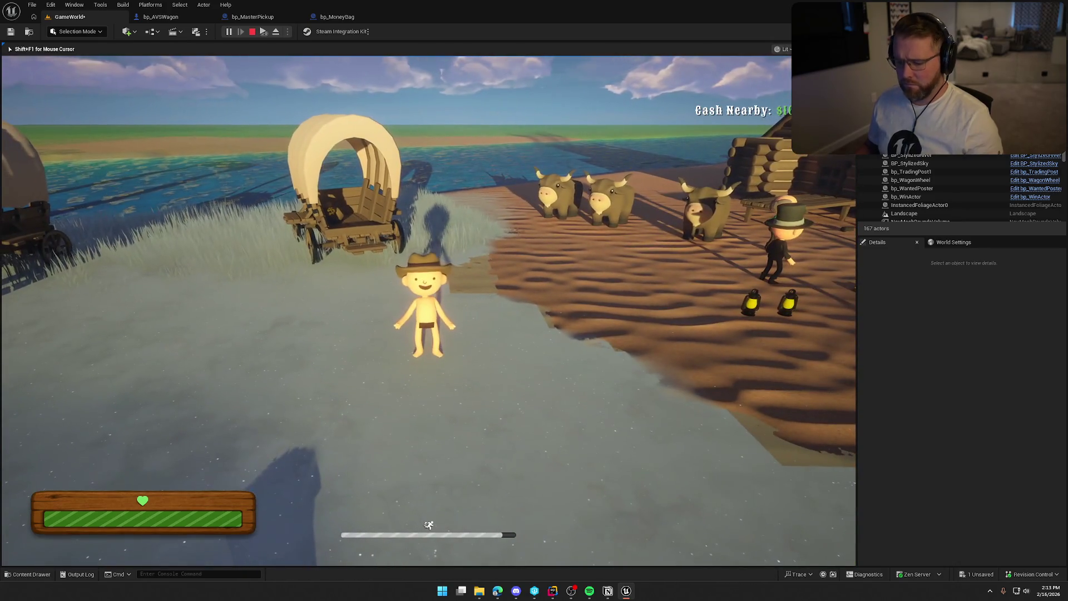
pyautogui.press('super')
pyautogui.press('super')
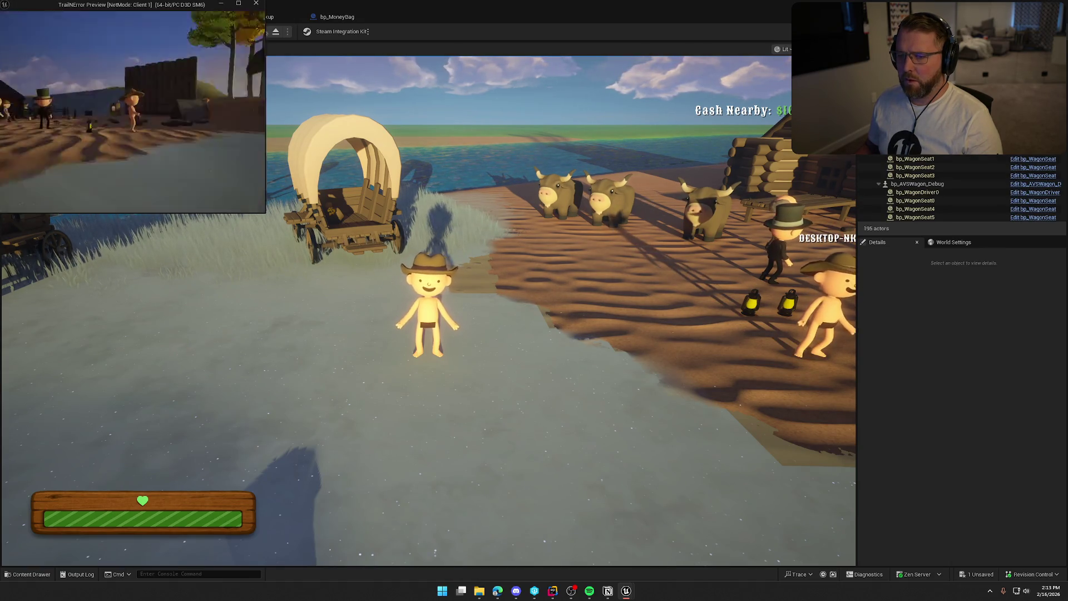
# - Walk the second client's player toward the host, then stop the play session
pyautogui.press('w')
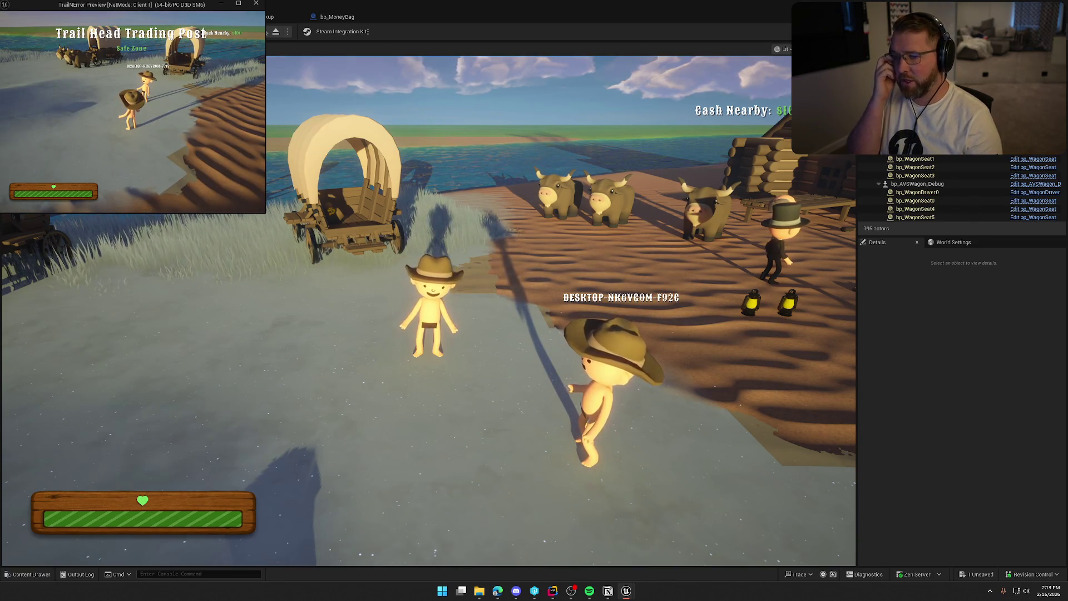
pyautogui.click(272, 188)
pyautogui.click(252, 32)
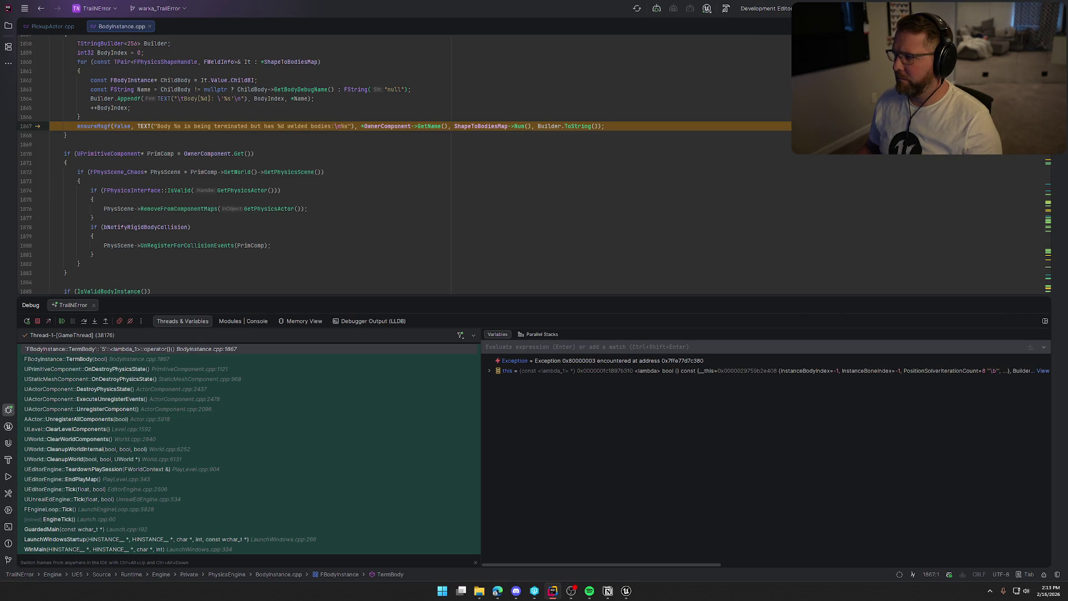
# - Resume past the ensure, and uncheck Weld Simulated Bodies in bp_MasterPickup, then compile
pyautogui.press('F5')
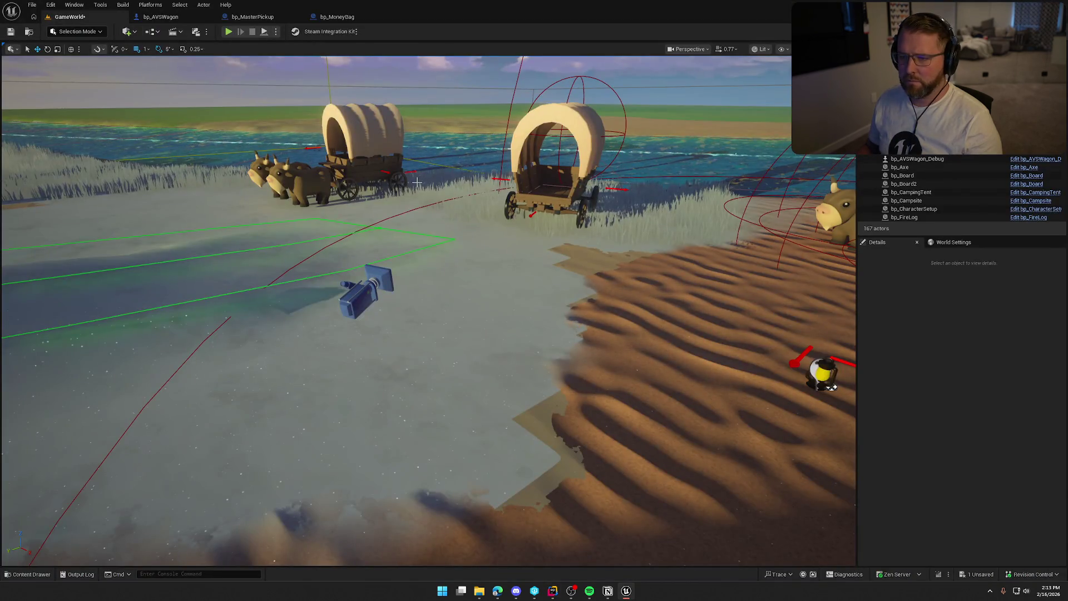
pyautogui.press('Escape')
pyautogui.click(252, 16)
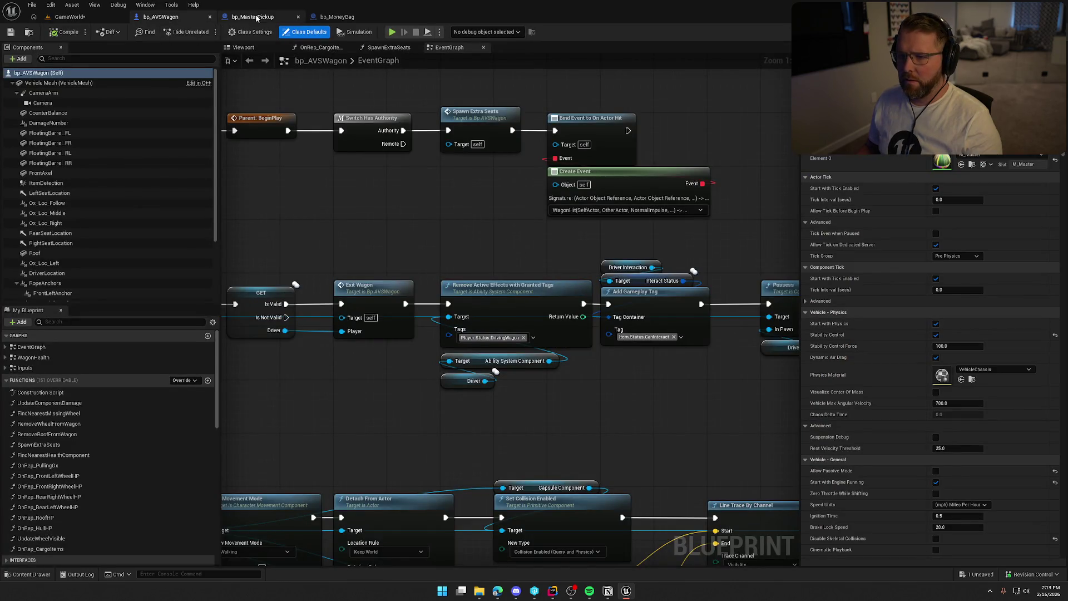
pyautogui.click(622, 277)
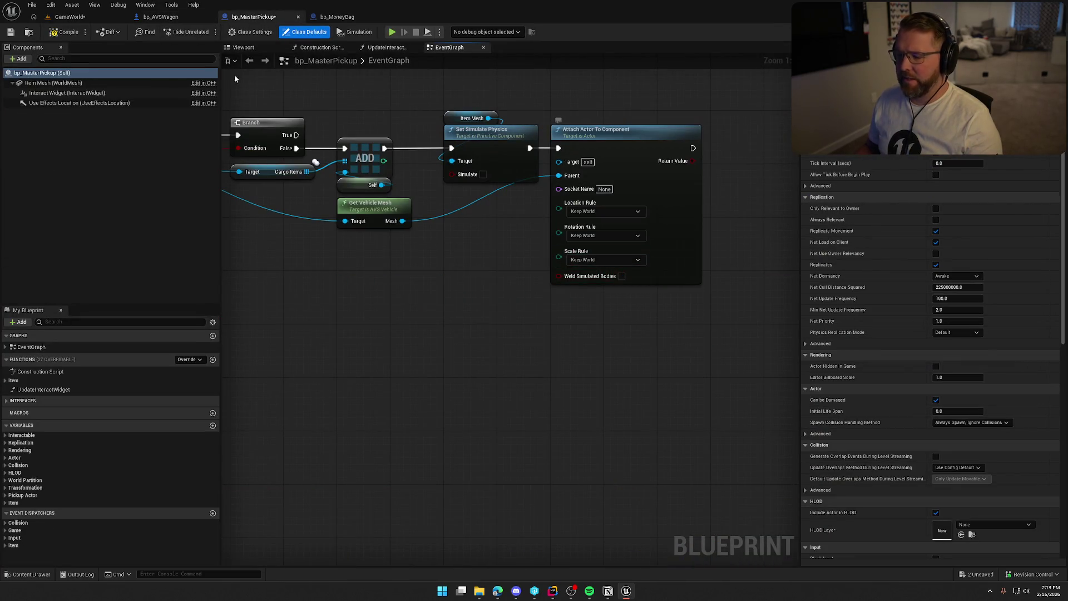
pyautogui.click(67, 32)
pyautogui.click(70, 17)
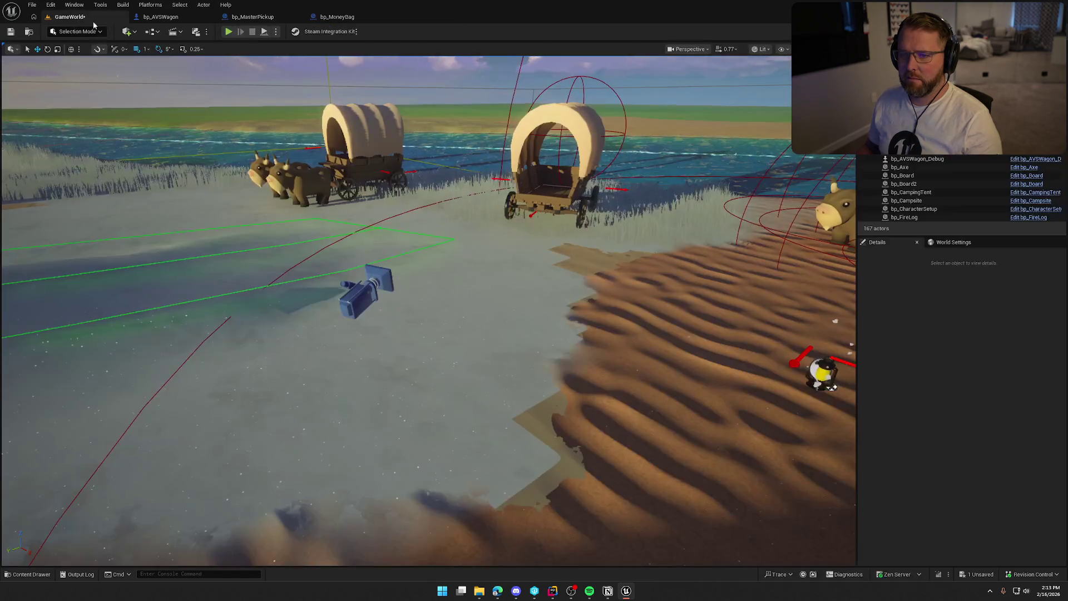
# - Play again and drop a money bag into the covered wagon
pyautogui.hotkey('alt', 'p')
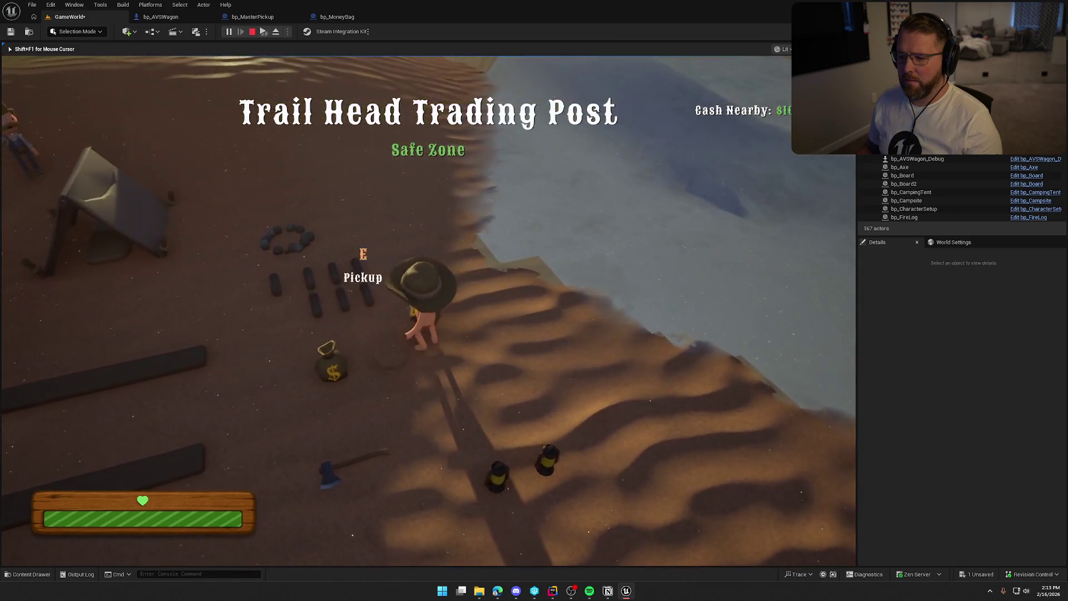
pyautogui.press('e')
pyautogui.press('w')
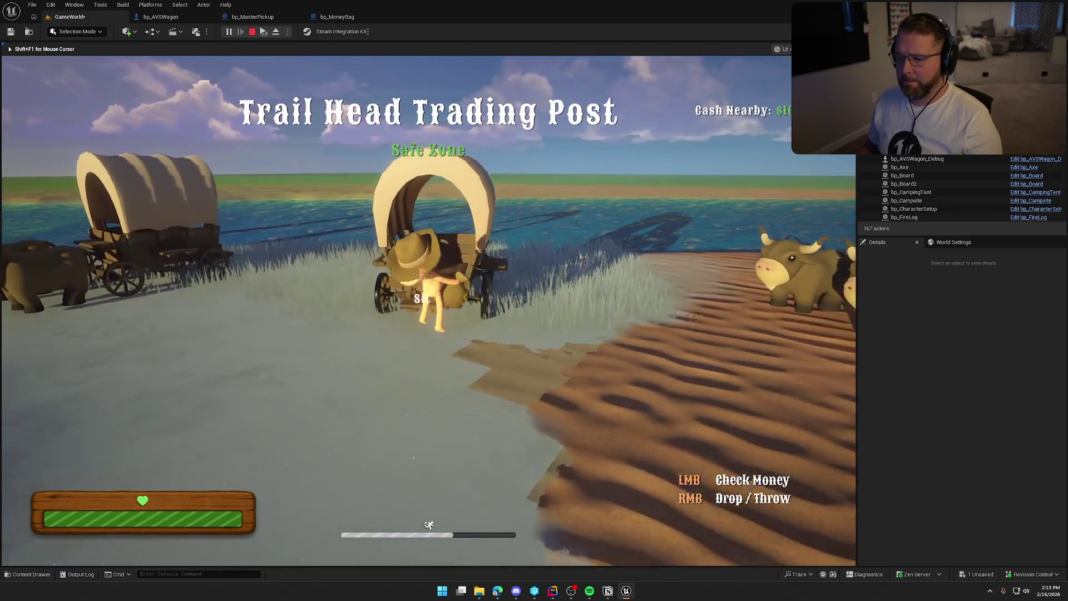
pyautogui.rightClick(429, 310)
pyautogui.press('s')
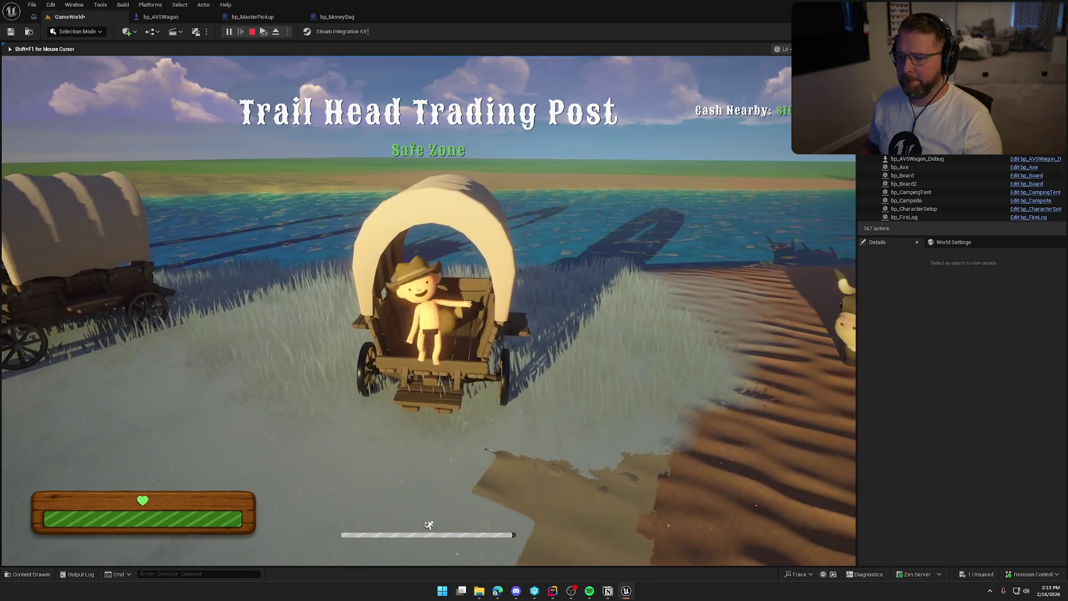
pyautogui.press('super')
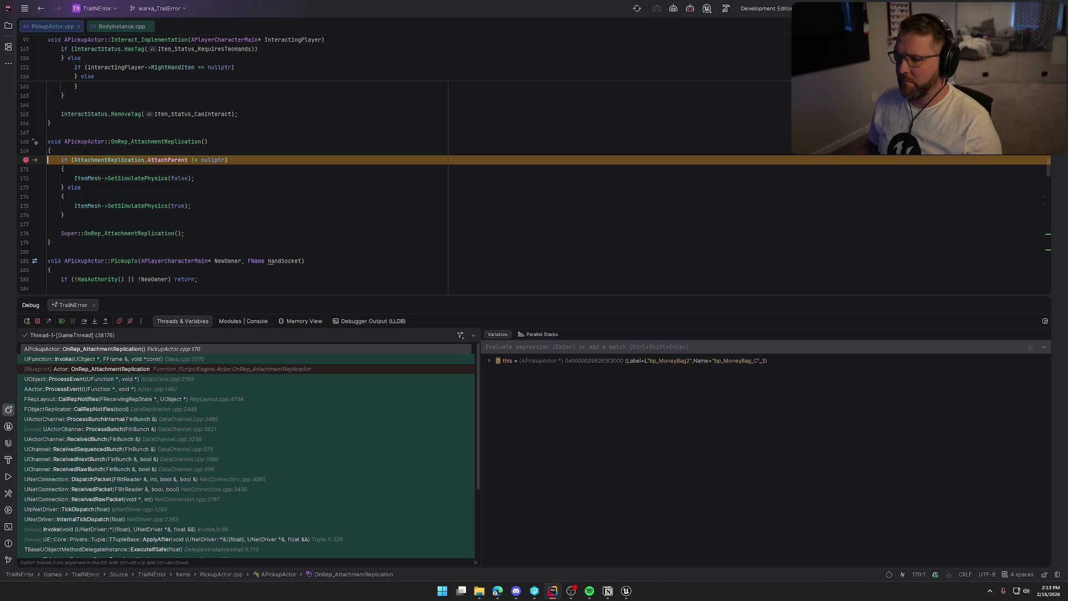
# - Resume past the attachment breakpoint in Rider, close the Client 1 preview, and return to bp_MoneyBag in Unreal
pyautogui.press('F5')
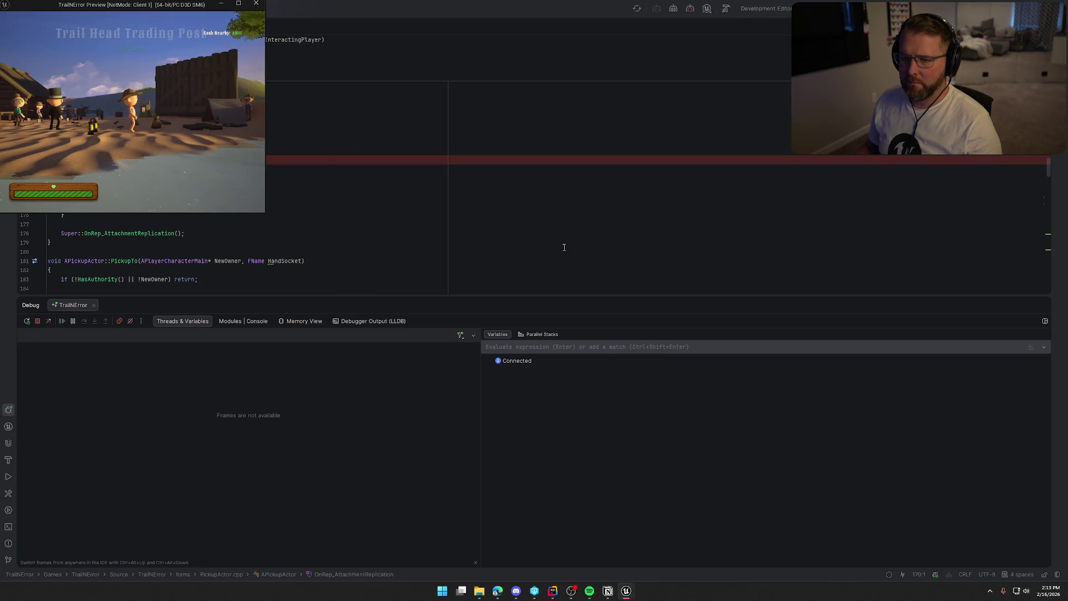
pyautogui.click(260, 6)
pyautogui.click(626, 591)
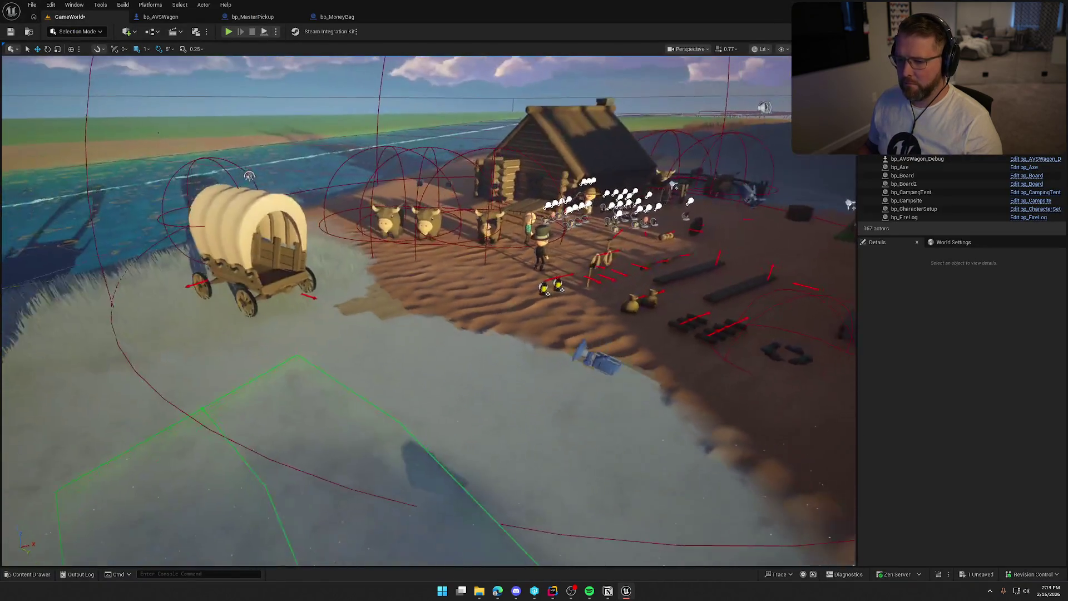
pyautogui.moveTo(432, 255); pyautogui.dragTo(432, 255)
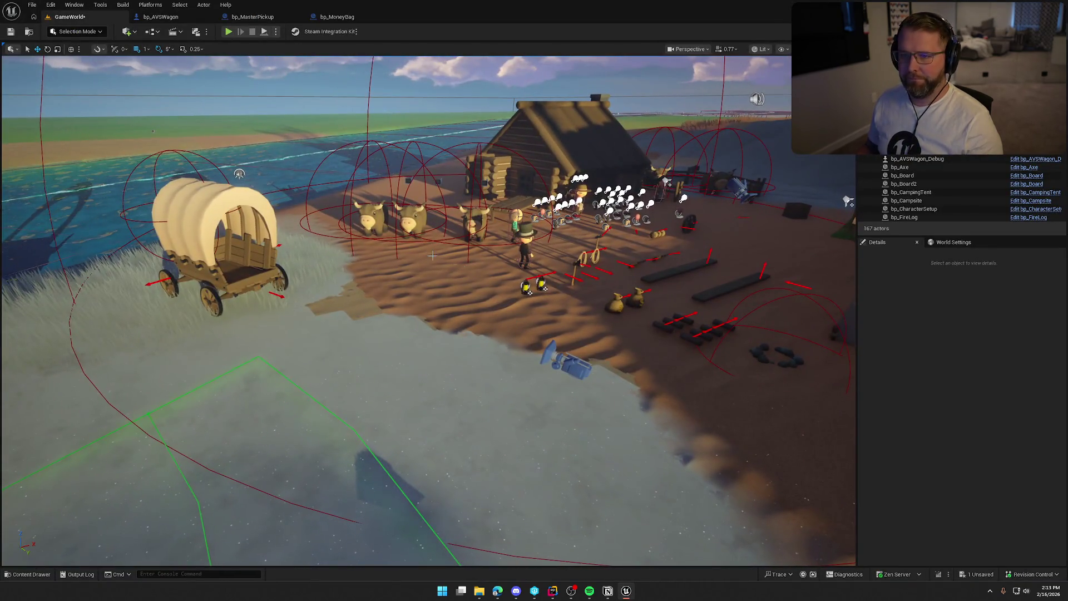
pyautogui.click(337, 17)
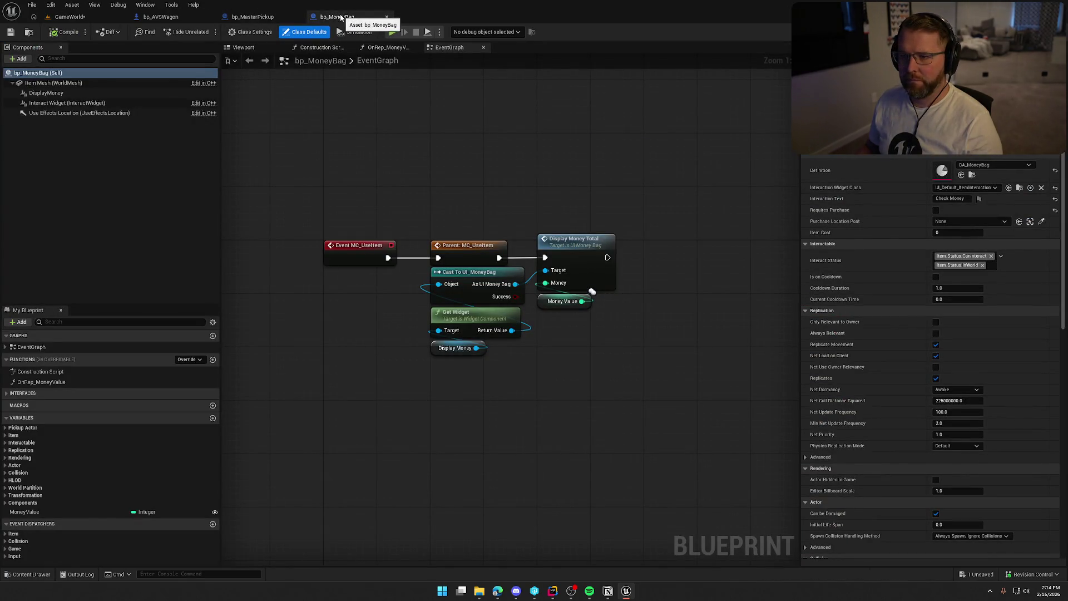
# - Close bp_MoneyBag and inspect the location rule of Attach Actor To Component in bp_MasterPickup
pyautogui.middleClick(341, 18)
pyautogui.moveTo(429, 312)
pyautogui.mouseDown()
pyautogui.moveTo(503, 315)
pyautogui.moveTo(441, 293)
pyautogui.mouseUp()
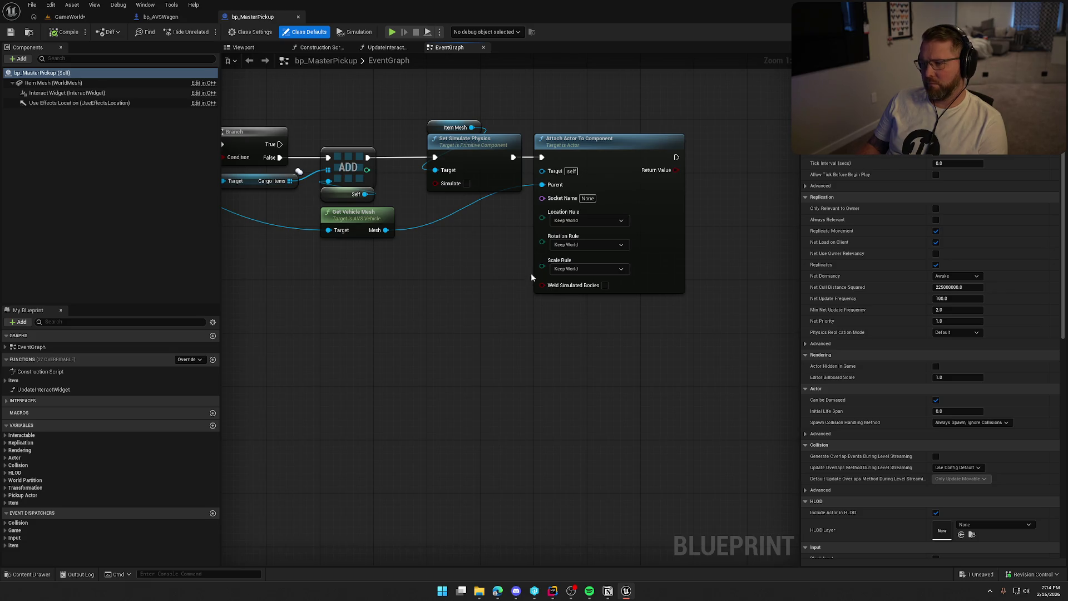
pyautogui.click(583, 220)
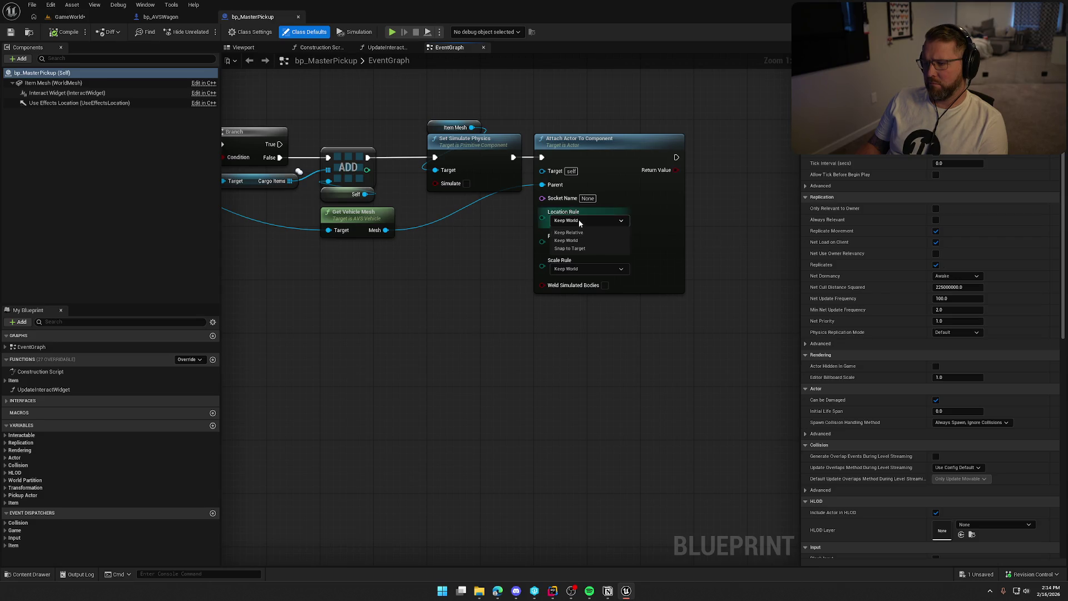
# - Keep the location rule at Keep World, remove the Rider attachment-check breakpoint, and view bp_AVSWagon's EventGraph
pyautogui.click(578, 221)
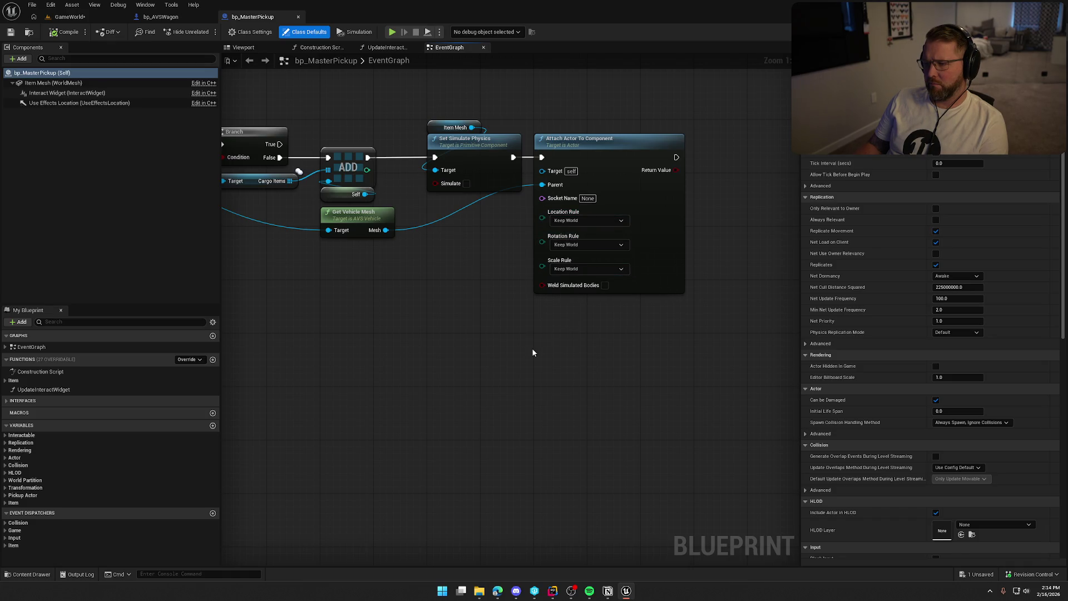
pyautogui.hotkey('alt', 'Tab')
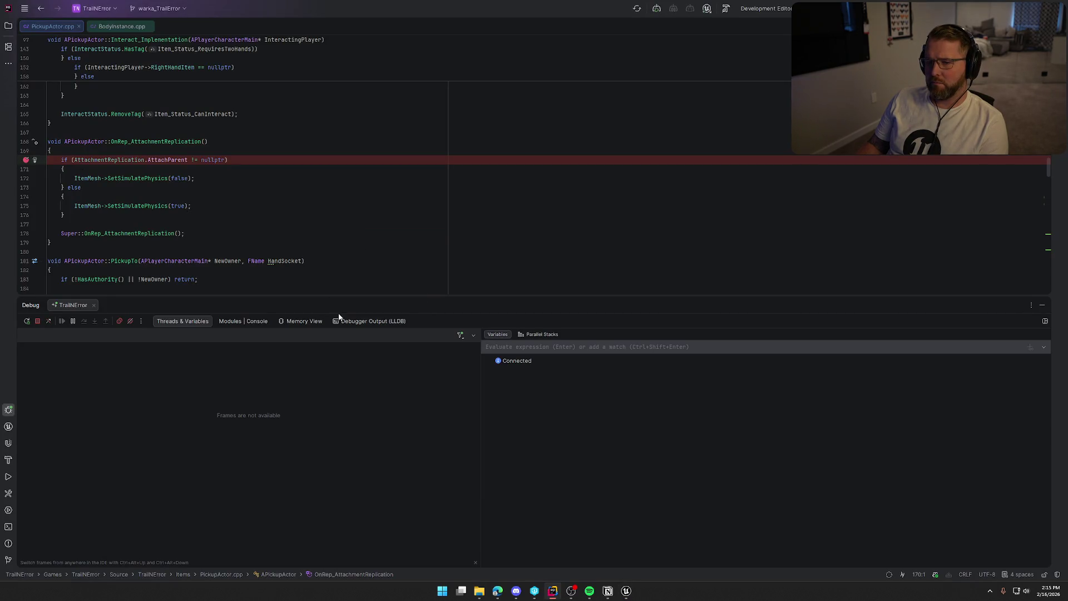
pyautogui.click(24, 160)
pyautogui.hotkey('alt', 'Tab')
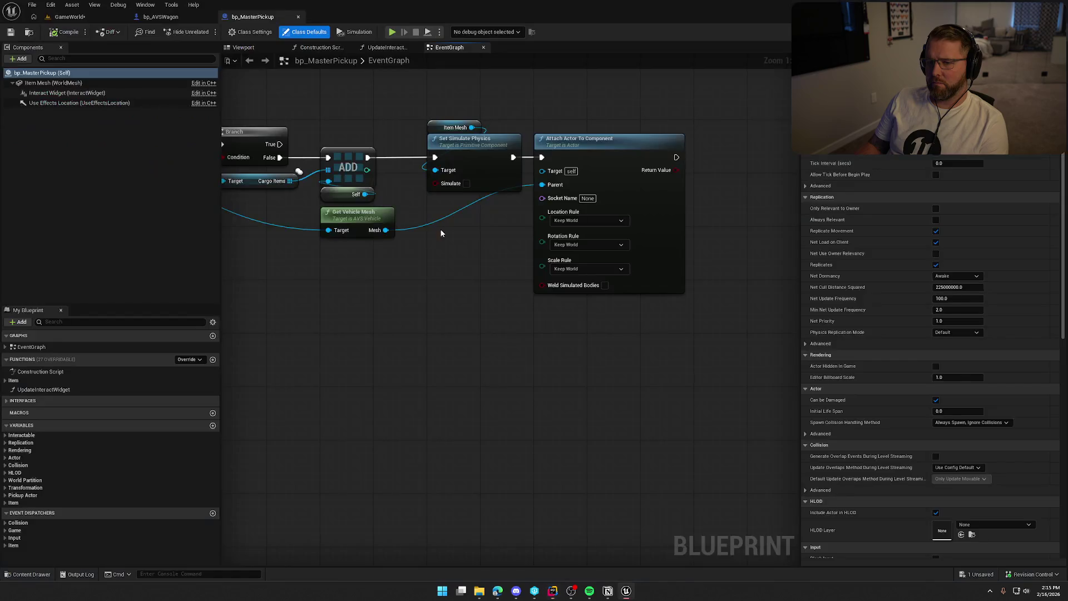
pyautogui.moveTo(428, 321)
pyautogui.mouseDown()
pyautogui.moveTo(685, 312)
pyautogui.moveTo(471, 303)
pyautogui.moveTo(509, 329)
pyautogui.mouseUp()
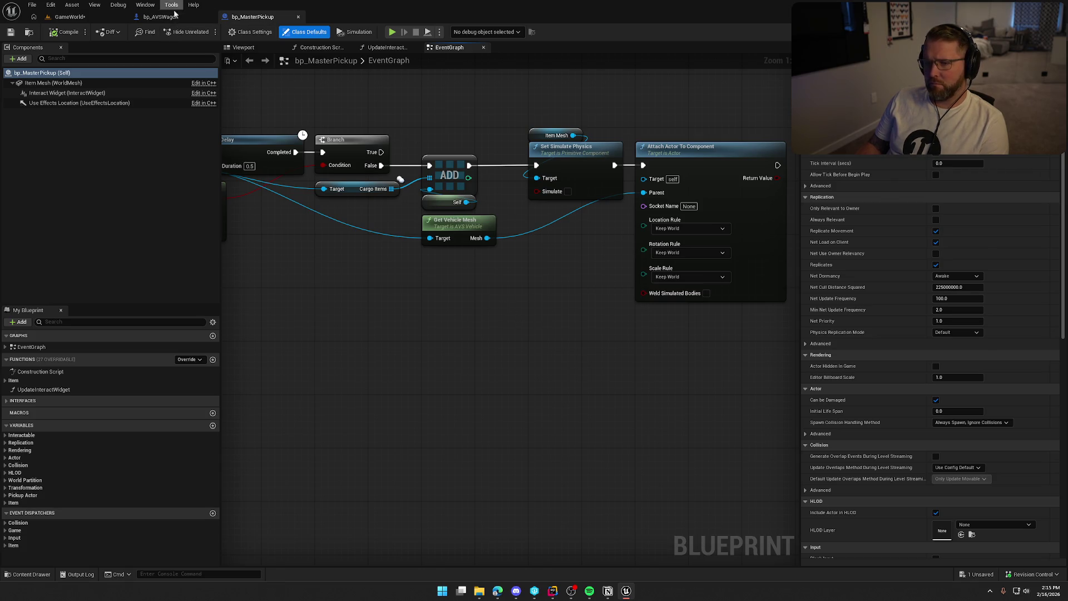
pyautogui.click(154, 21)
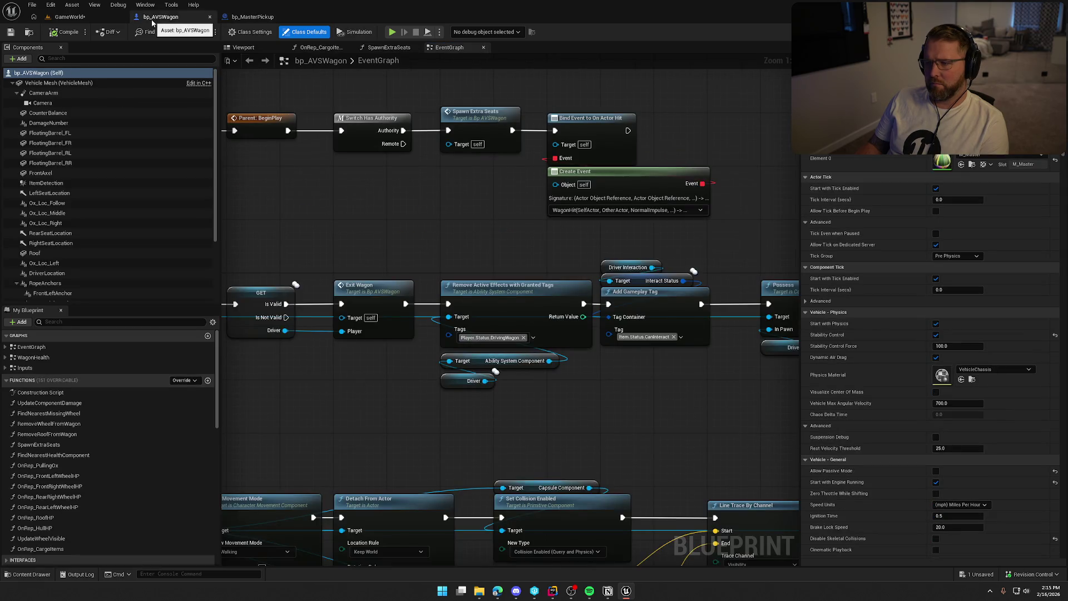
# - Play GameWorld, pick up the axe, sit in and leave the covered wagon, then bring up Client 1
pyautogui.click(78, 21)
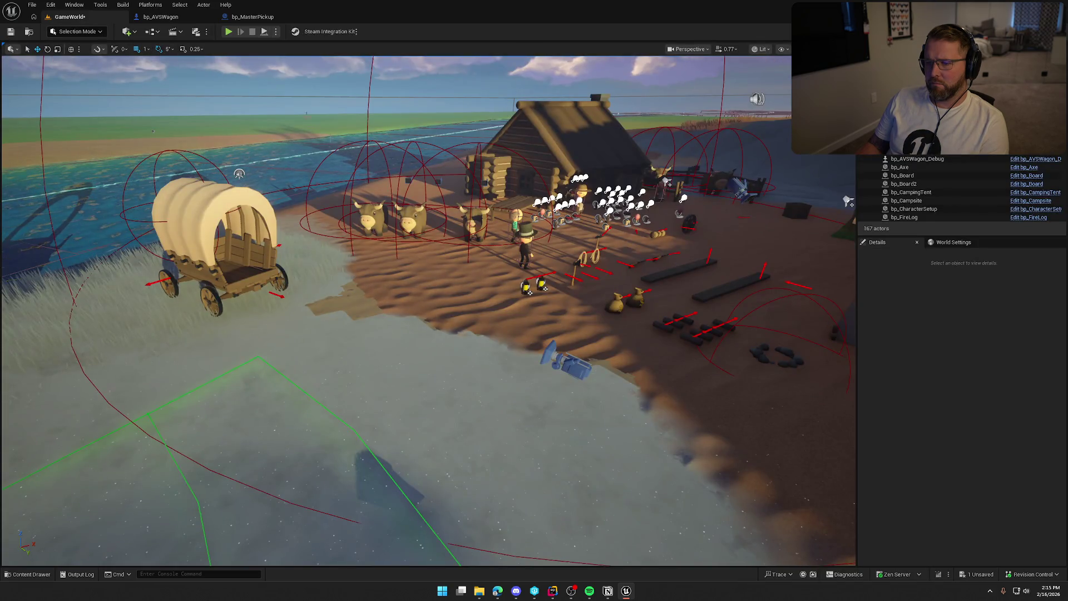
pyautogui.click(227, 32)
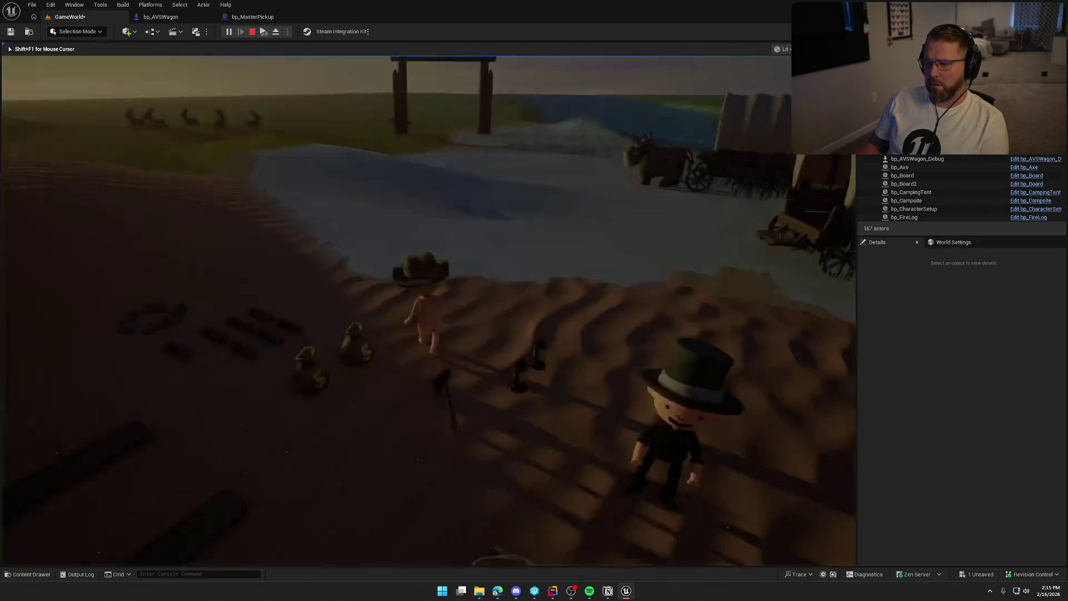
pyautogui.press('e')
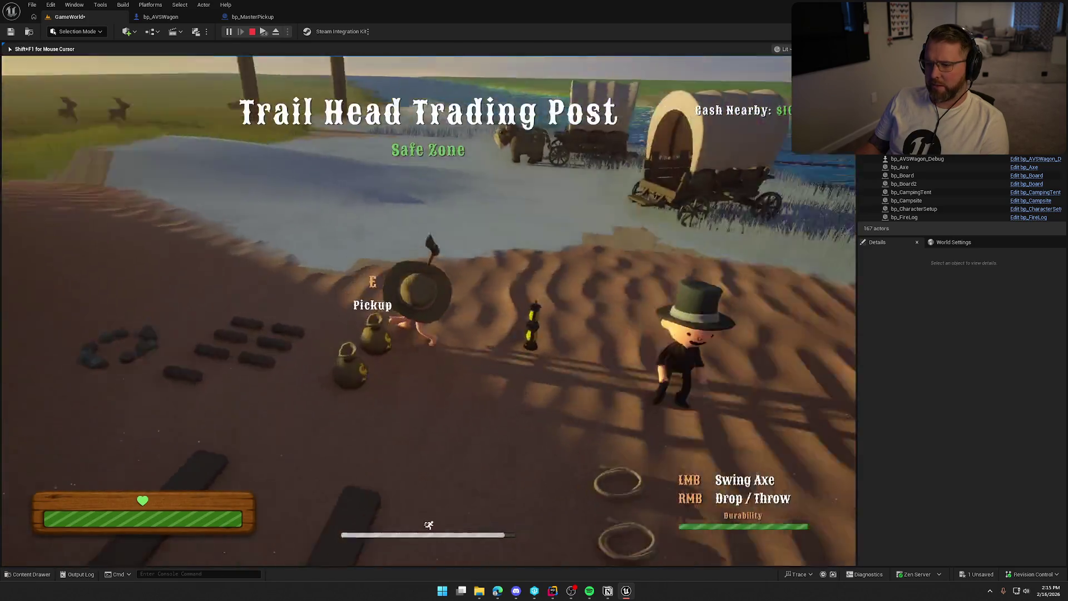
pyautogui.press('w')
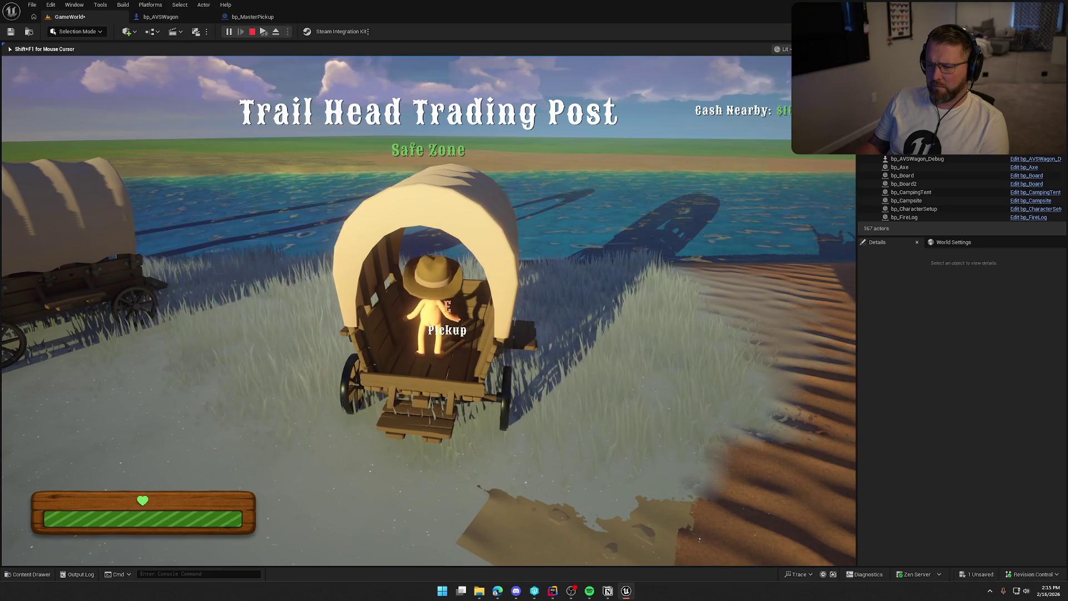
pyautogui.press('e')
pyautogui.press('e')
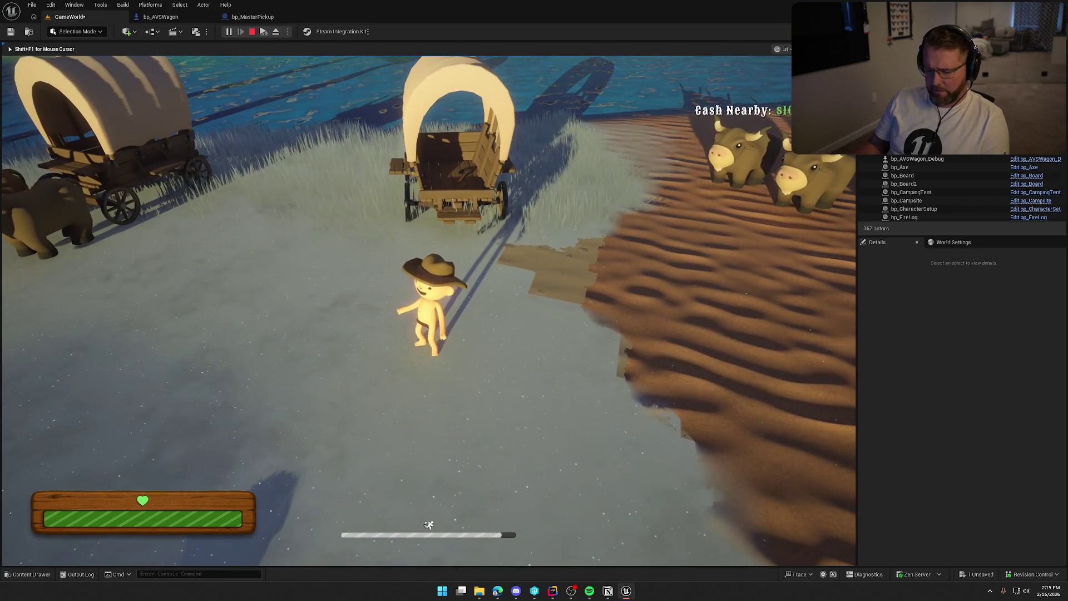
pyautogui.press('super')
pyautogui.click(399, 106)
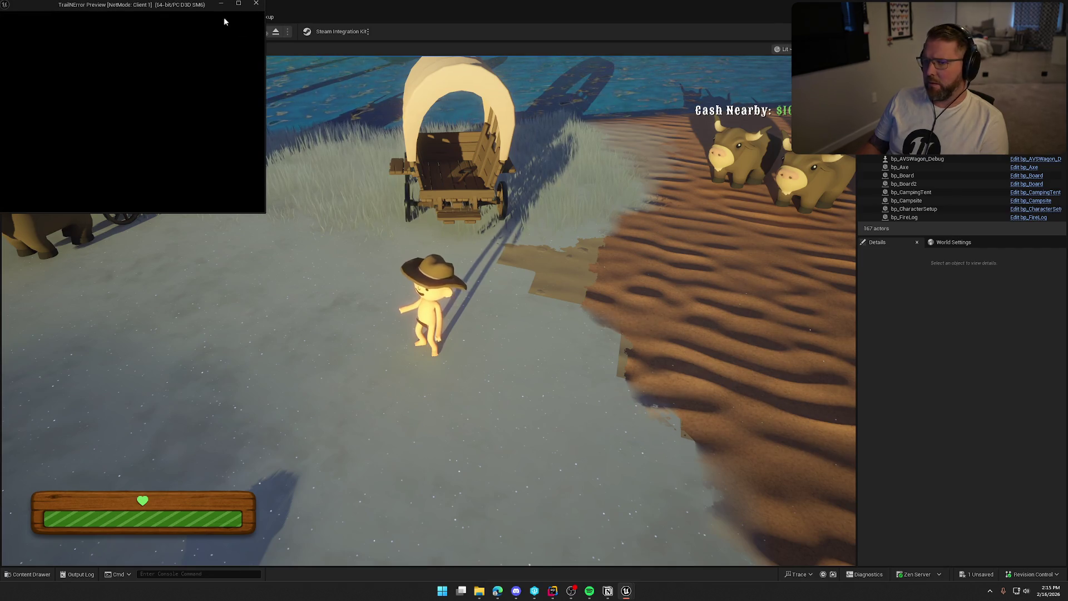
# - Maximize the Client 1 window and get into the covered wagon's driver seat
pyautogui.doubleClick(188, 5)
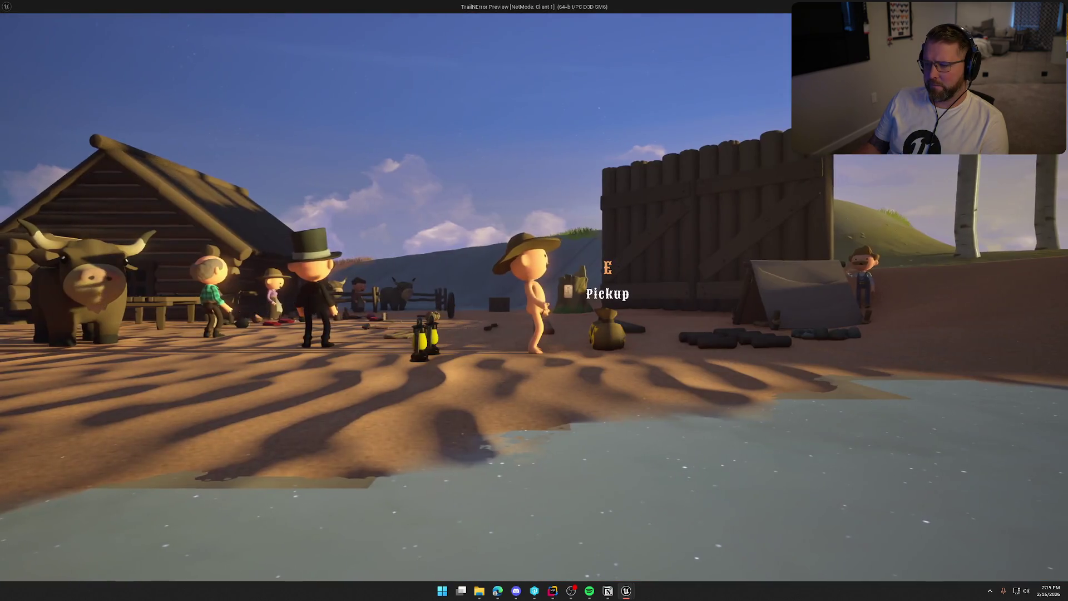
pyautogui.hotkey('shift', 'w')
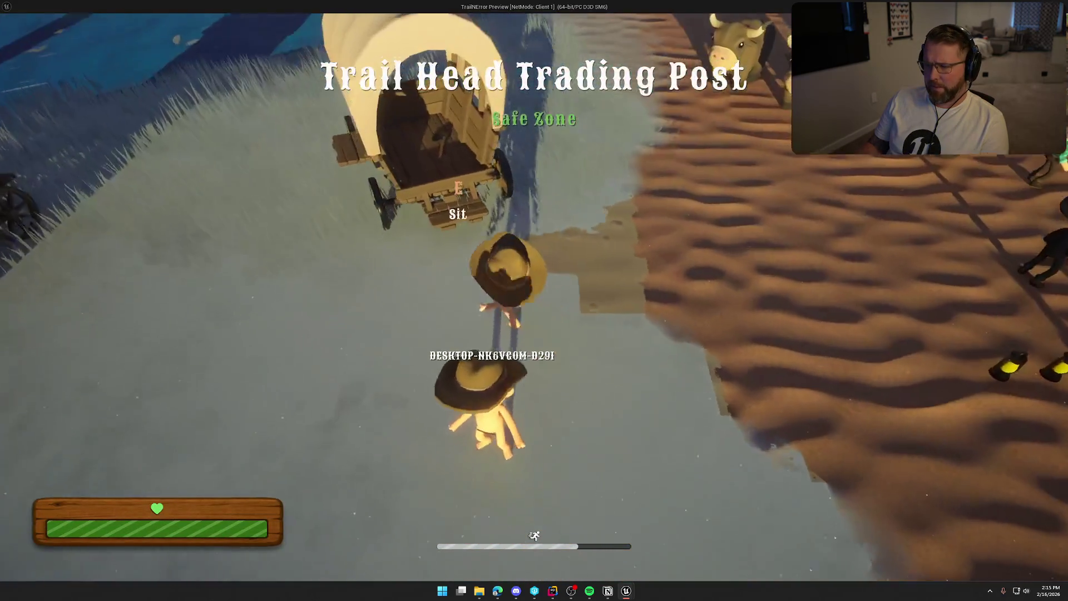
pyautogui.press('w')
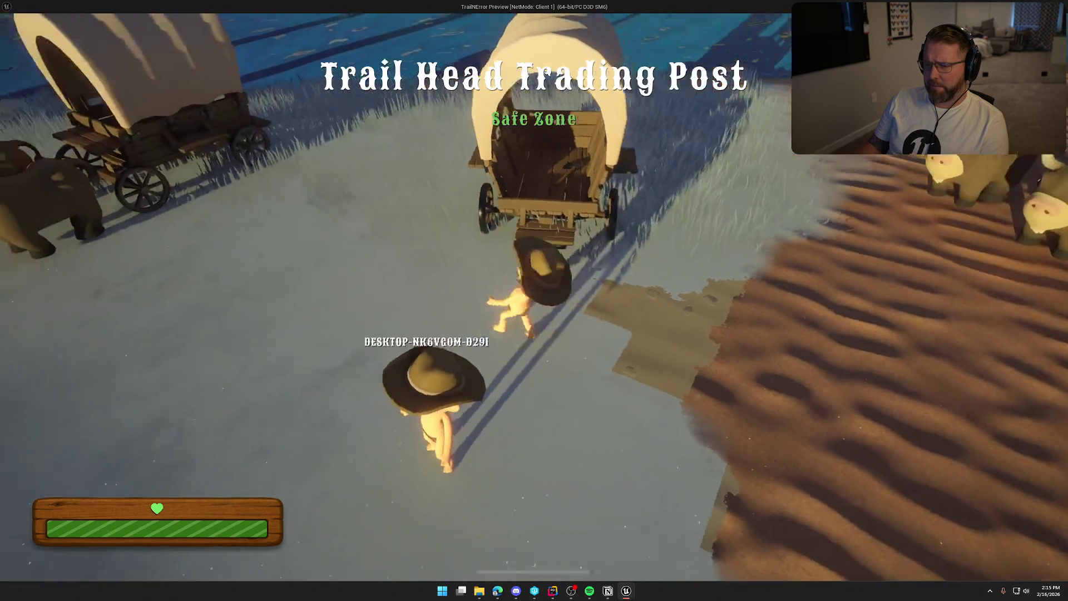
pyautogui.press('w')
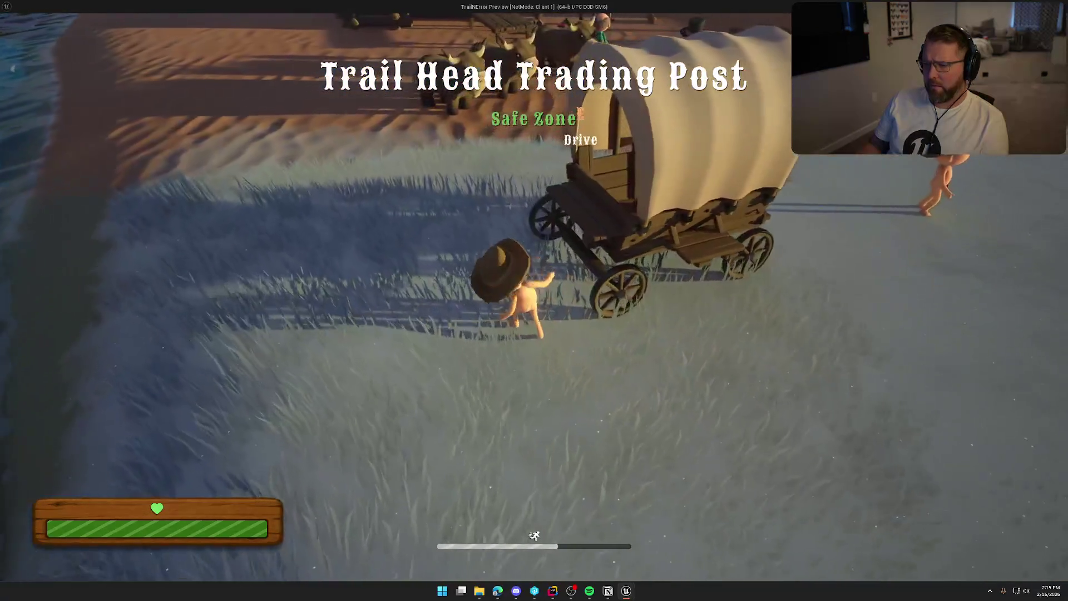
pyautogui.press('e')
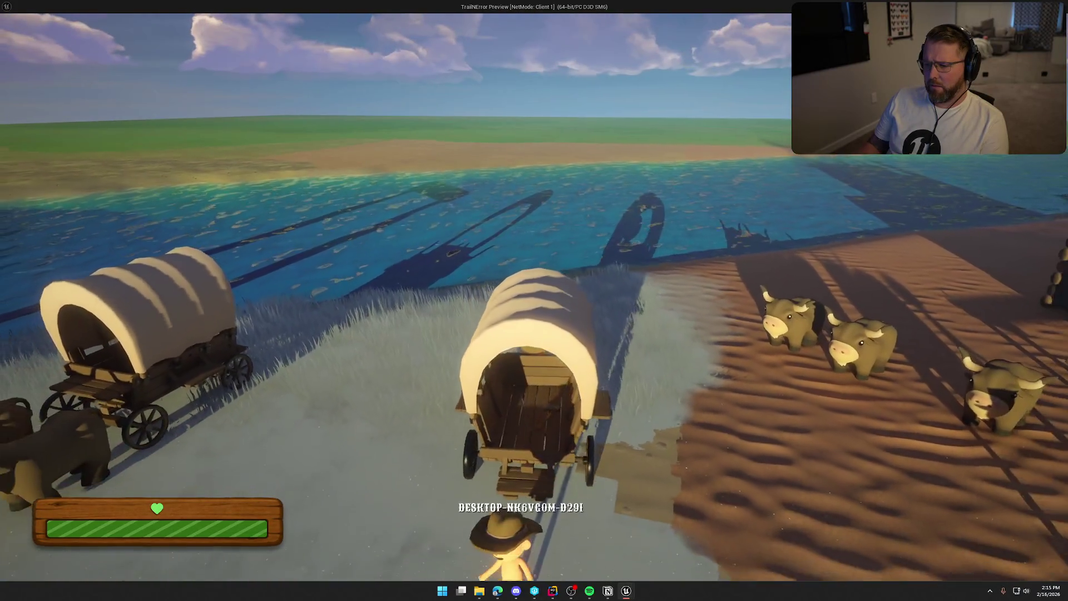
# - Drive the wagon along the shore to the cabin, get out, and climb into its bed
pyautogui.press('w')
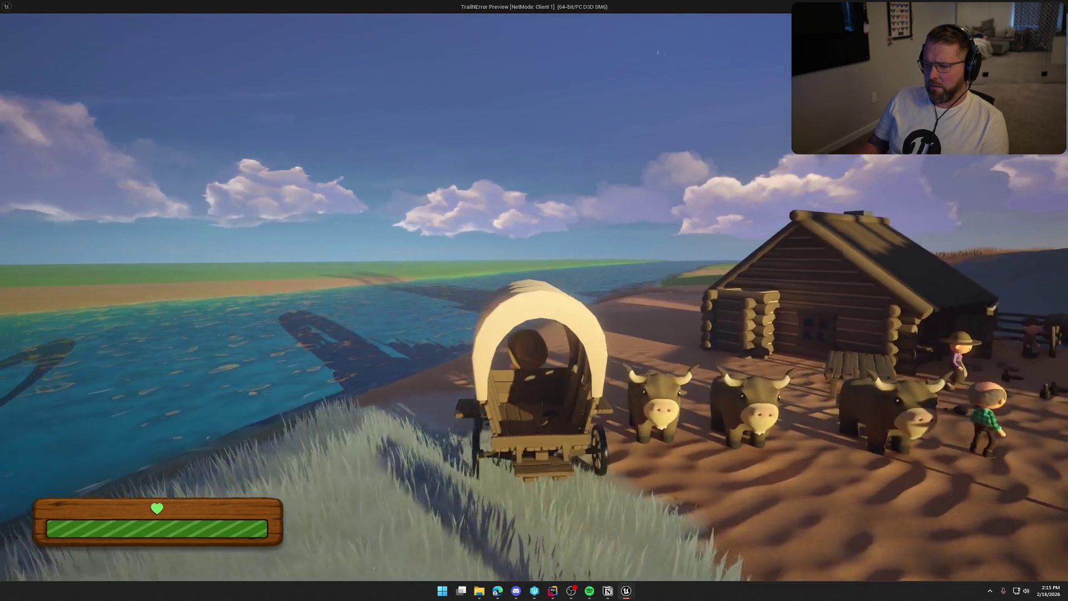
pyautogui.press('w')
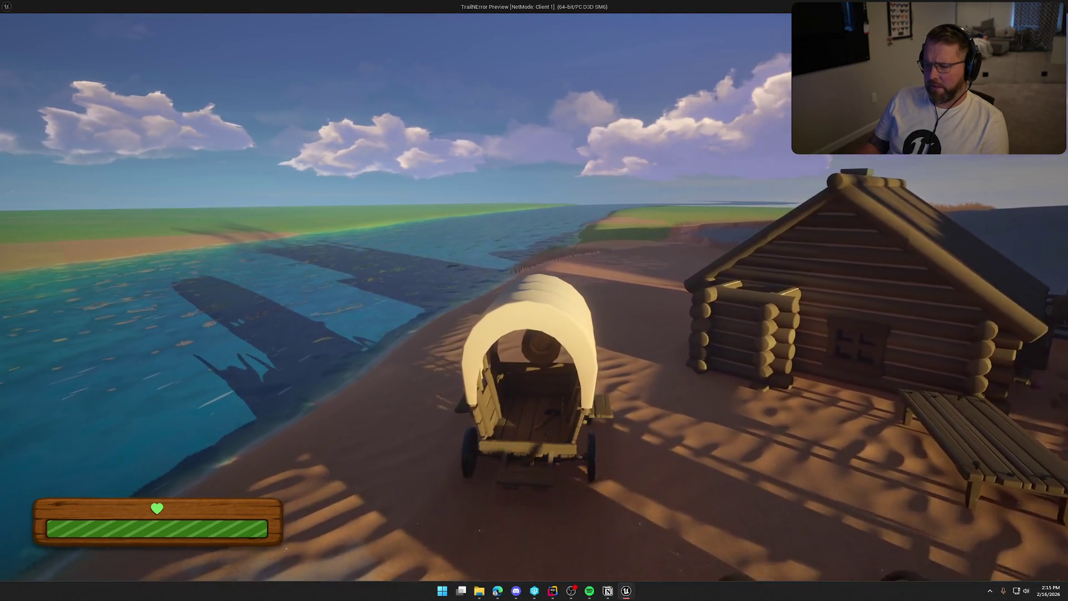
pyautogui.press('e')
pyautogui.press('w')
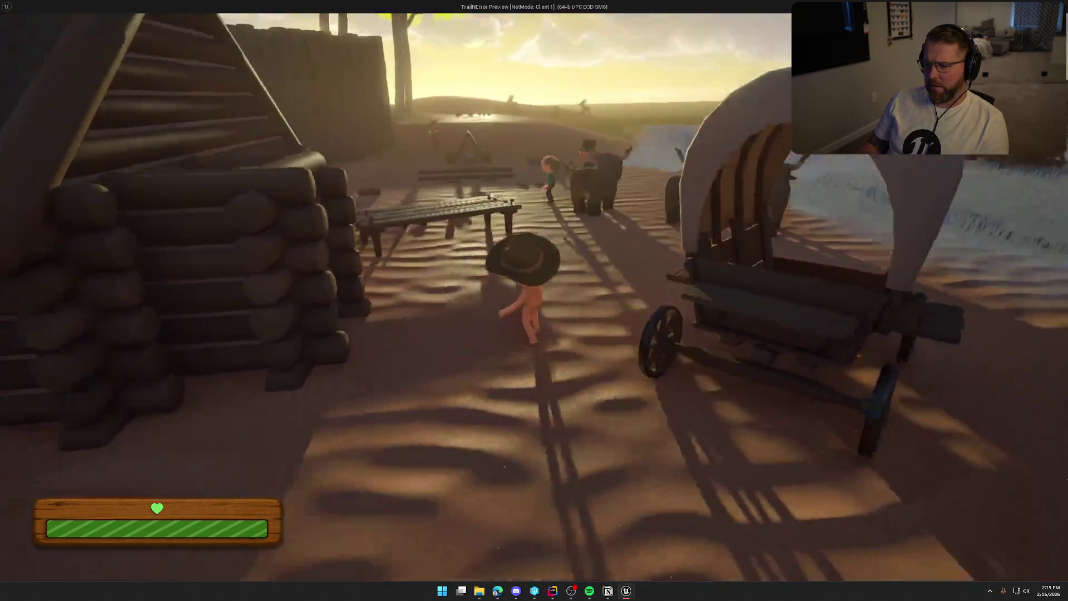
pyautogui.press('w')
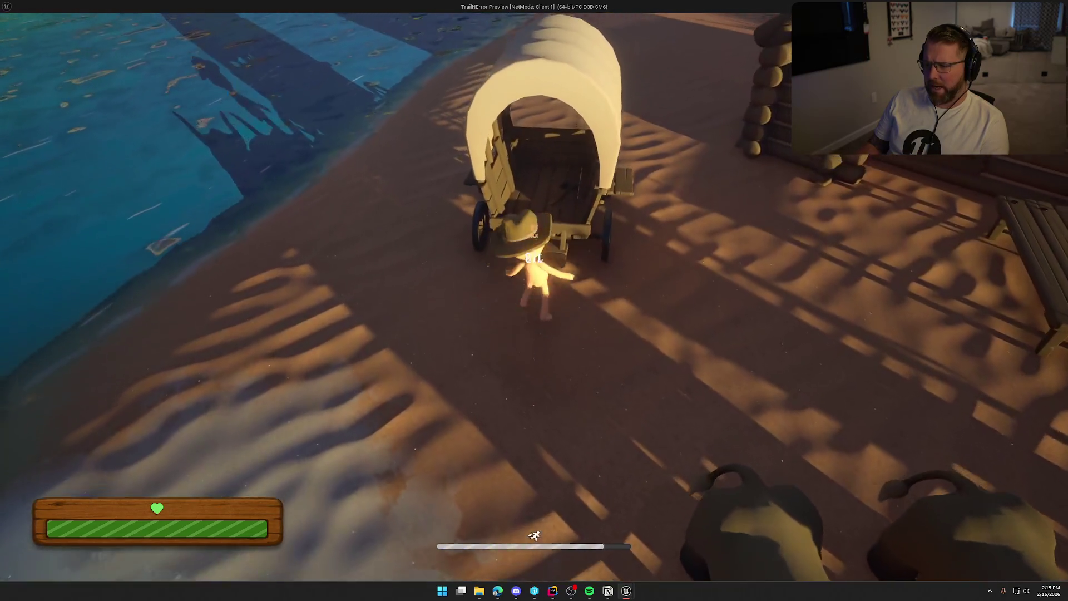
pyautogui.press('w')
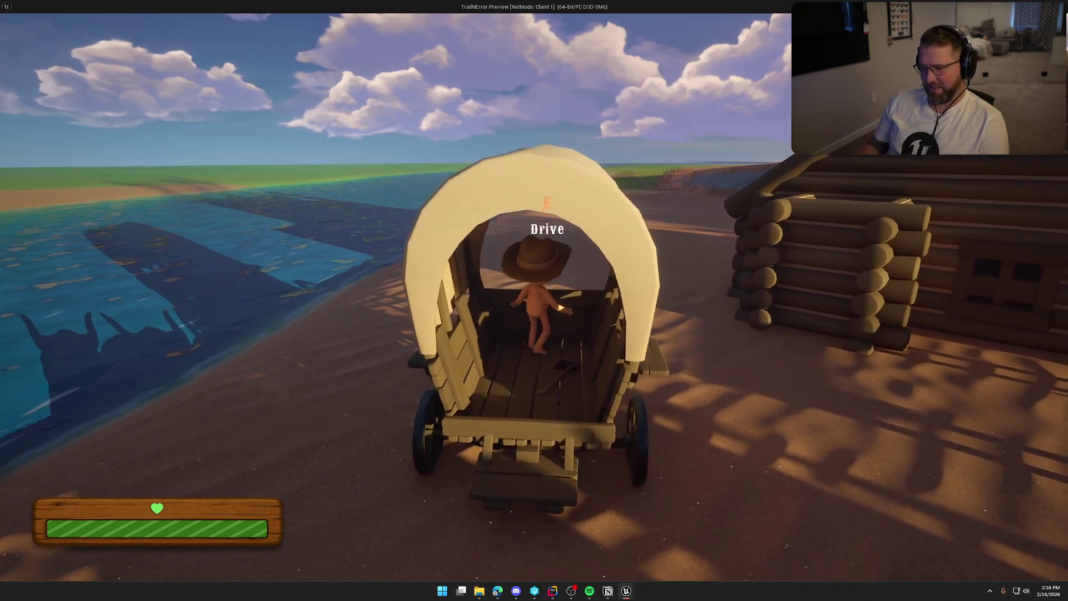
# - Take the axe from the wagon, drop it on the ground, and pick it up again
pyautogui.press('s')
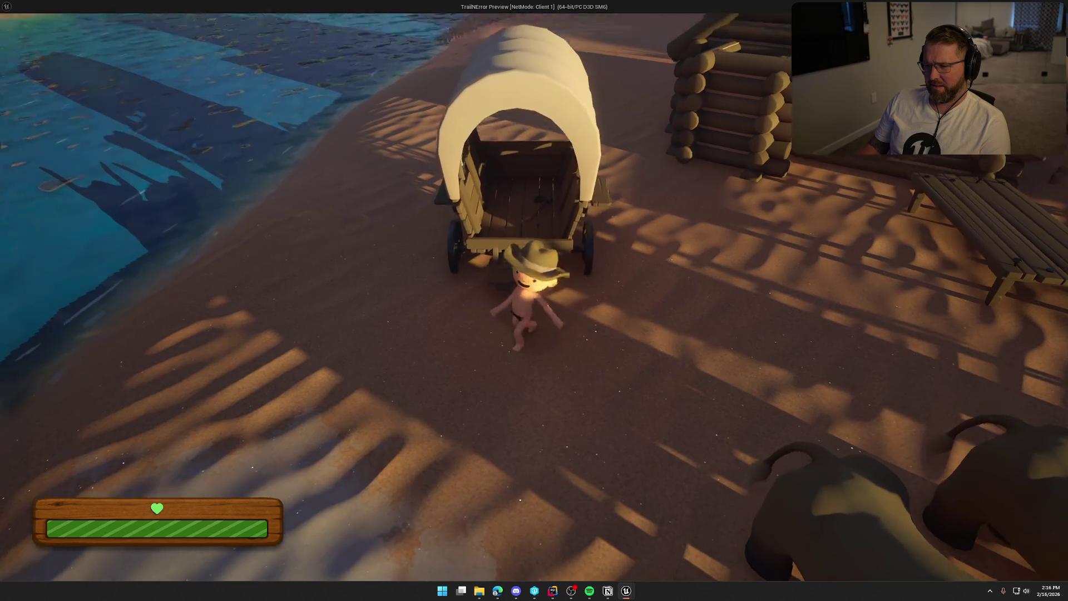
pyautogui.press('a')
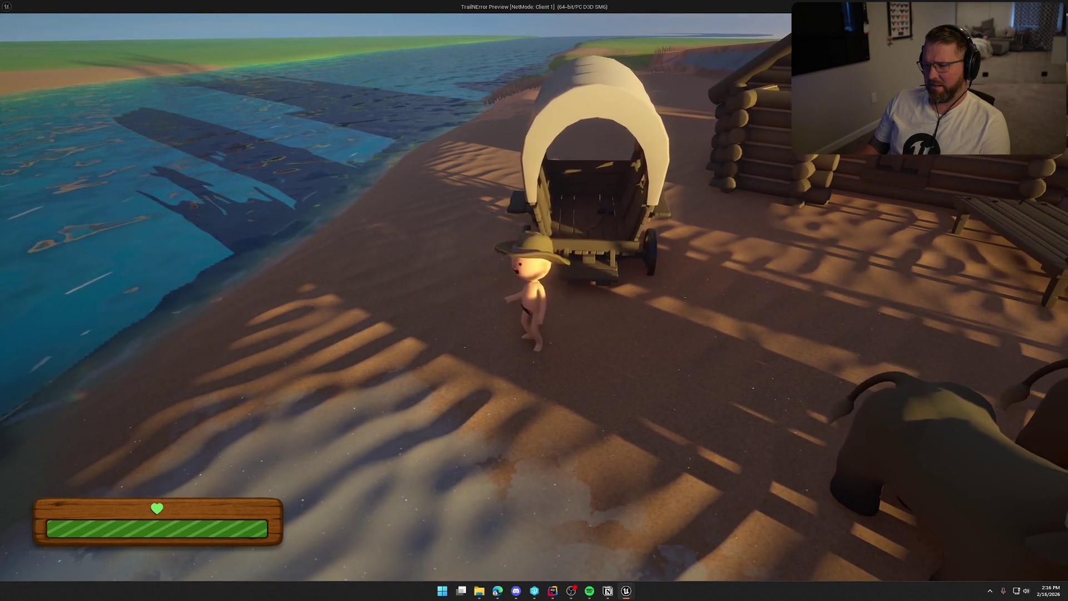
pyautogui.press('w')
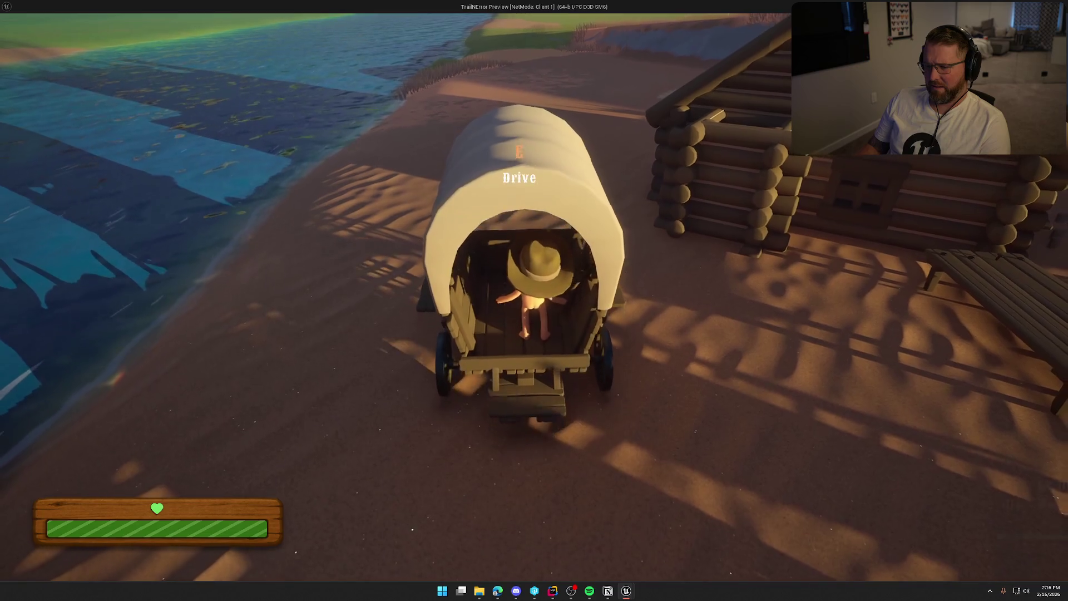
pyautogui.press('e')
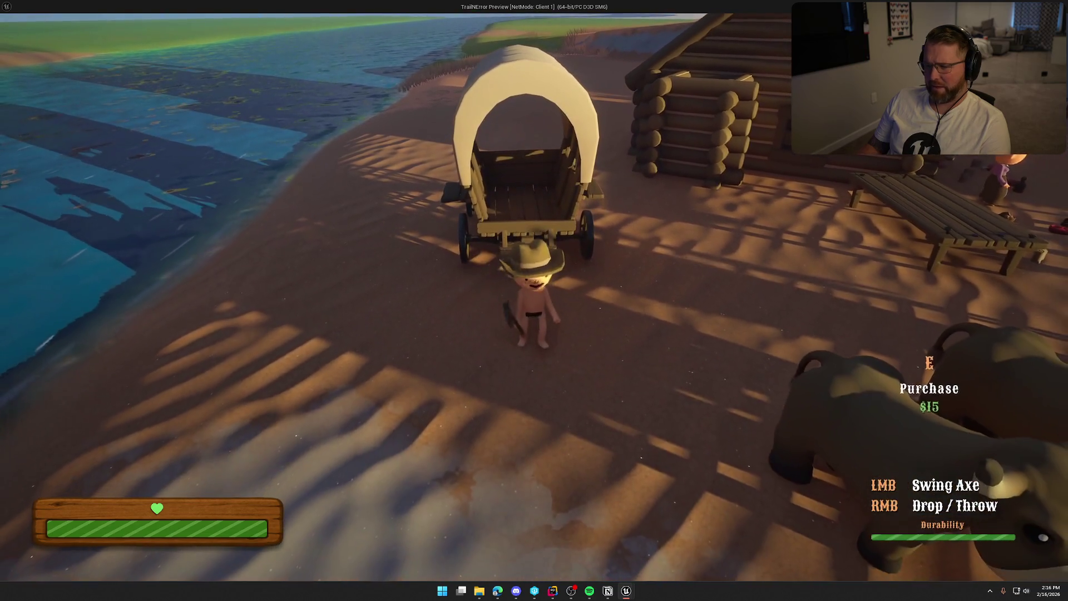
pyautogui.rightClick(534, 301)
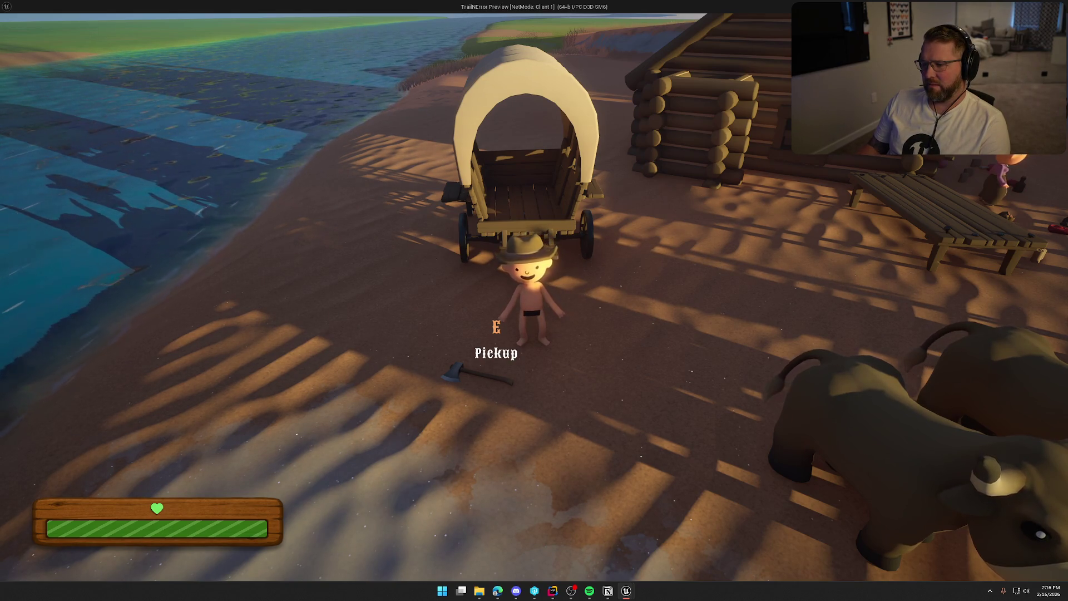
pyautogui.press('e')
# - Drop the axe into the wagon bed, back out, then return to the bed's centre
pyautogui.press('w')
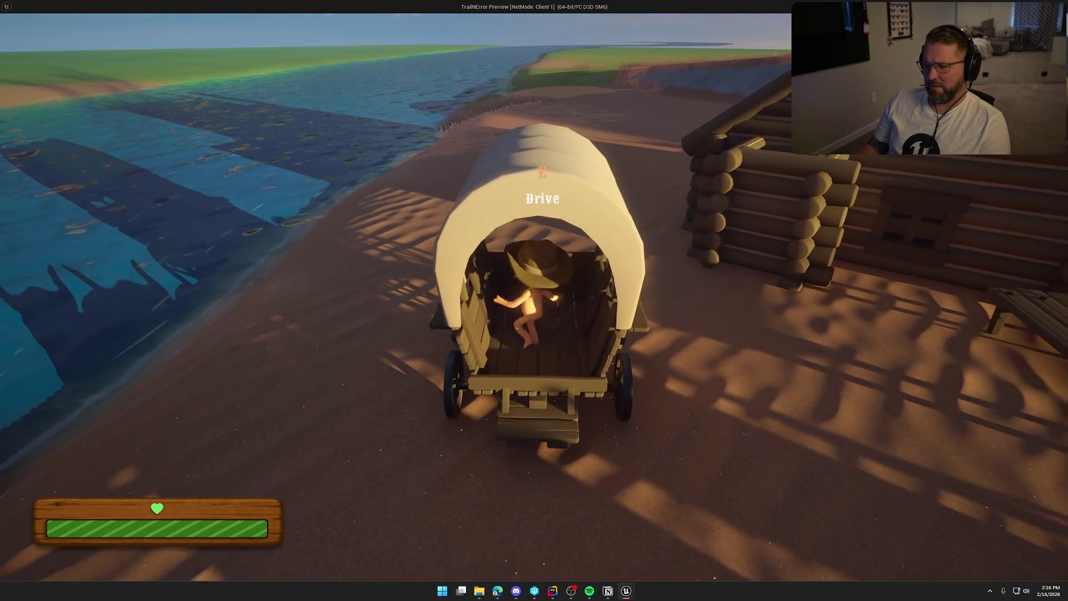
pyautogui.rightClick(534, 300)
pyautogui.press('s')
pyautogui.press('s')
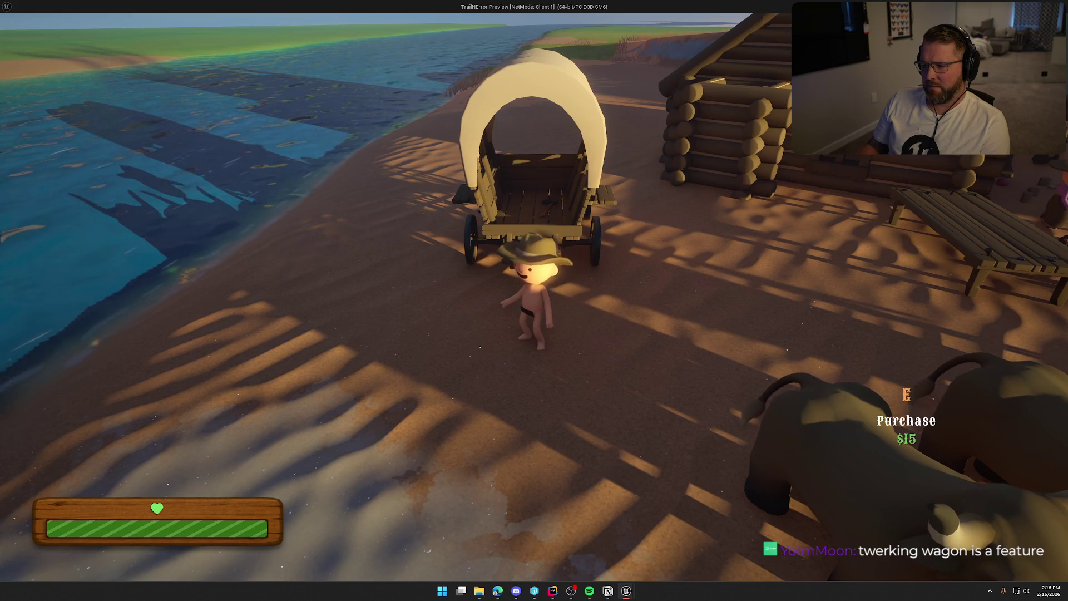
pyautogui.press('w')
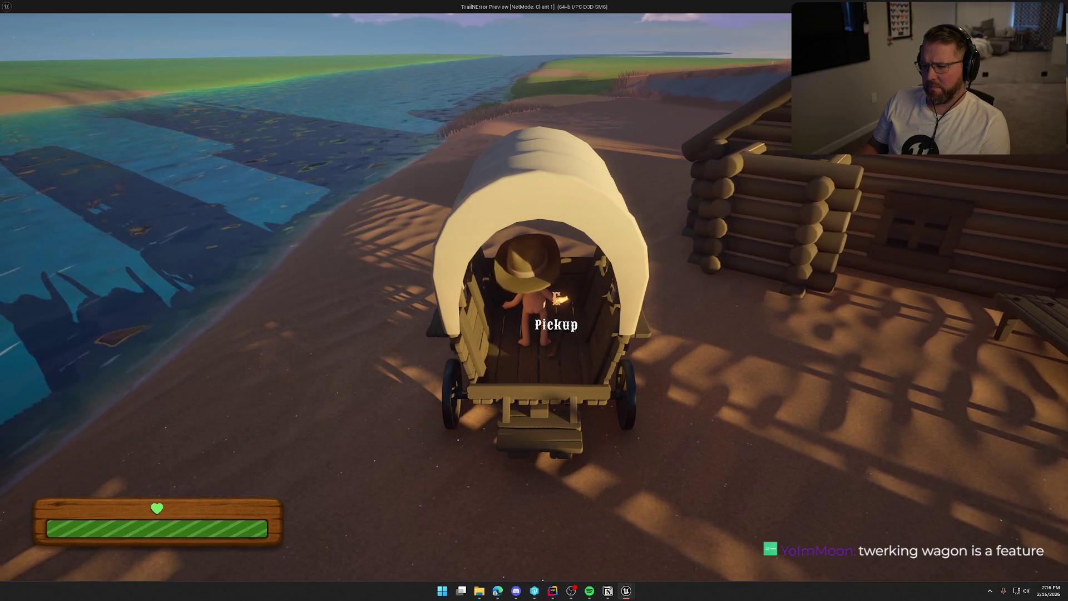
pyautogui.press('a')
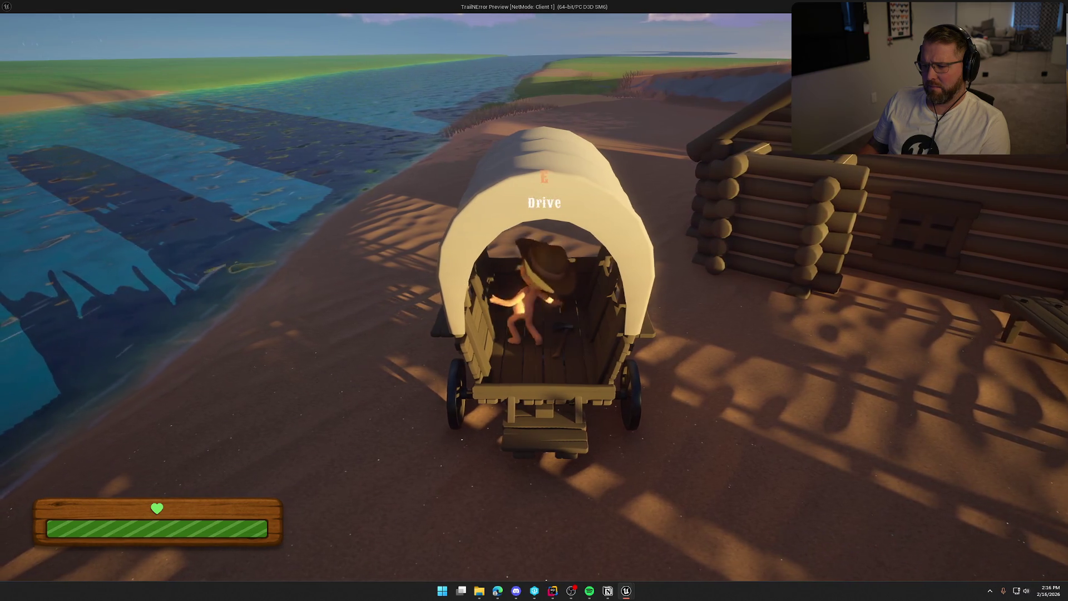
pyautogui.press('d')
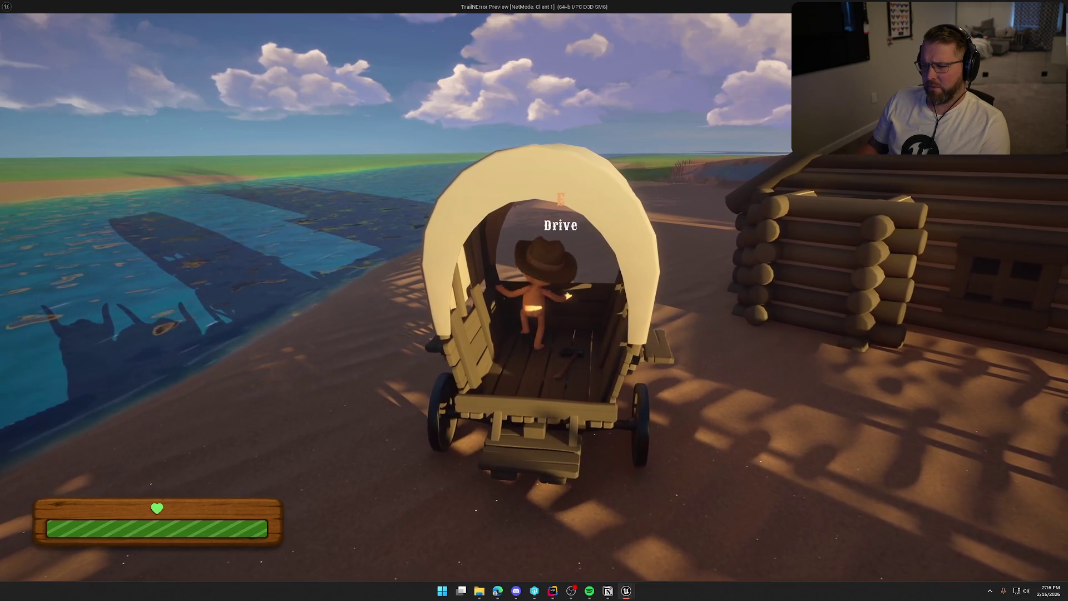